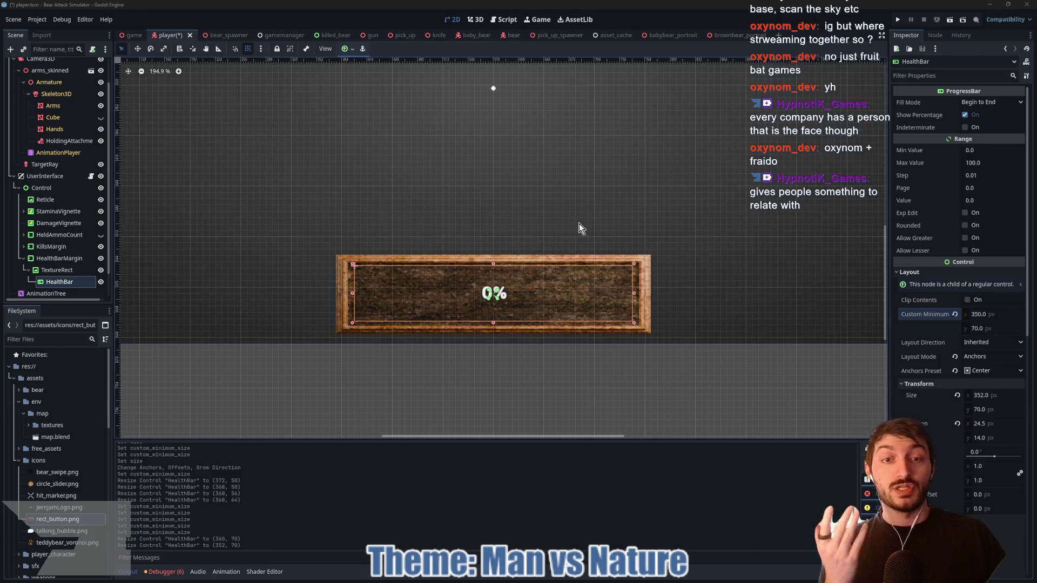
- Zoom in on the wooden HealthBar showing 0% and save player.tscn
scroll(479, 269, "up", 3)
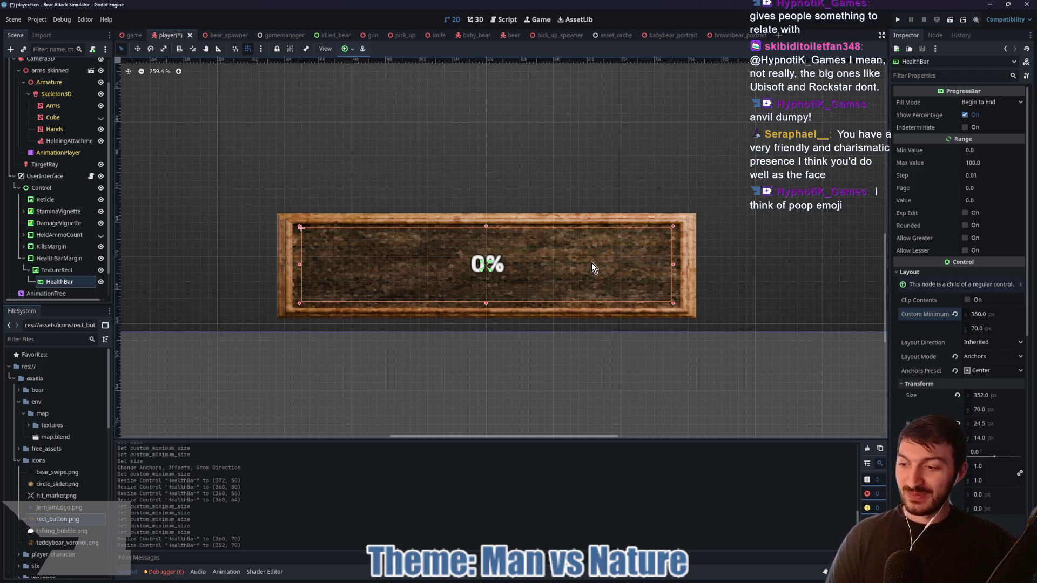
key("ctrl+s")
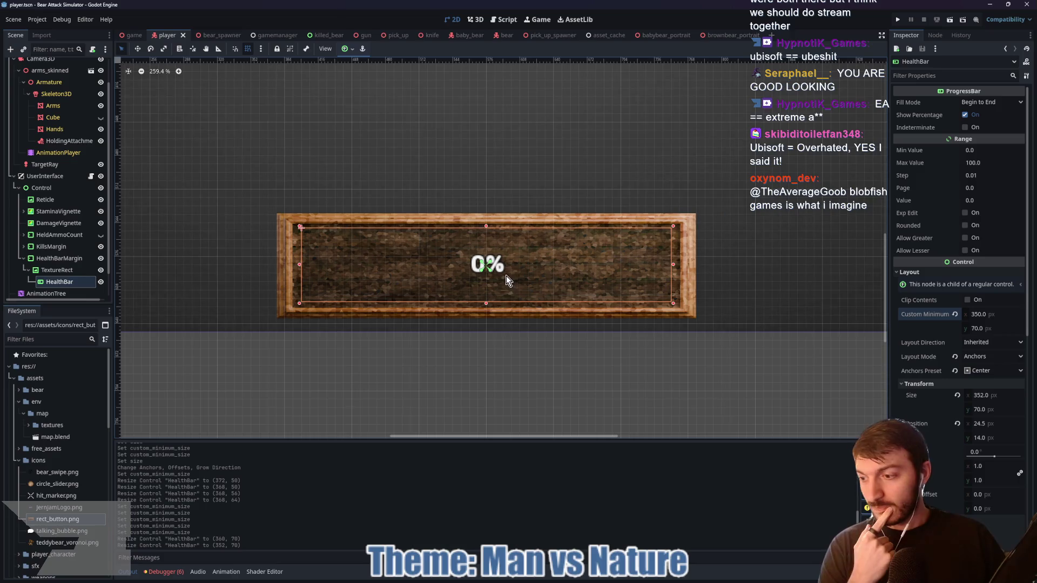
- Switch to game.tscn and run it to show the Bear Attack Simulator main menu
scroll(502, 275, "down", 4)
scroll(504, 273, "up", 4)
scroll(504, 273, "up", 2)
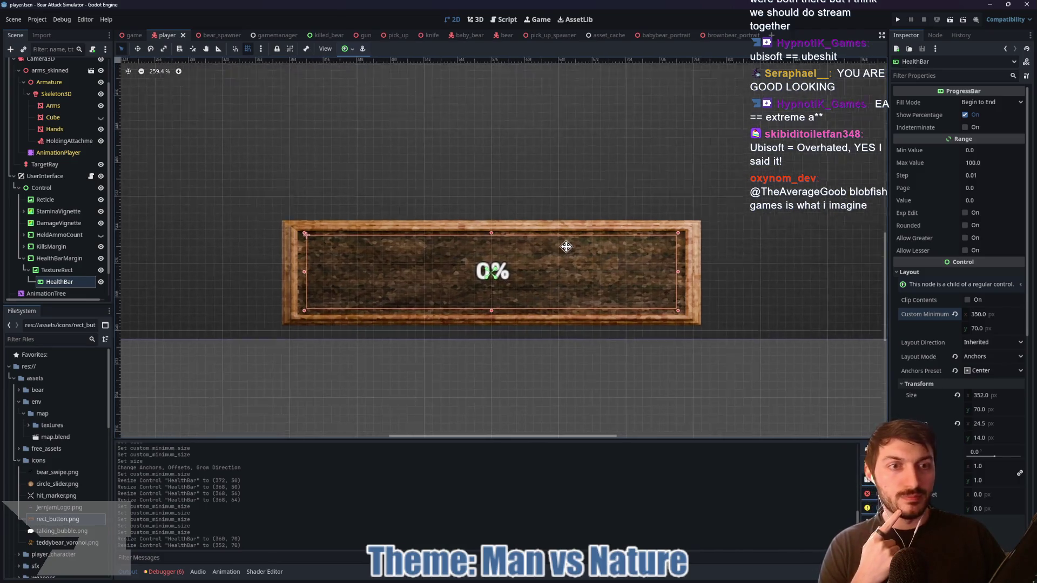
scroll(565, 245, "down", 2)
scroll(573, 283, "up", 3)
scroll(570, 281, "down", 3)
scroll(569, 280, "down", 3)
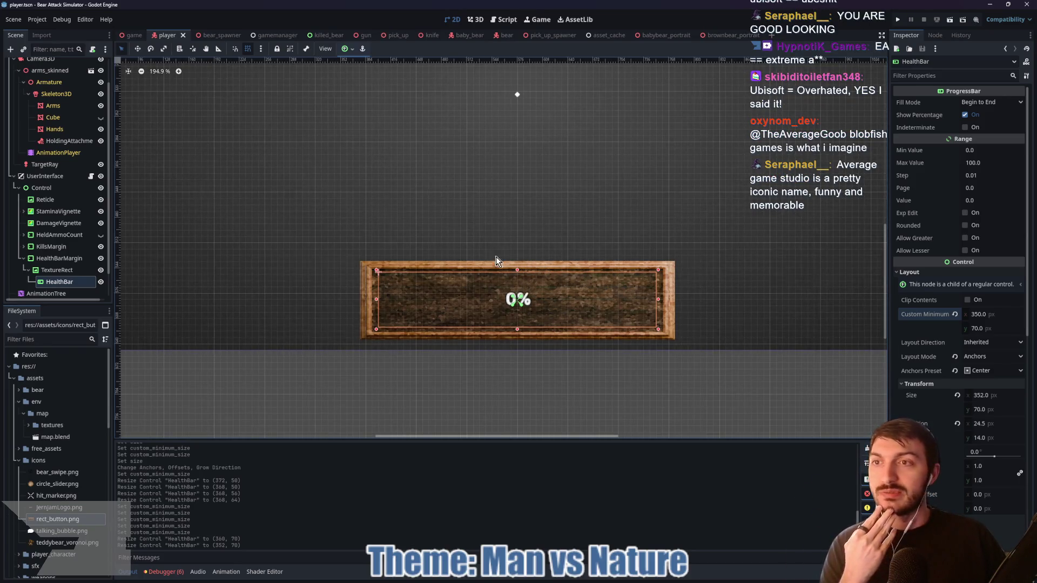
key("ctrl+shift+Tab")
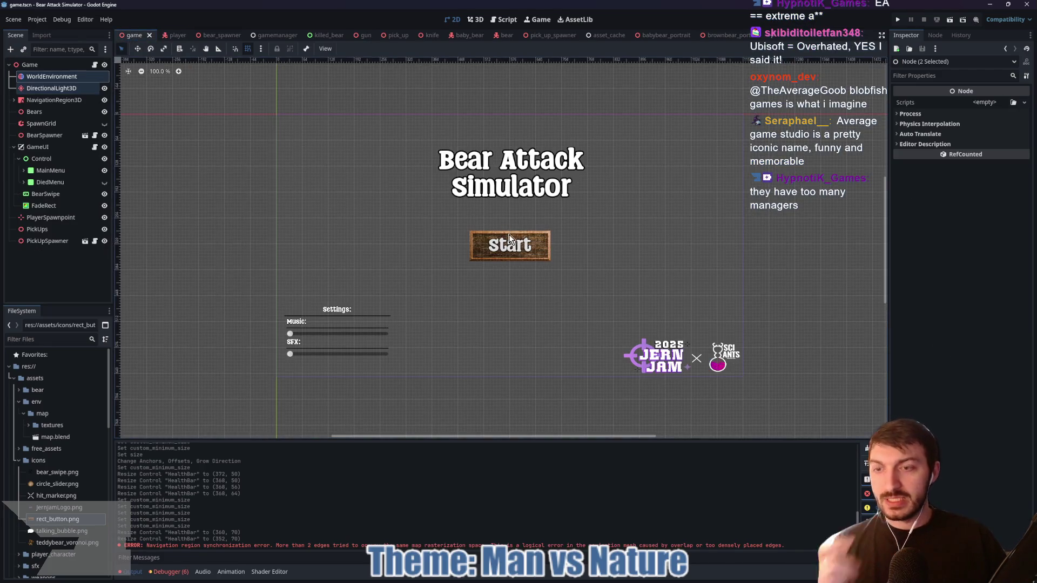
key("F6")
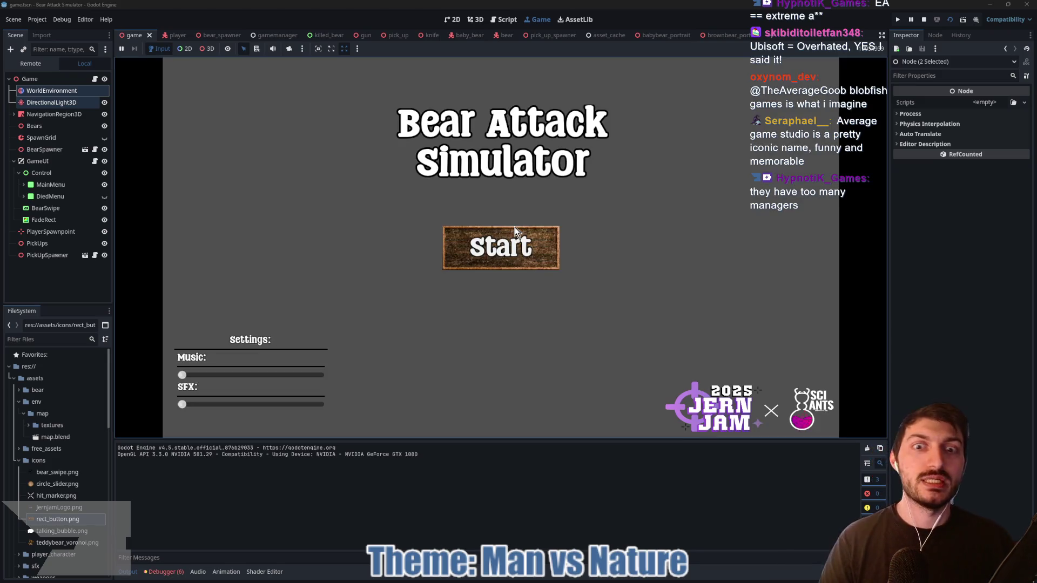
- Start the game, walk the player along the park path past the house, then stop the run
left_click(500, 247)
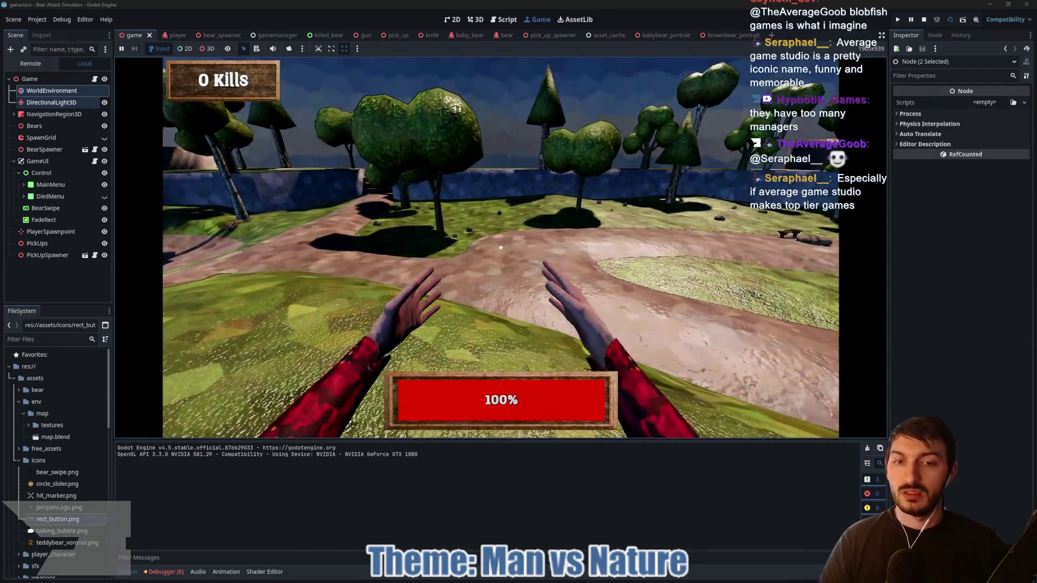
key("w")
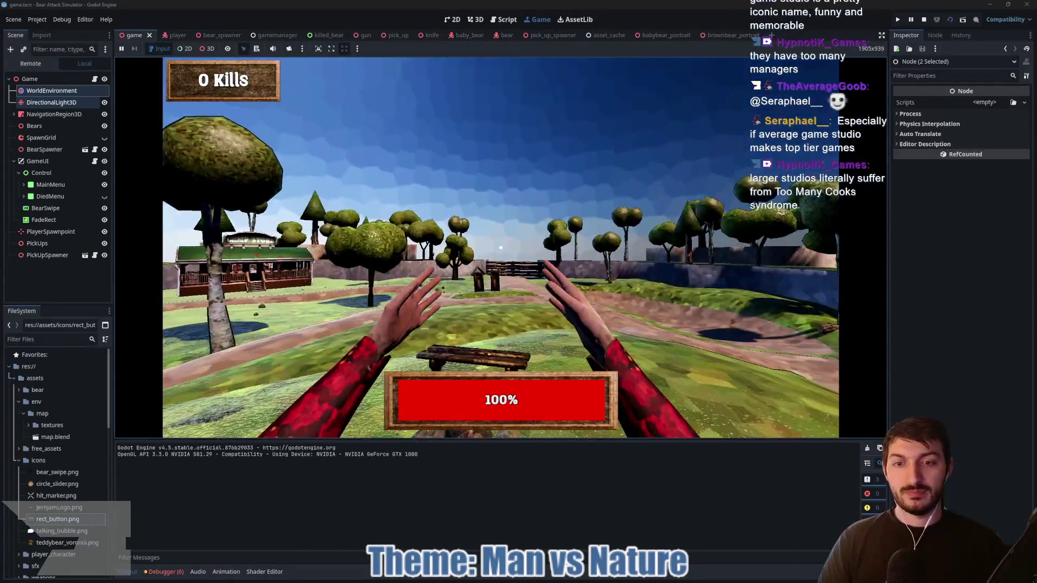
key("w")
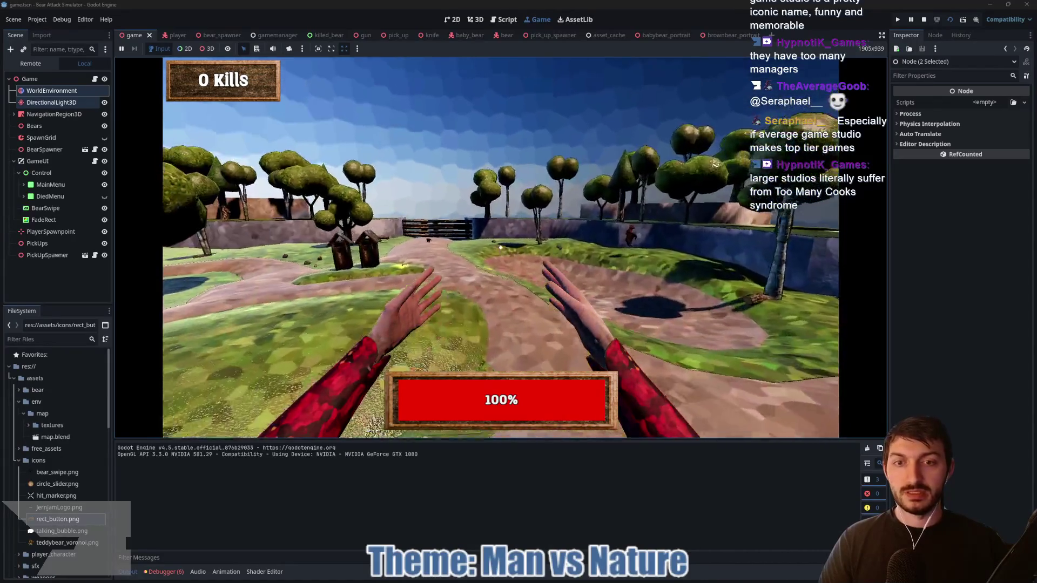
key("w")
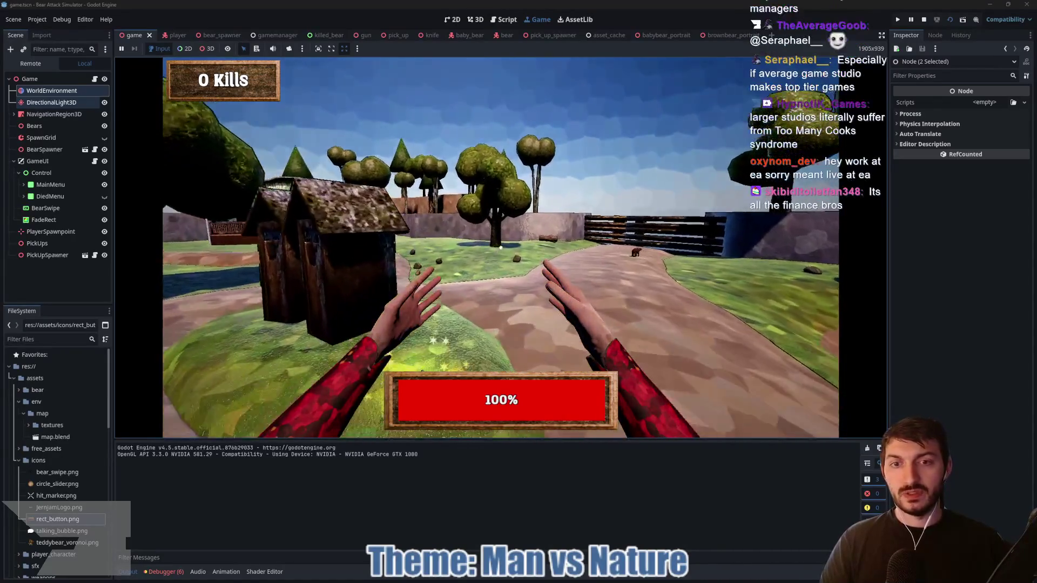
key("w")
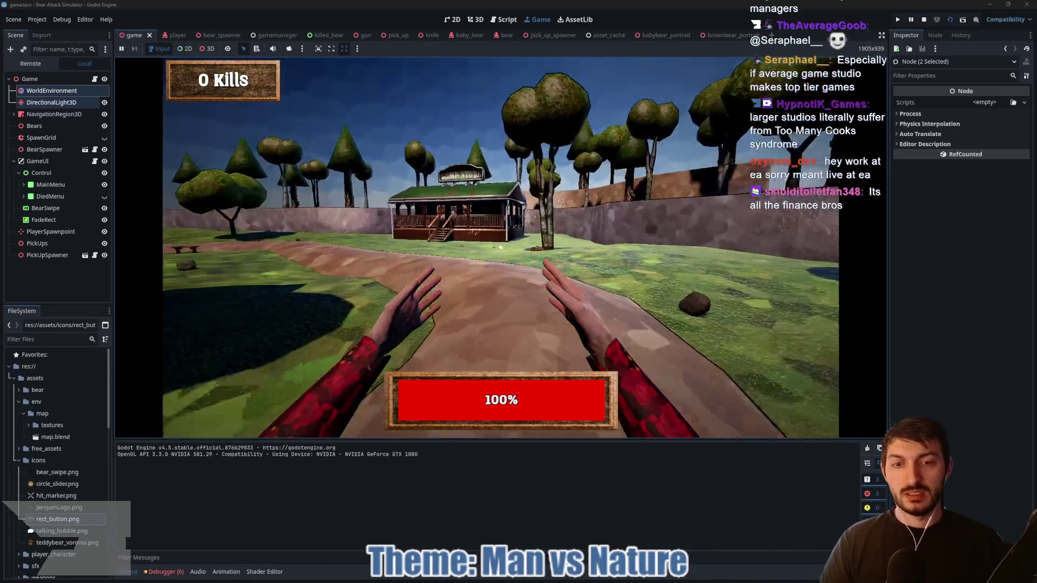
key("w")
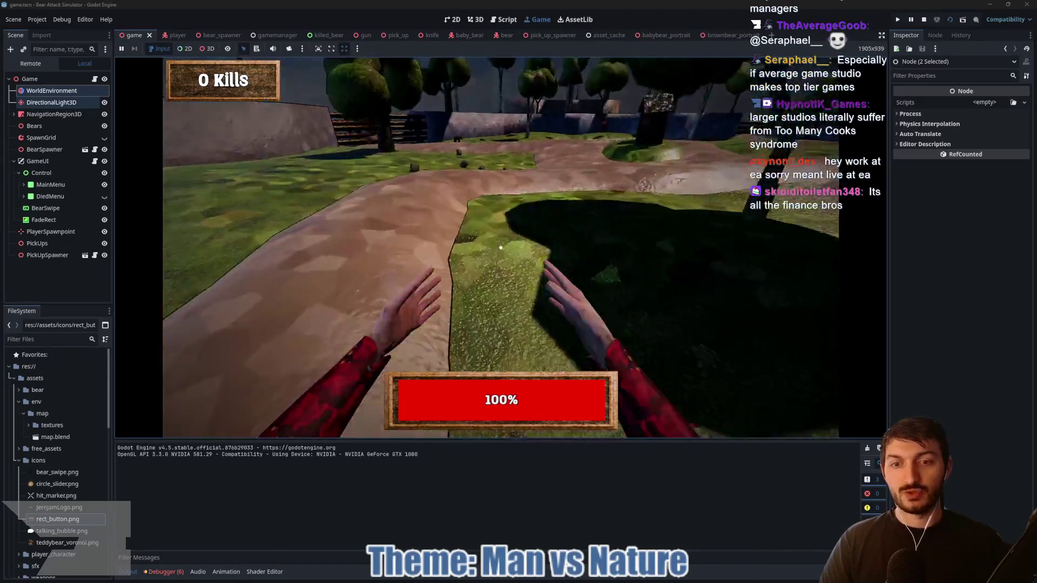
key("w")
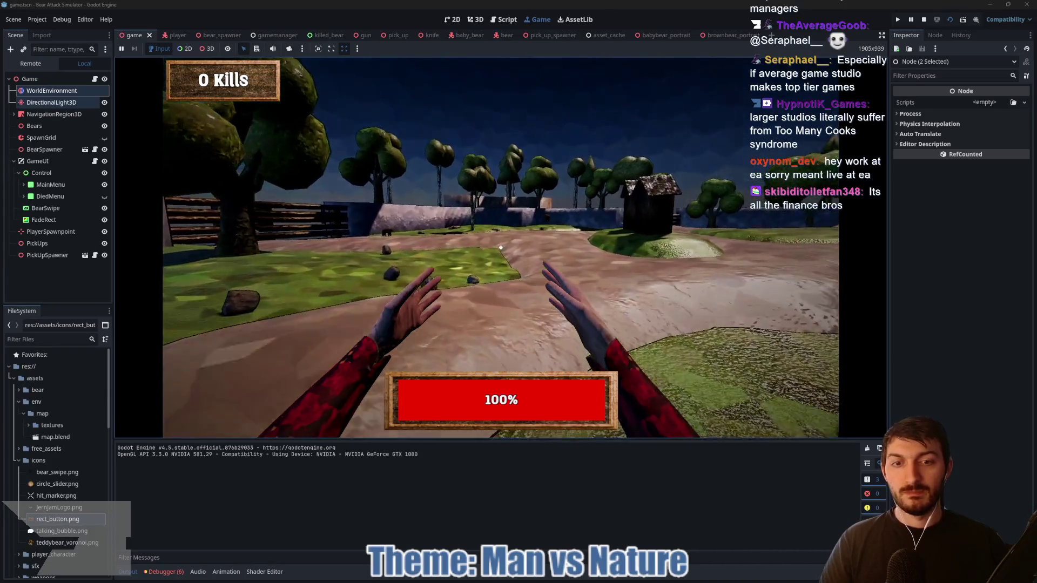
key("w")
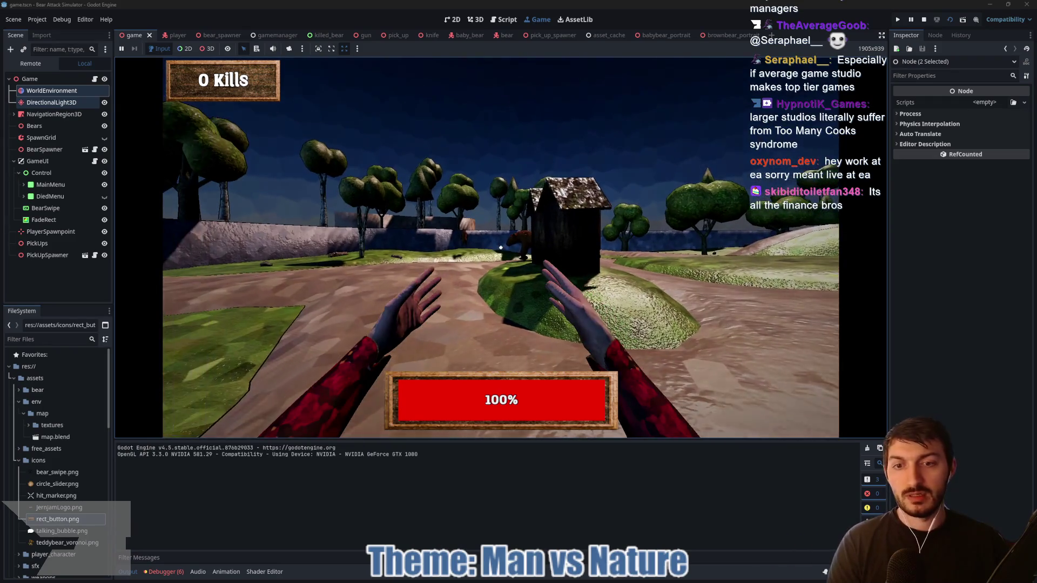
key("F8")
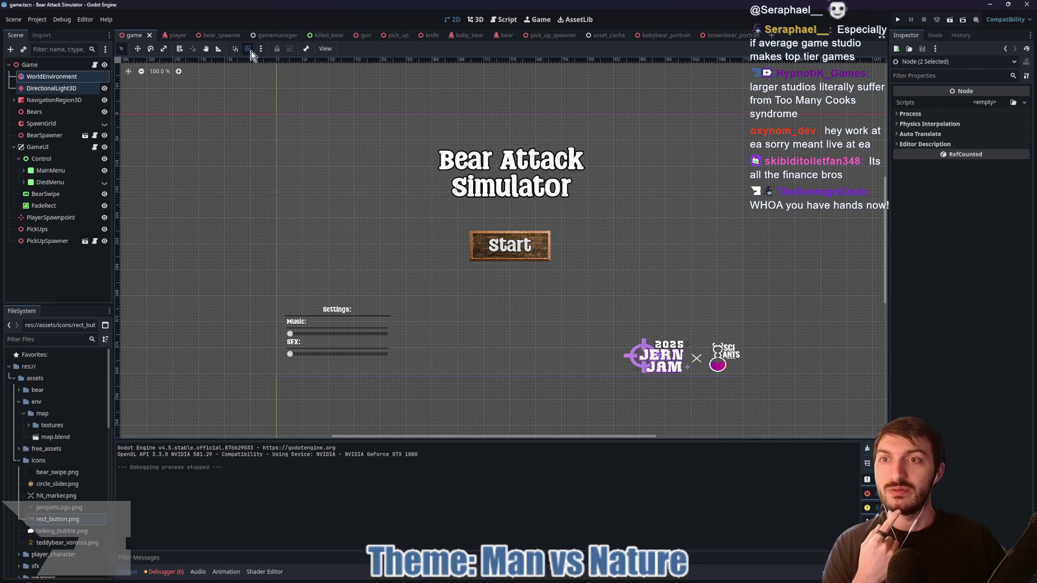
- In the player scene, set the TextureRect frame's custom minimum height to 75, then select HealthBar
left_click(174, 35)
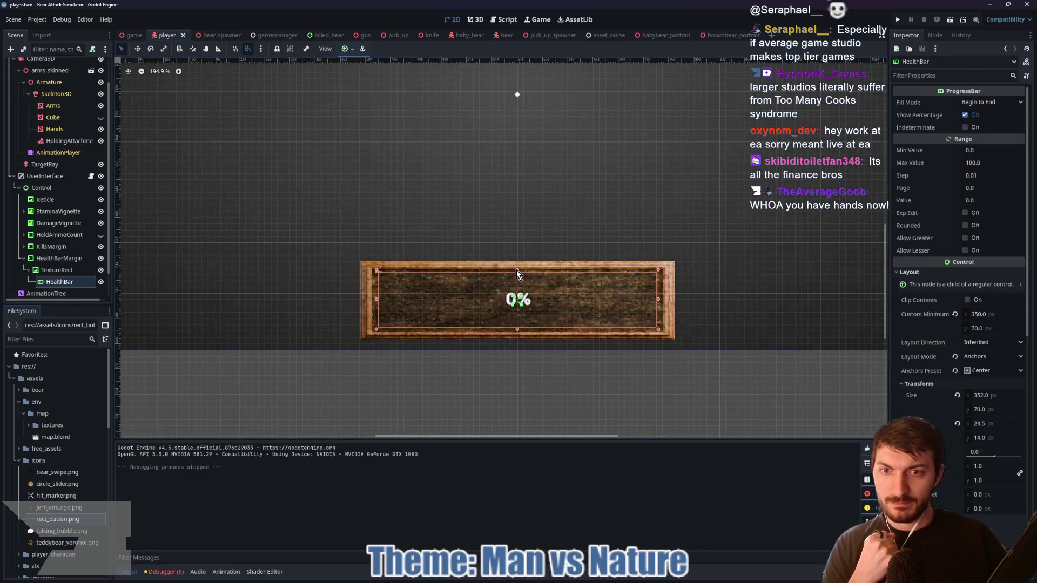
left_click(44, 270)
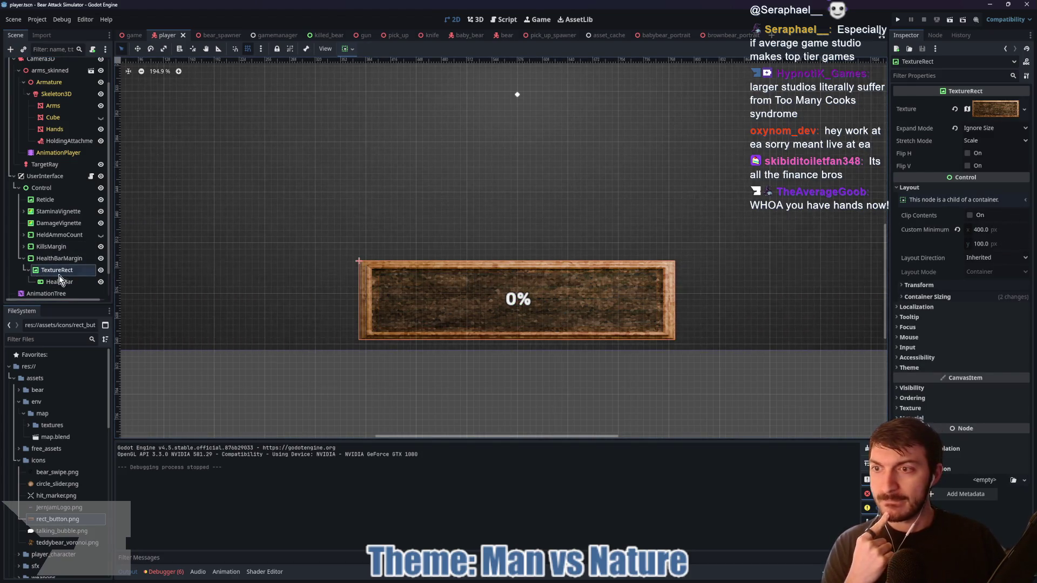
left_click(49, 261)
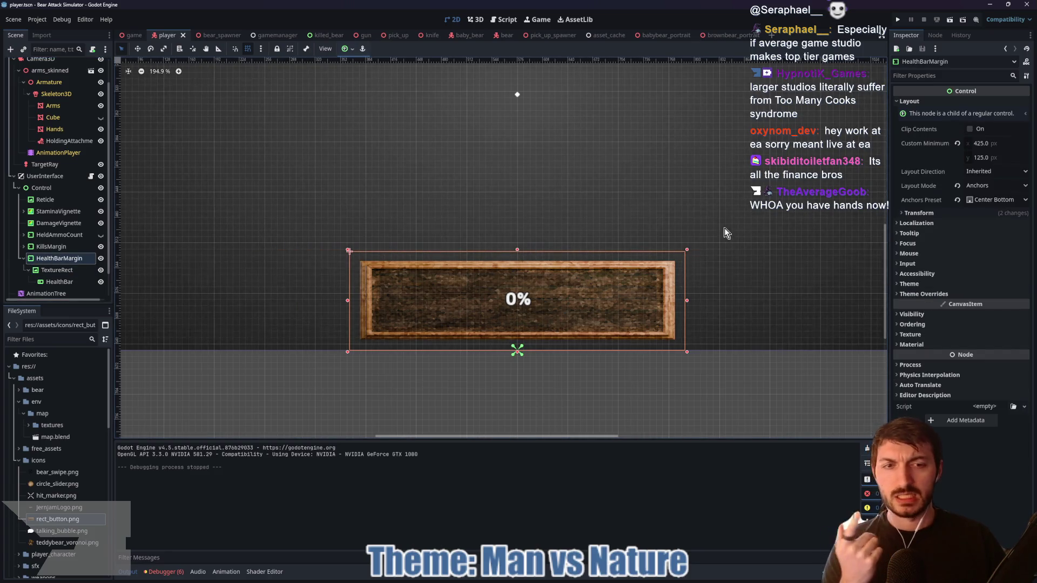
left_click(60, 270)
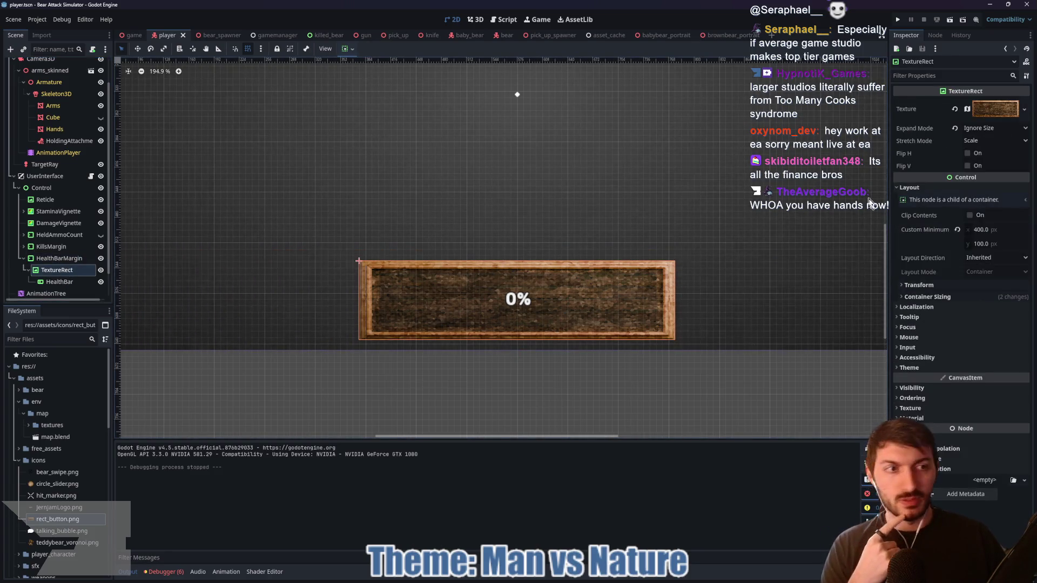
left_click(1003, 243)
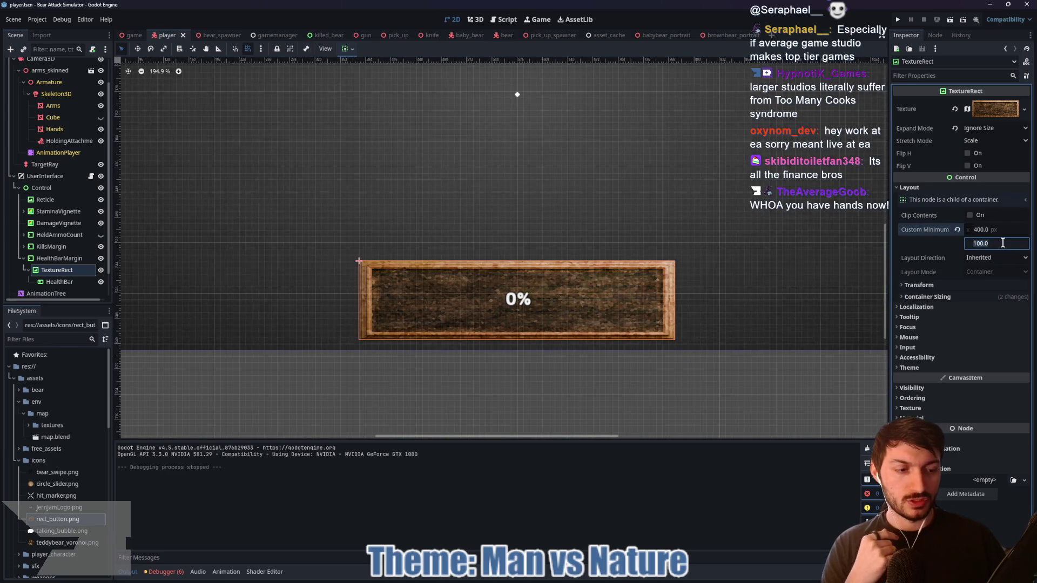
type("75")
key("Return")
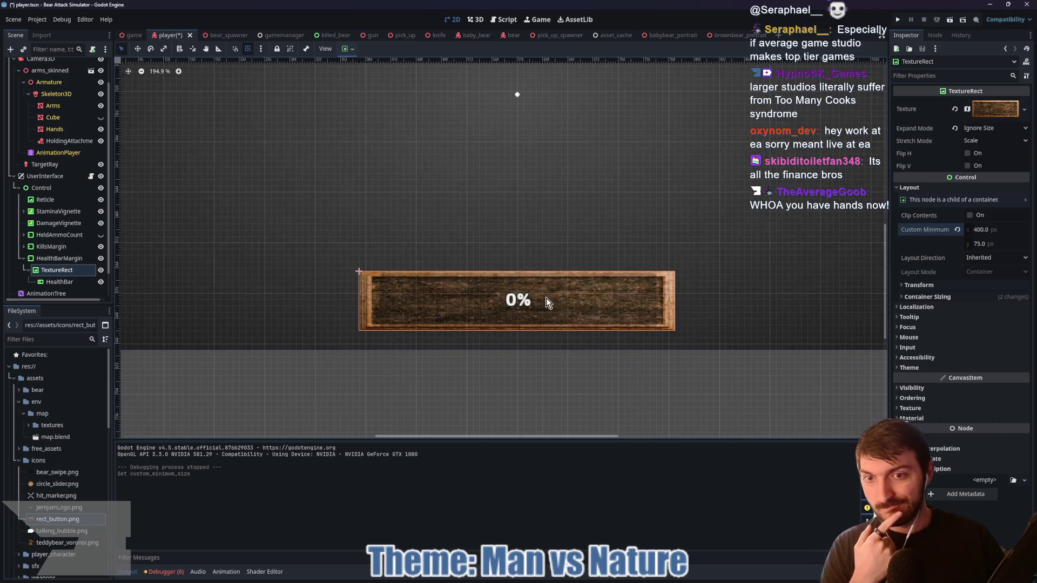
left_click(60, 281)
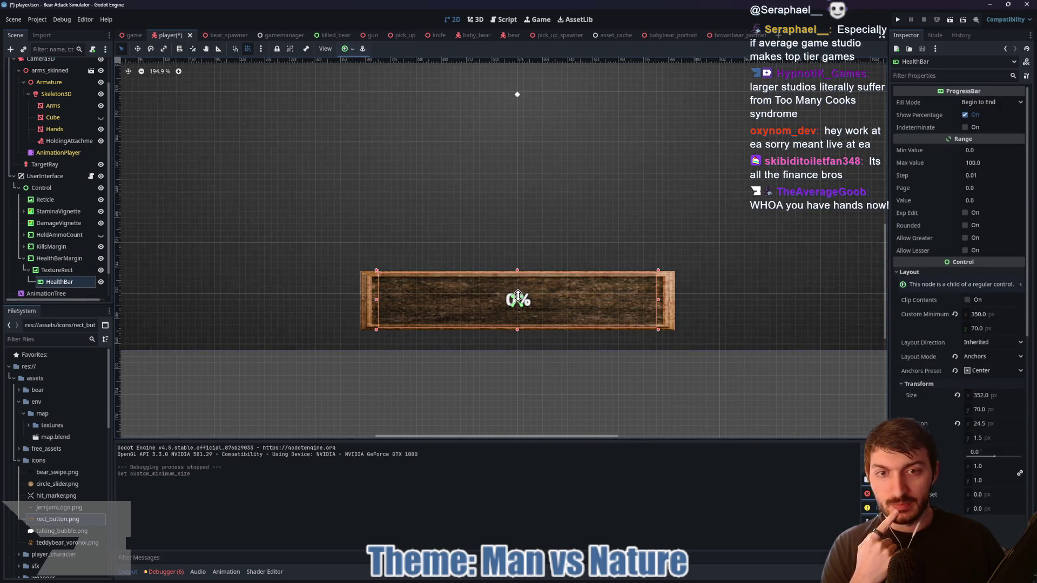
- Clear the HealthBar's custom minimum size to 0×0 and drag its top and bottom edges to shorten it
left_click(955, 315)
left_click_drag(517, 270, 518, 278)
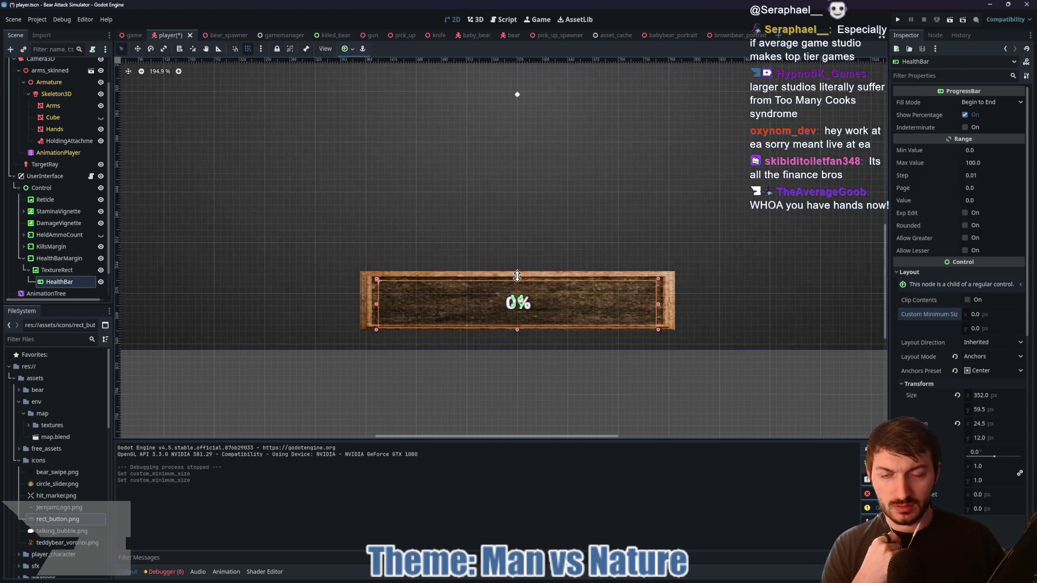
left_click(517, 276)
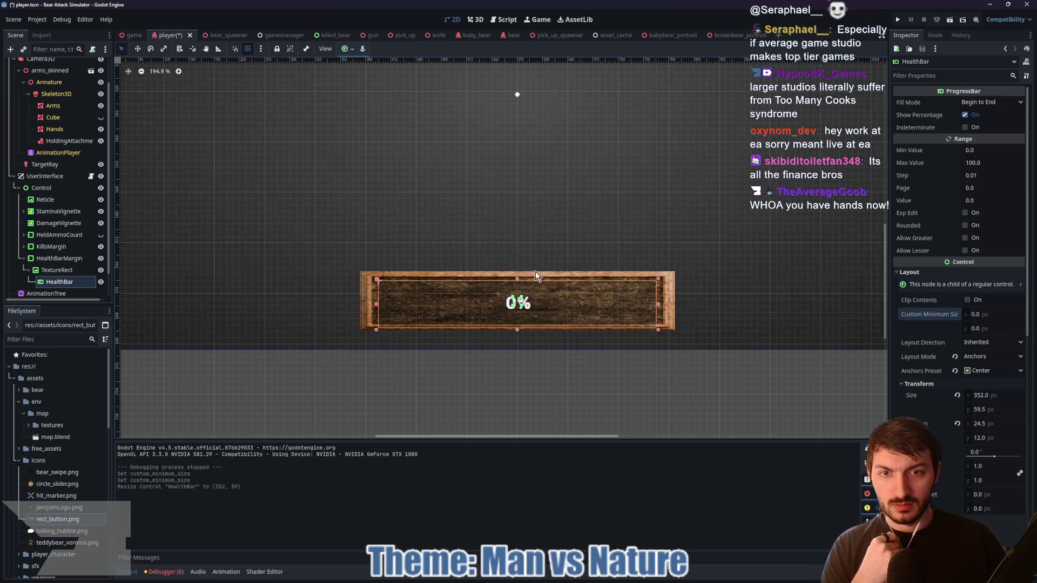
left_click_drag(520, 330, 518, 326)
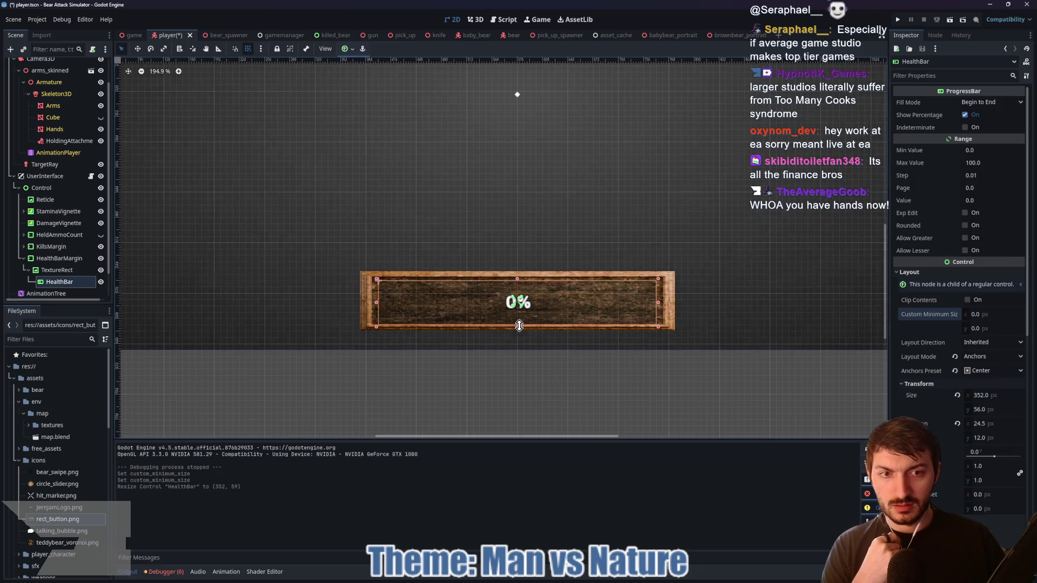
scroll(528, 327, "up", 4)
scroll(532, 343, "up", 2)
left_click_drag(495, 320, 496, 299)
left_click_drag(371, 312, 664, 319)
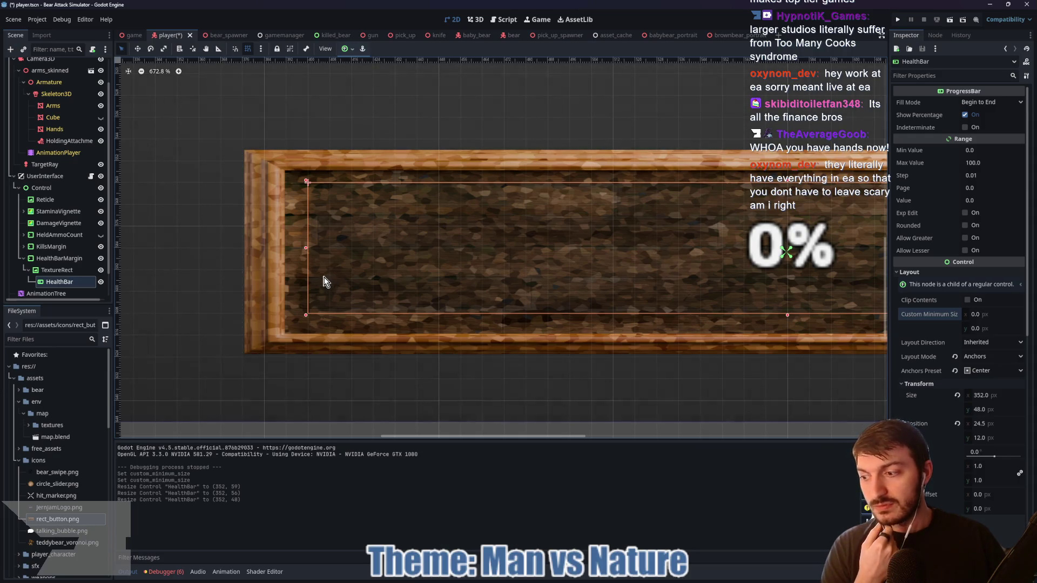
- Widen the HealthBar by dragging its left and right edges outward toward 370 px
left_click_drag(306, 249, 282, 249)
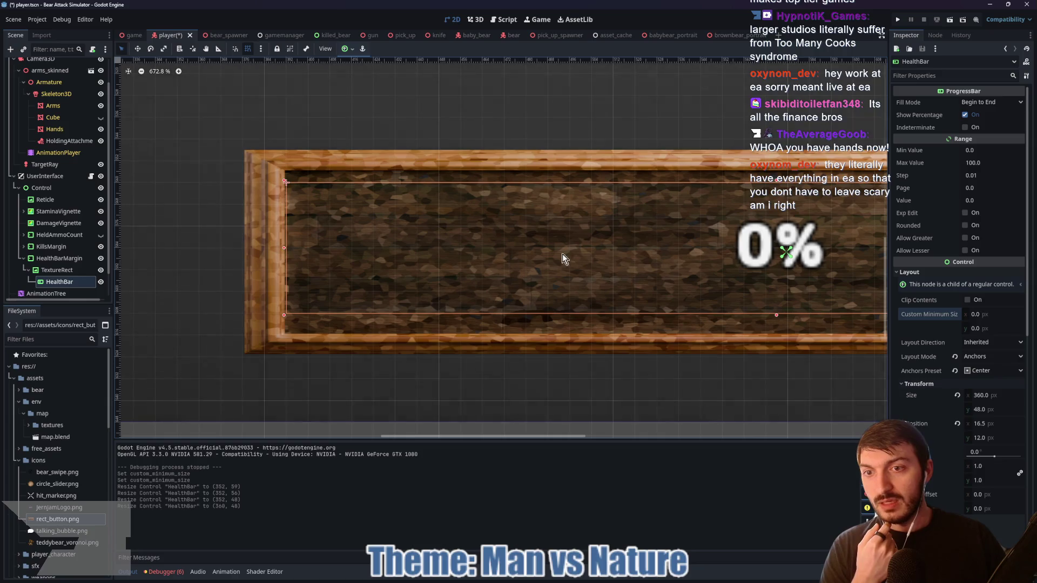
left_click_drag(562, 254, 218, 289)
scroll(491, 262, "right", 5)
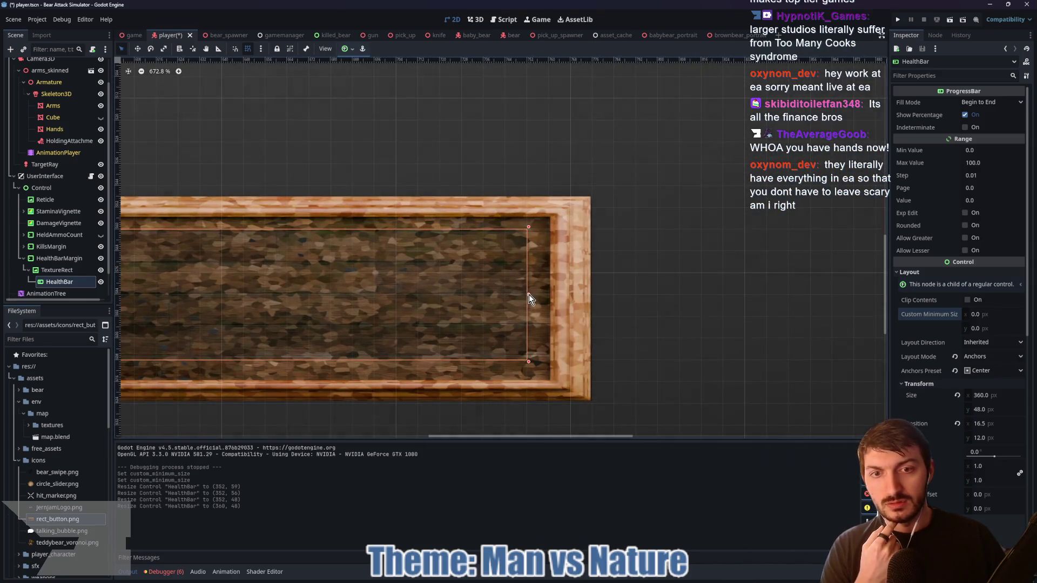
left_click_drag(545, 294, 574, 294)
scroll(335, 294, "left", 5)
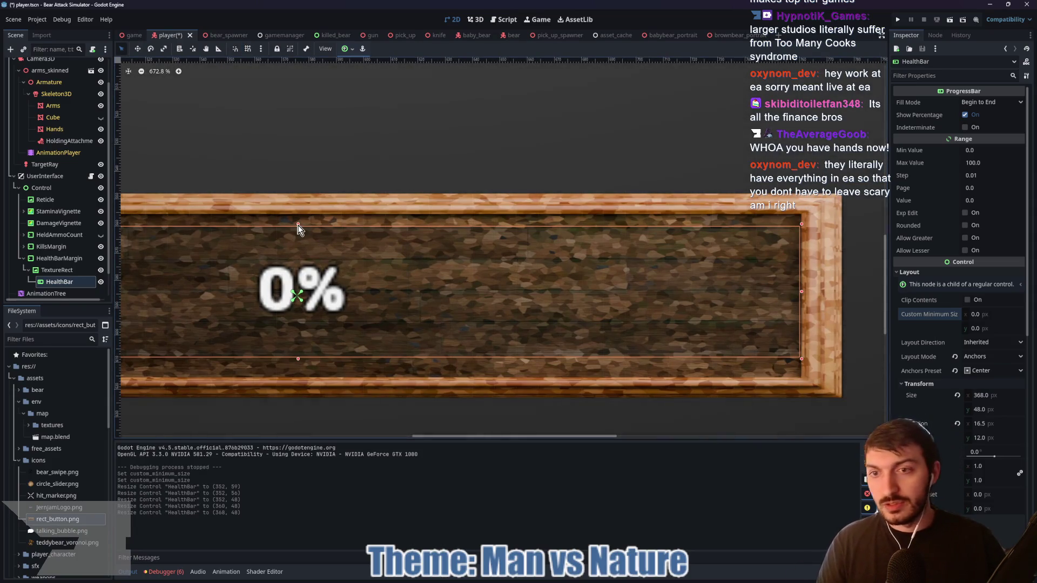
left_click_drag(298, 226, 296, 212)
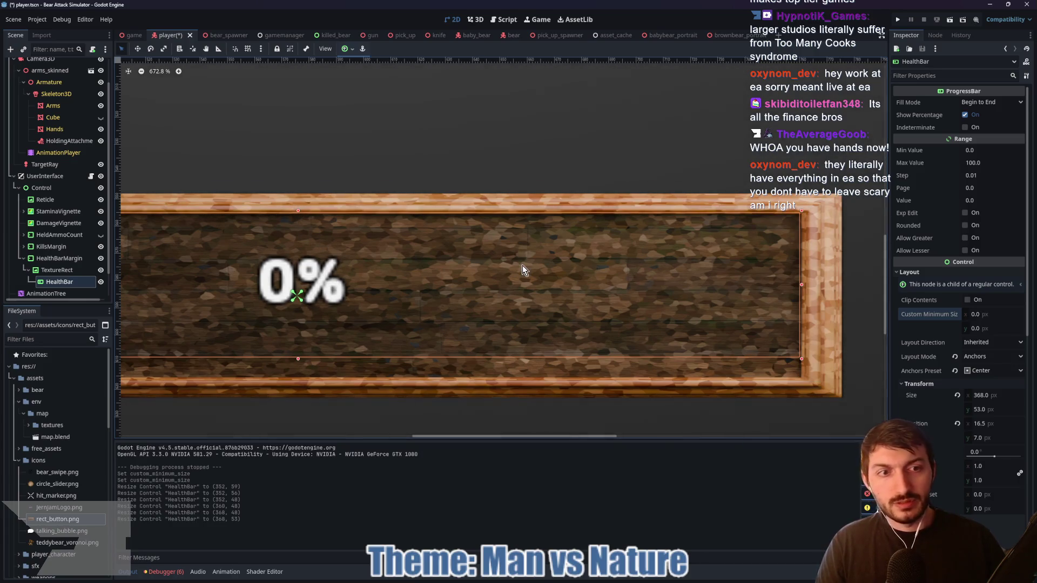
left_click_drag(801, 285, 804, 285)
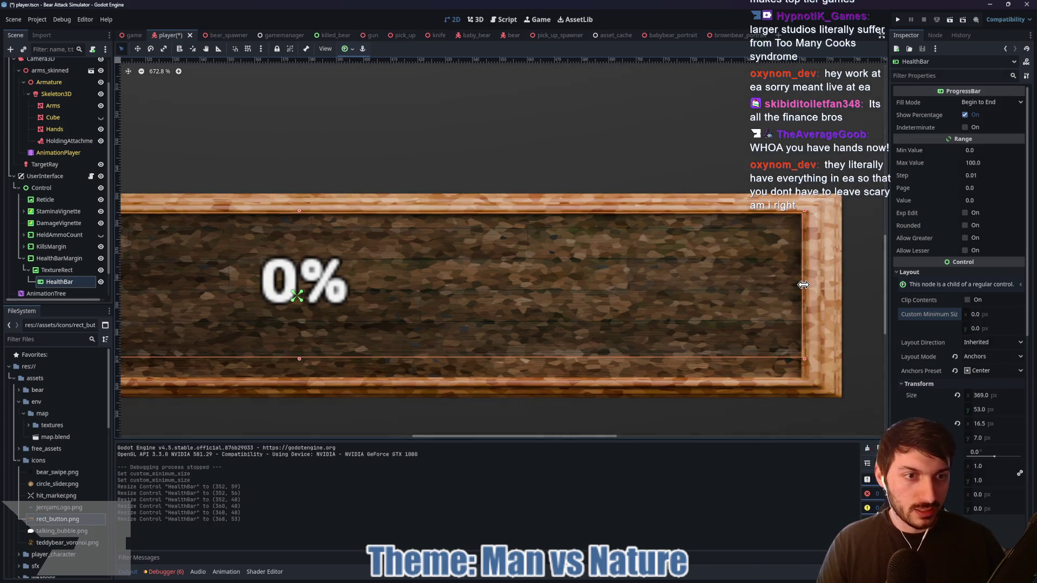
scroll(804, 285, "up", 3)
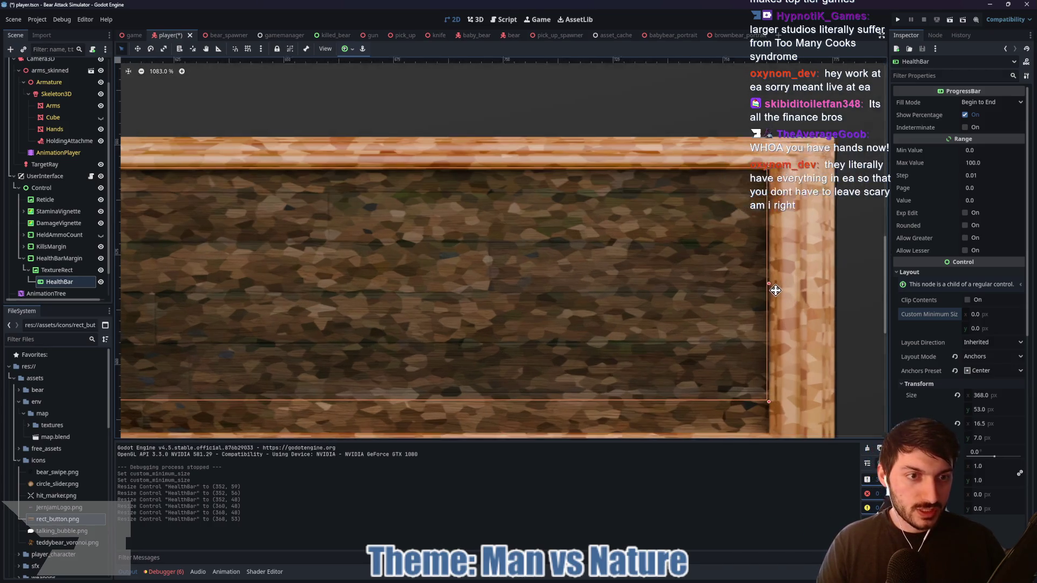
left_click_drag(691, 279, 693, 279)
scroll(436, 308, "down", 3)
scroll(607, 250, "left", 8)
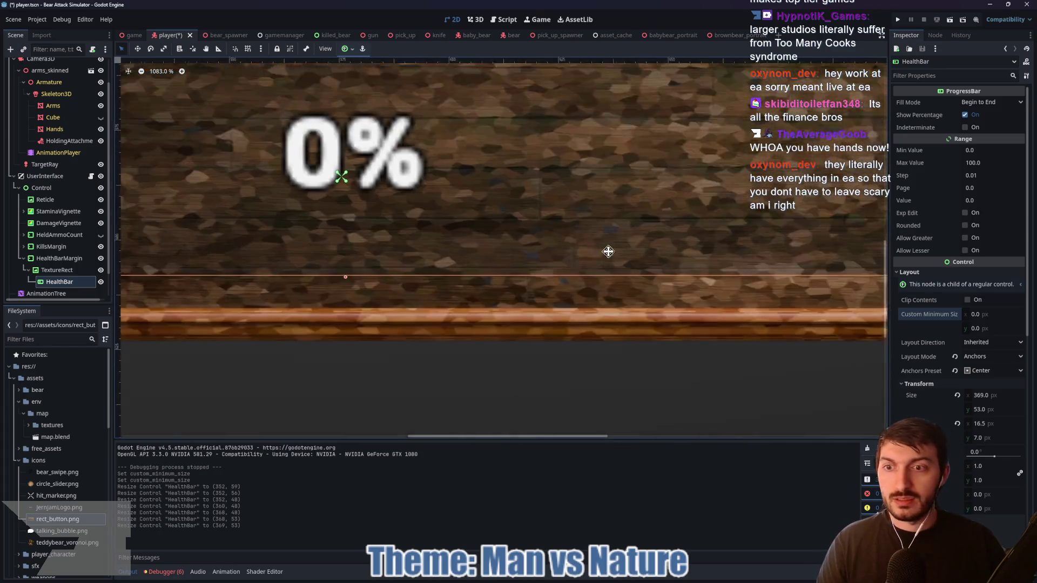
- Adjust the bar's height and left edge until it reads 370×61, then save the player scene
left_click_drag(478, 261, 479, 294)
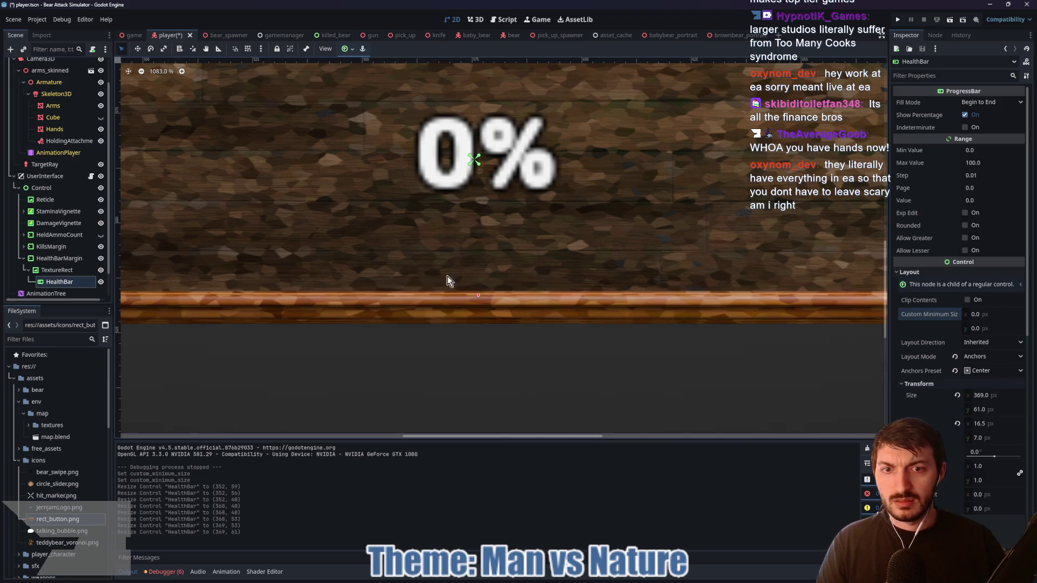
scroll(754, 266, "left", 10)
scroll(571, 254, "up", 3)
scroll(353, 239, "left", 5)
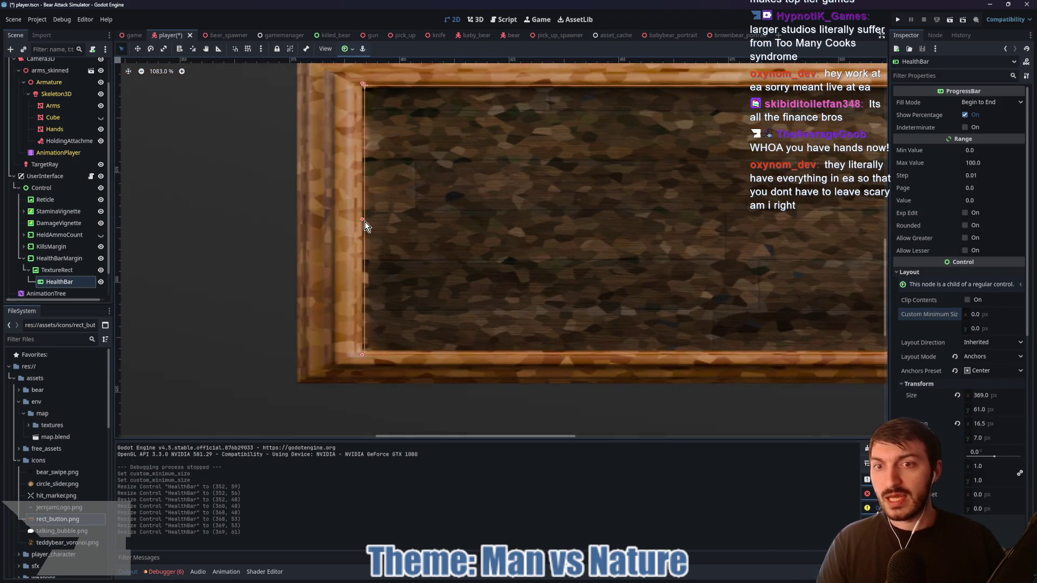
left_click_drag(363, 224, 358, 220)
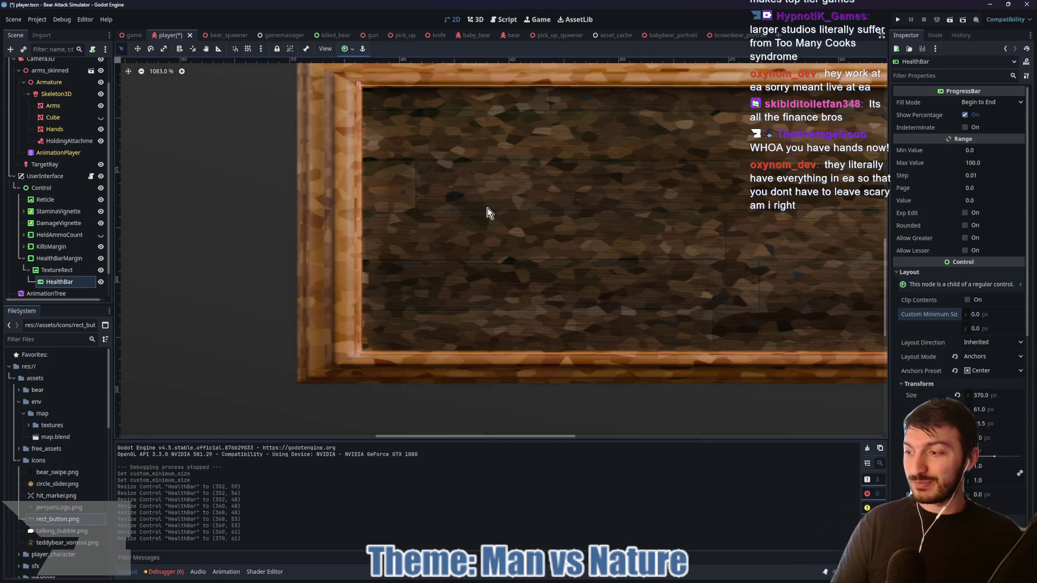
scroll(548, 201, "down", 5)
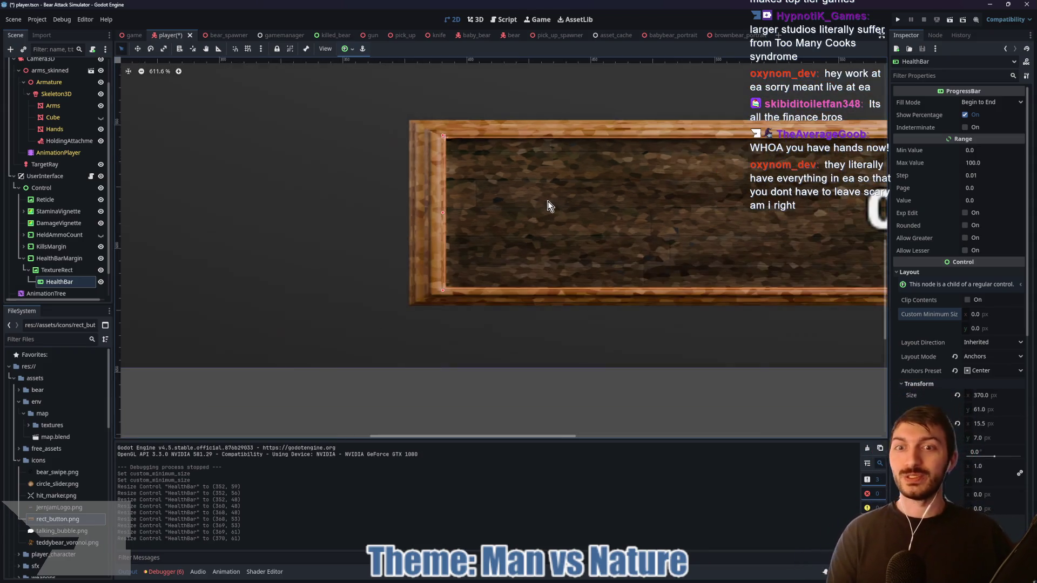
scroll(513, 222, "down", 3)
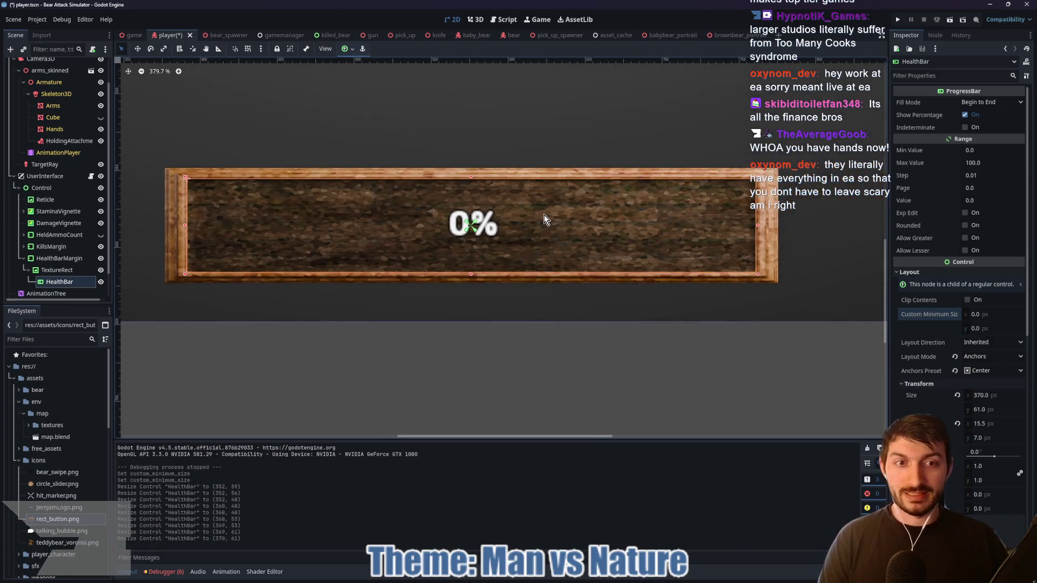
key("ctrl+s")
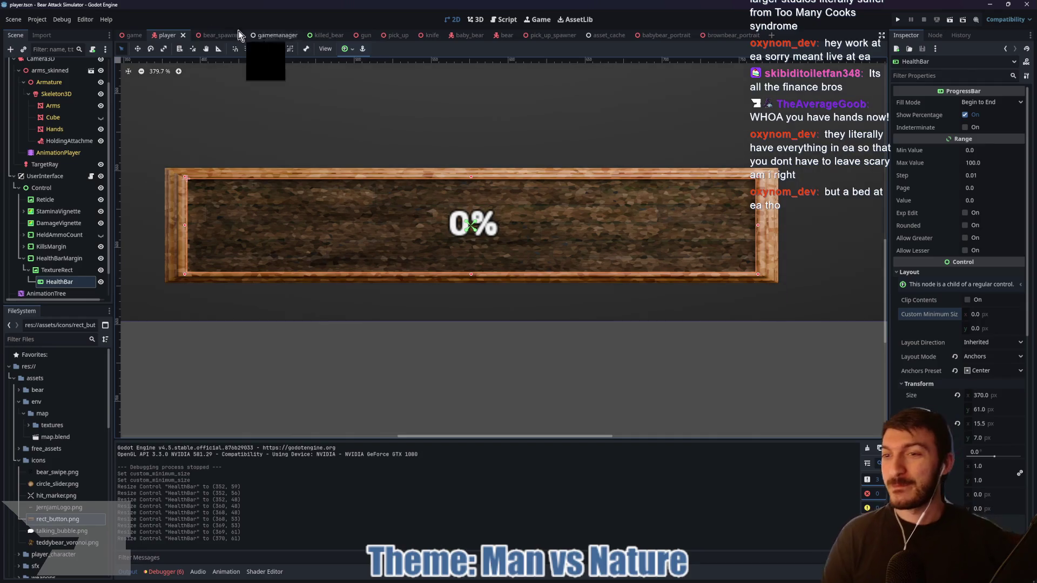
- Save the player scene and launch the project with F5
key("ctrl+s")
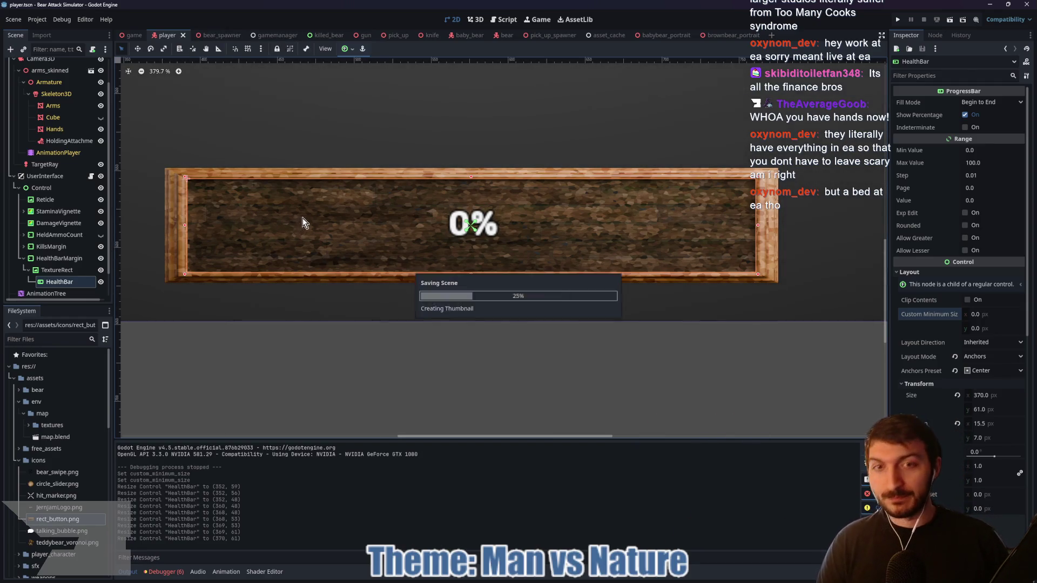
key("F5")
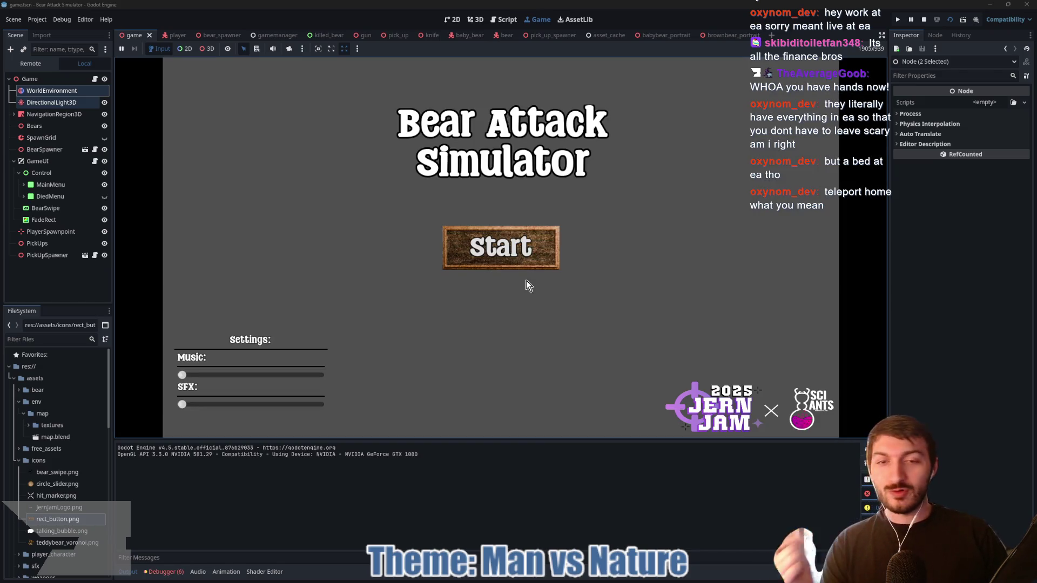
- Start the game to check the red 100% health bar, then stop it and return to the player scene
left_click(505, 241)
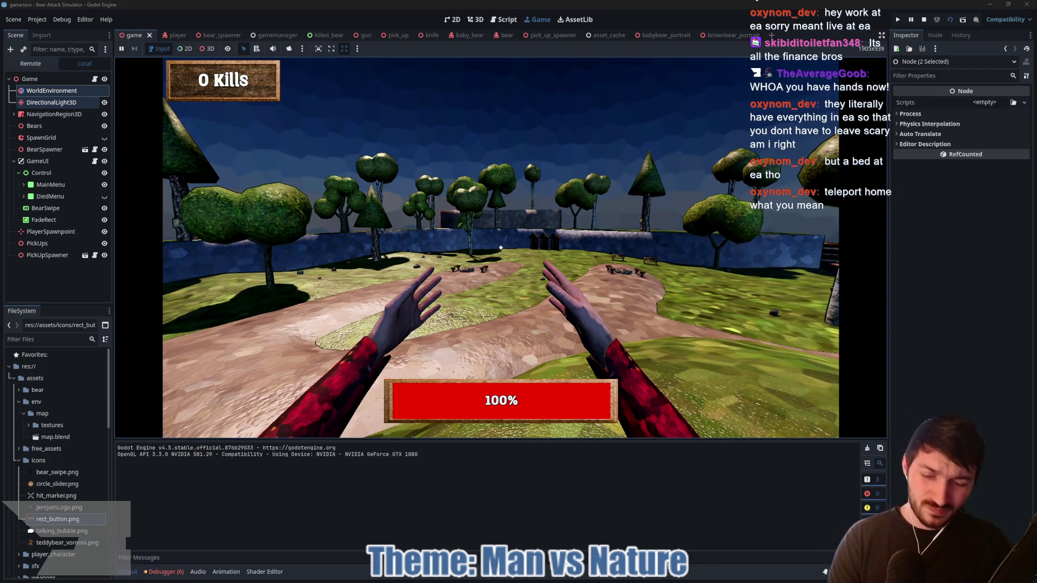
key("F8")
left_click(170, 35)
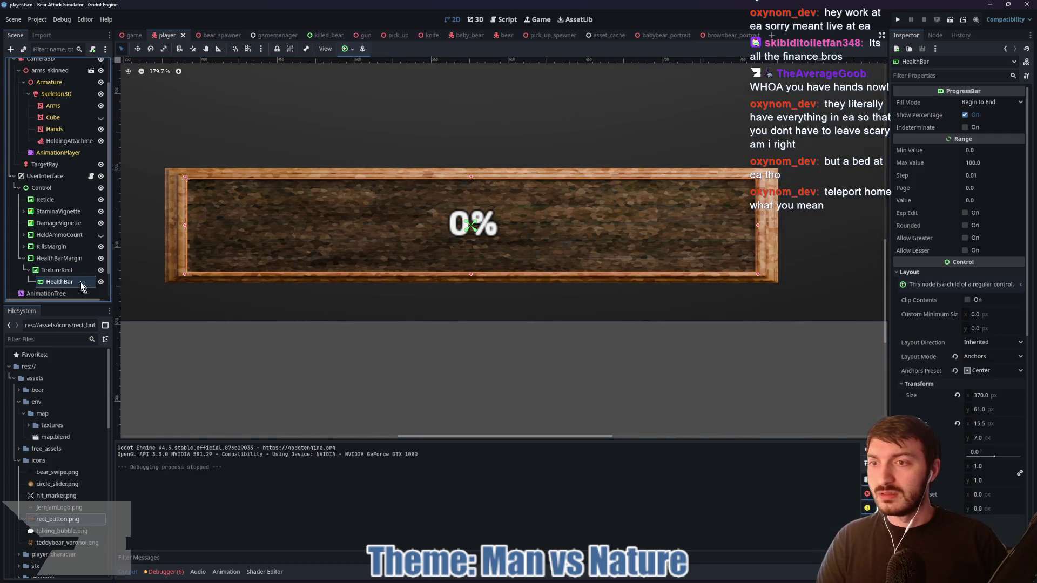
- Try moving the HealthBar's anchor point, undoing the first attempt
scroll(189, 231, "up", 5)
scroll(192, 225, "up", 4)
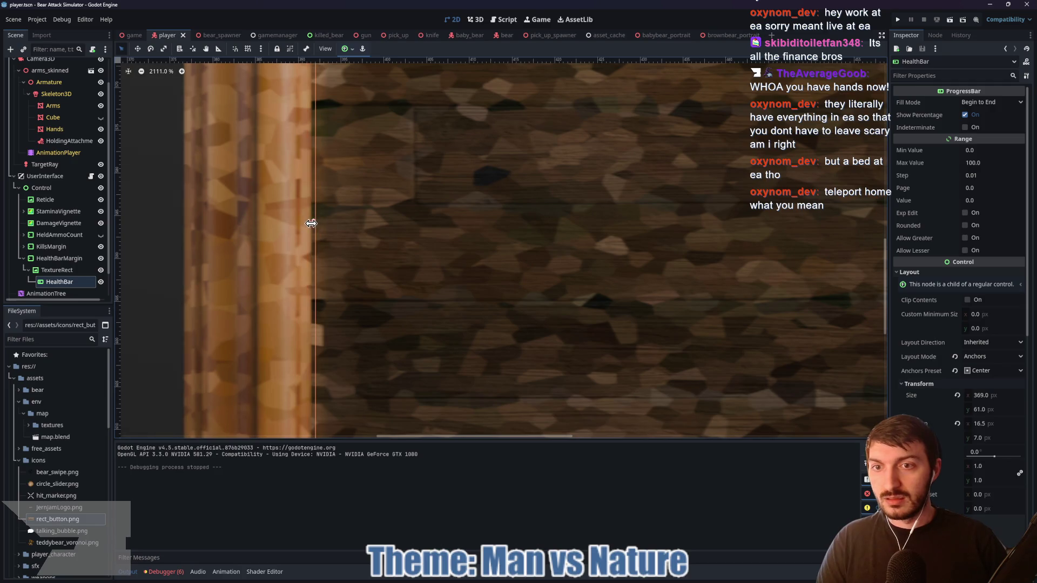
scroll(502, 231, "down", 3)
scroll(502, 231, "down", 3)
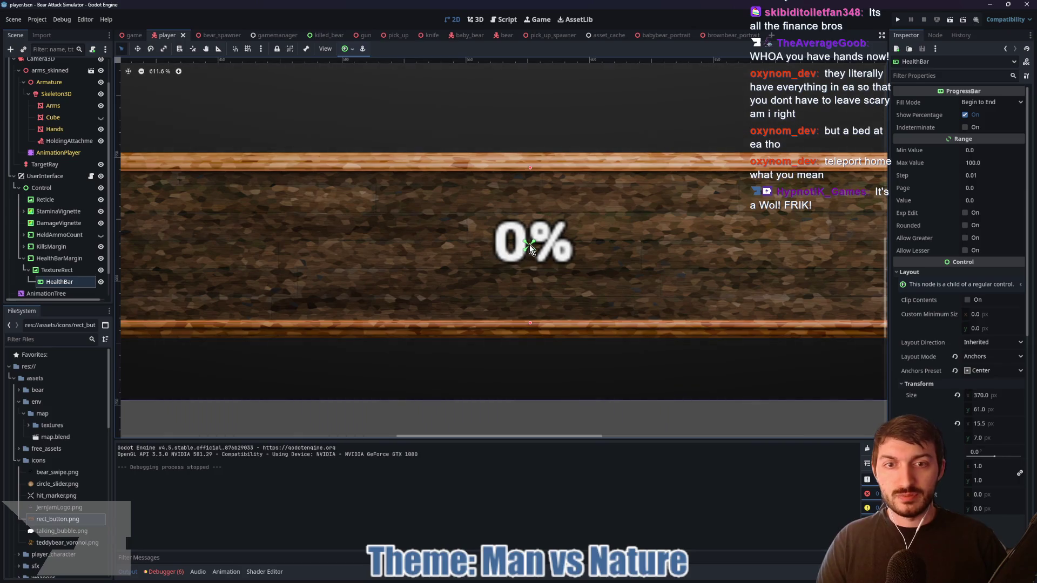
left_click_drag(529, 245, 523, 236)
key("ctrl+z")
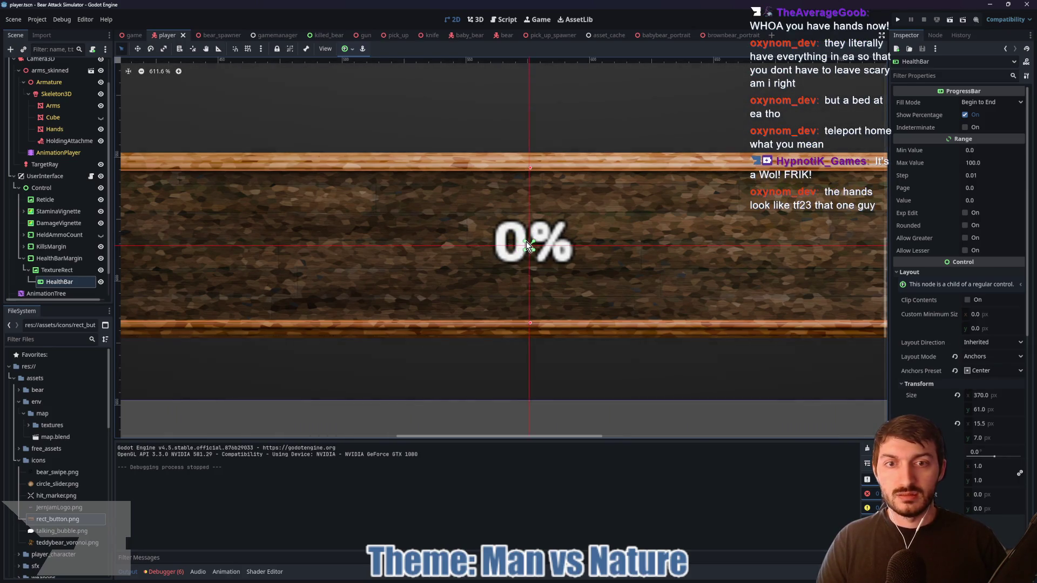
scroll(454, 253, "down", 3)
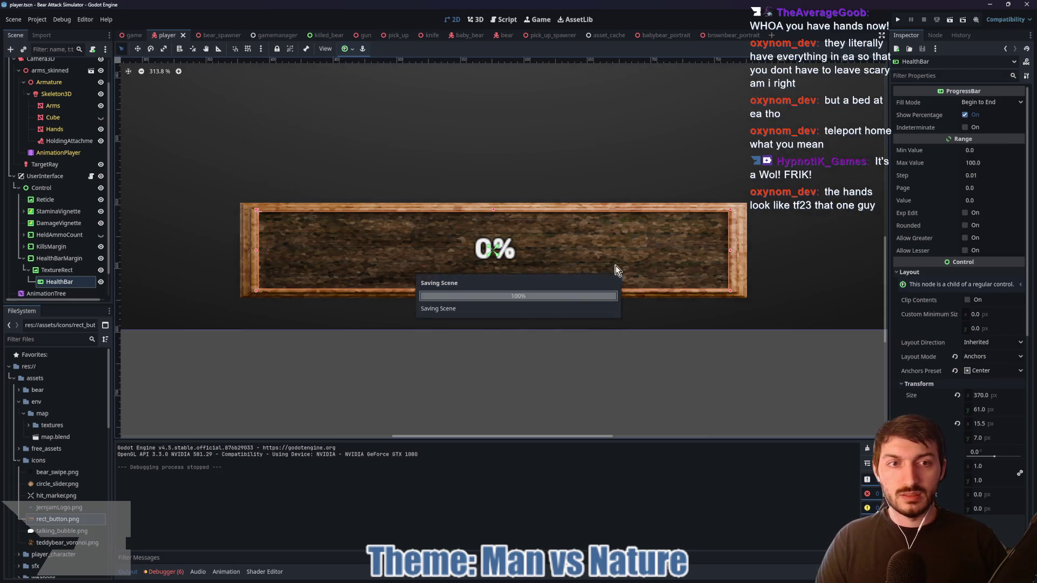
mouse_move(700, 257)
left_mouse_down()
mouse_move(626, 263)
mouse_move(686, 261)
left_mouse_up()
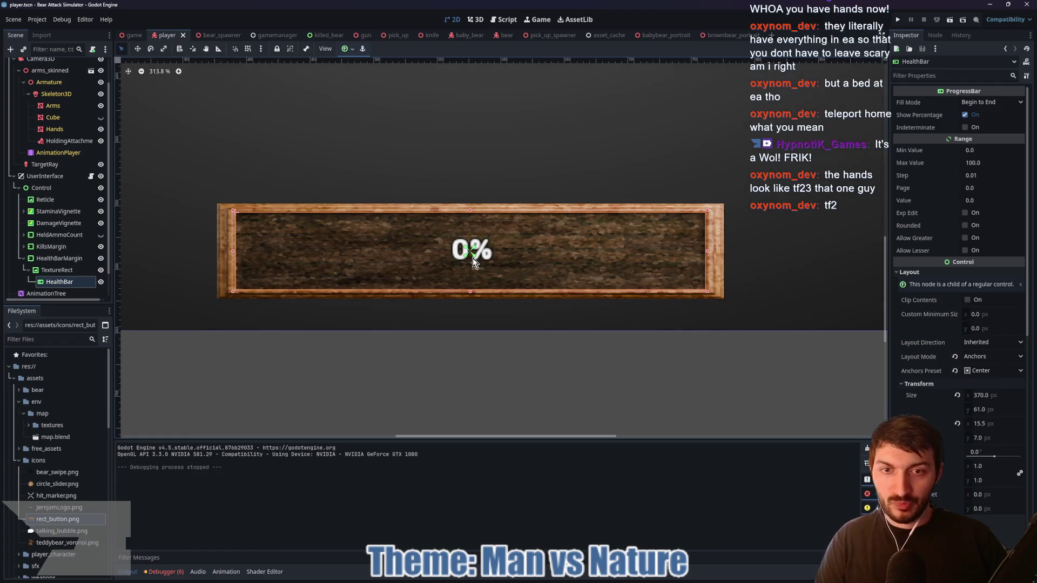
- Drag the HealthBar's anchors onto the bar's left edge and save the scene
left_click_drag(641, 280, 709, 294)
left_click_drag(712, 246, 713, 210)
left_click_drag(465, 208, 349, 215)
left_click_drag(242, 215, 232, 210)
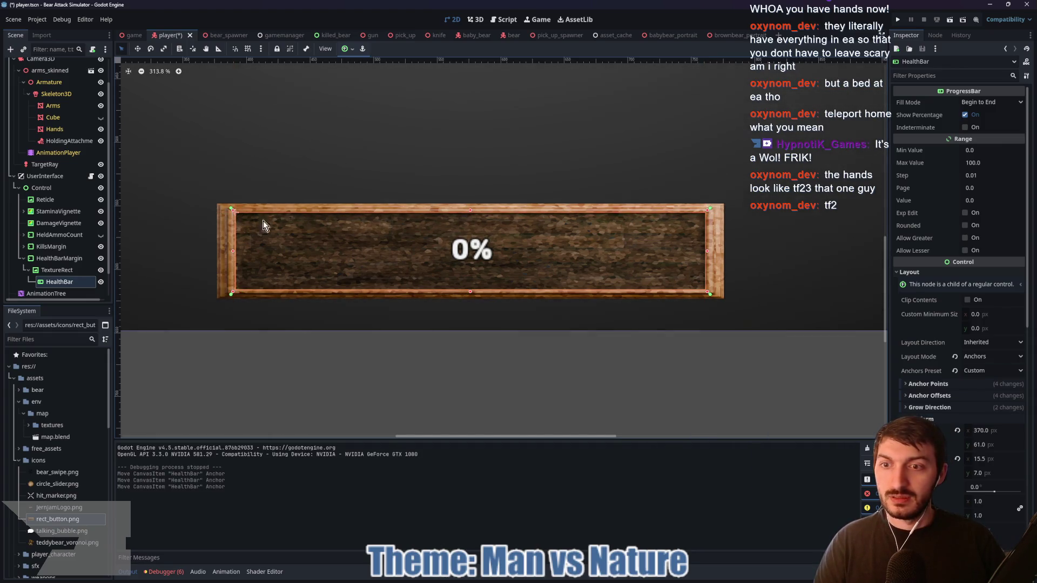
key("ctrl+s")
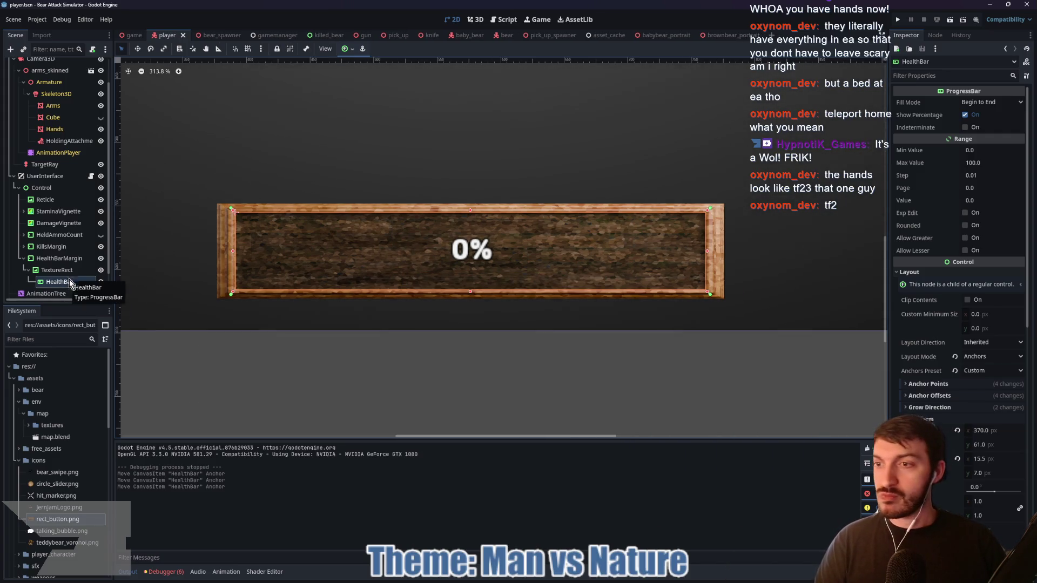
- Inspect the HealthBar's theme overrides and reset its existing Fill style
scroll(961, 333, "down", 5)
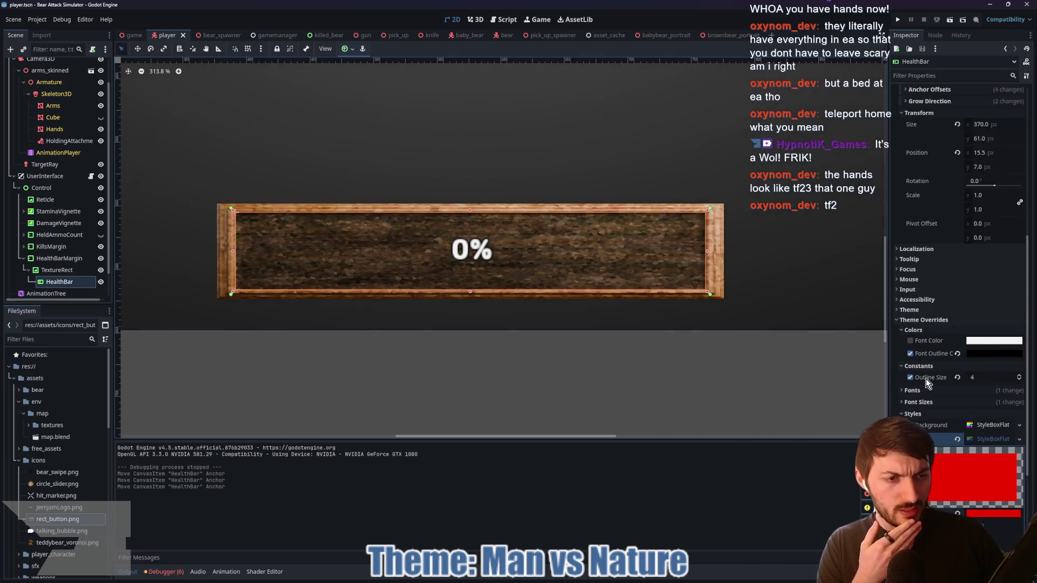
left_click(912, 390)
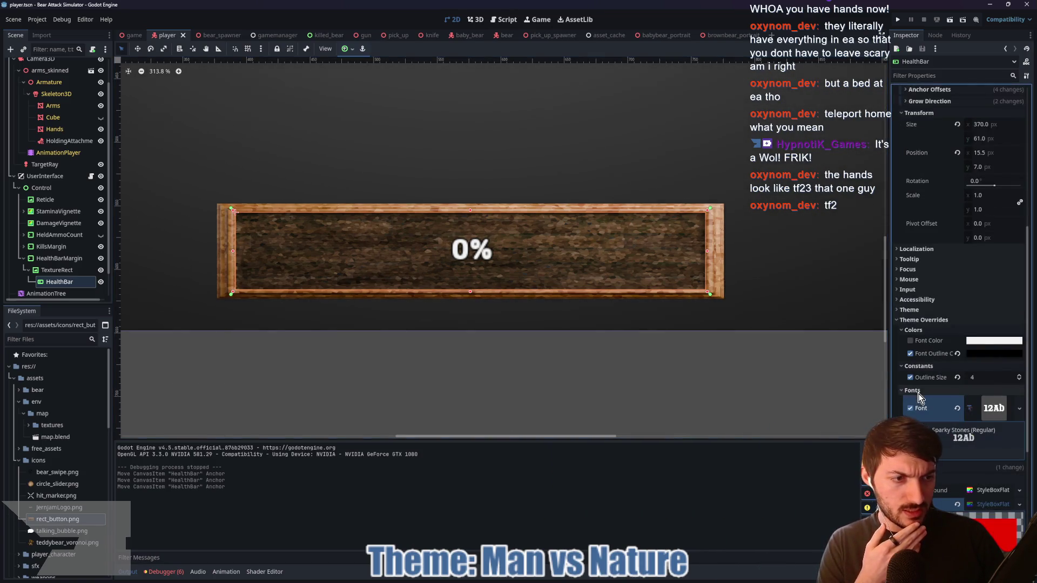
left_click(912, 391)
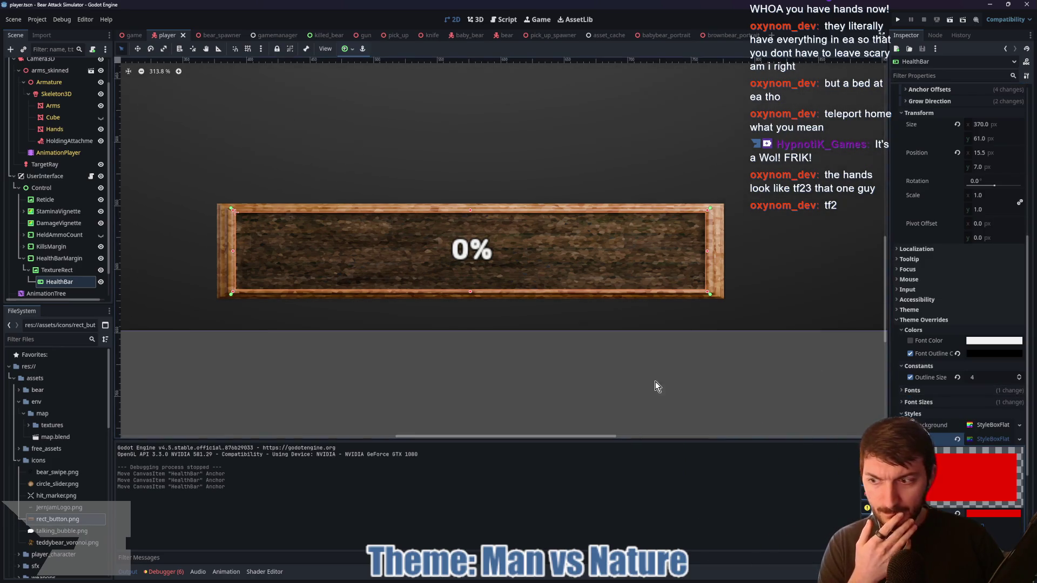
scroll(975, 433, "down", 3)
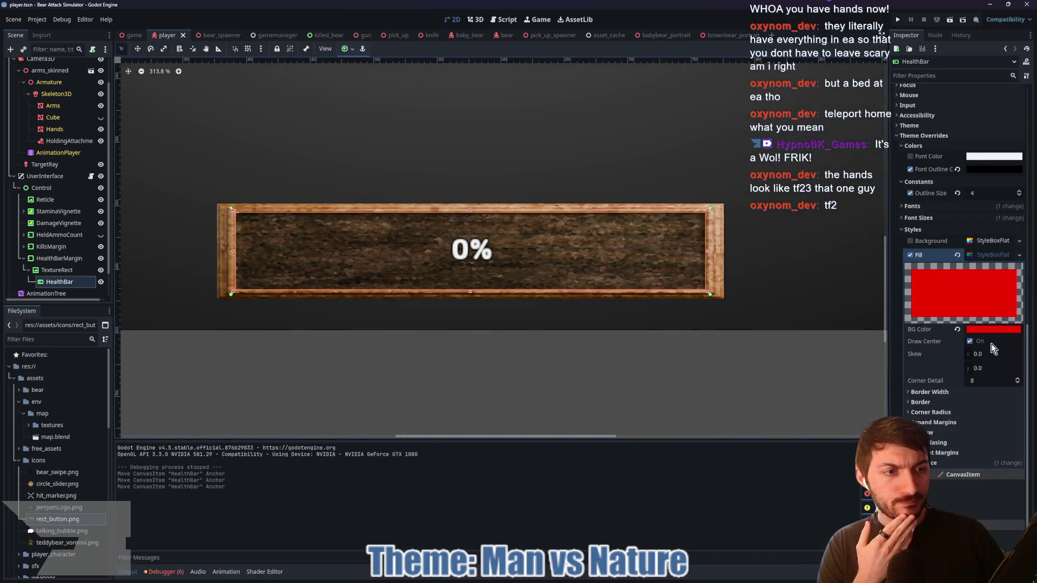
left_click(982, 330)
key("Escape")
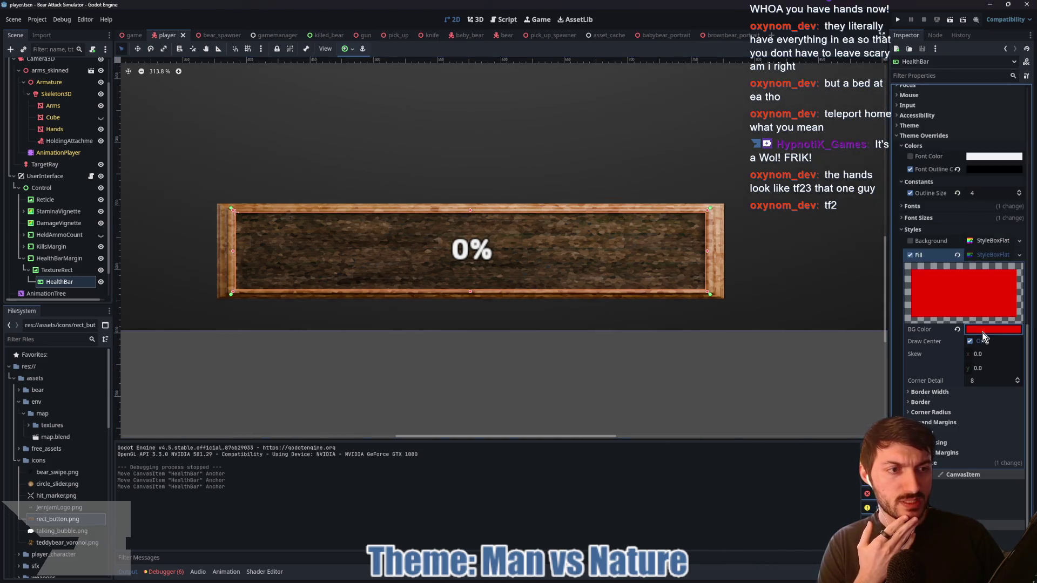
left_click(985, 260)
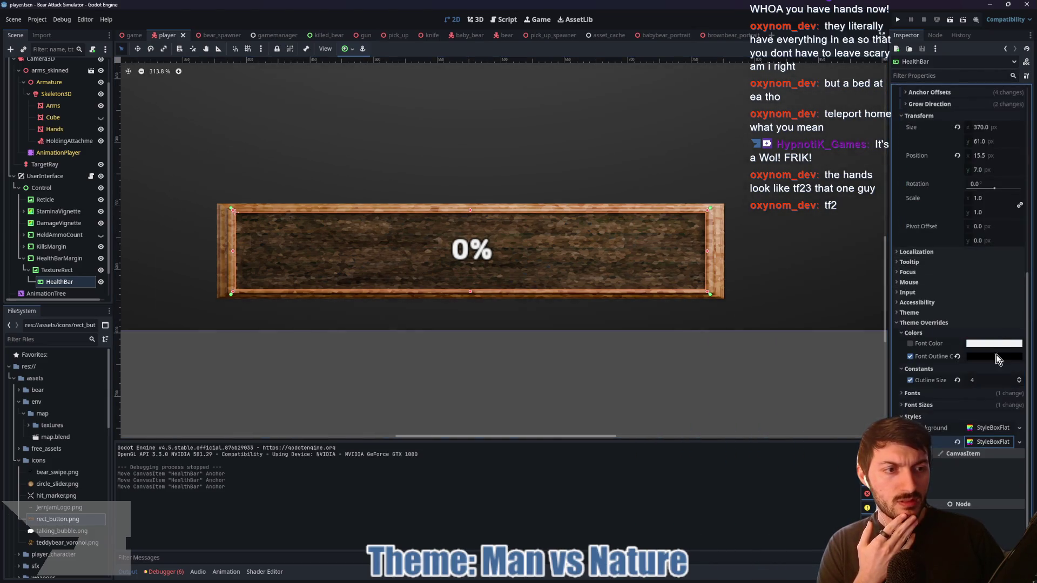
left_click(978, 443)
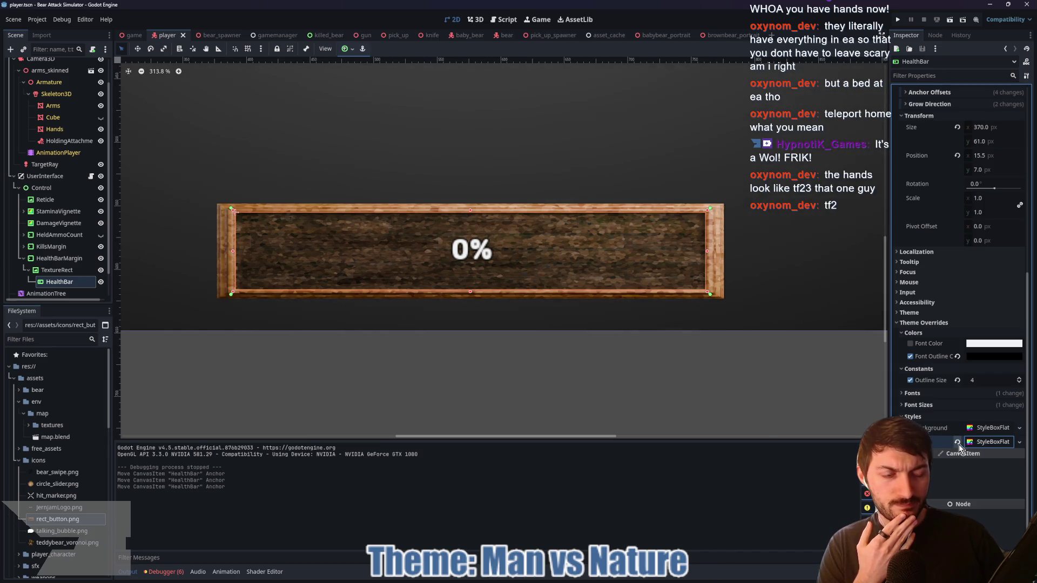
- Give Fill a new StyleBoxFlat and set its BG Color to pure red
right_click(983, 444)
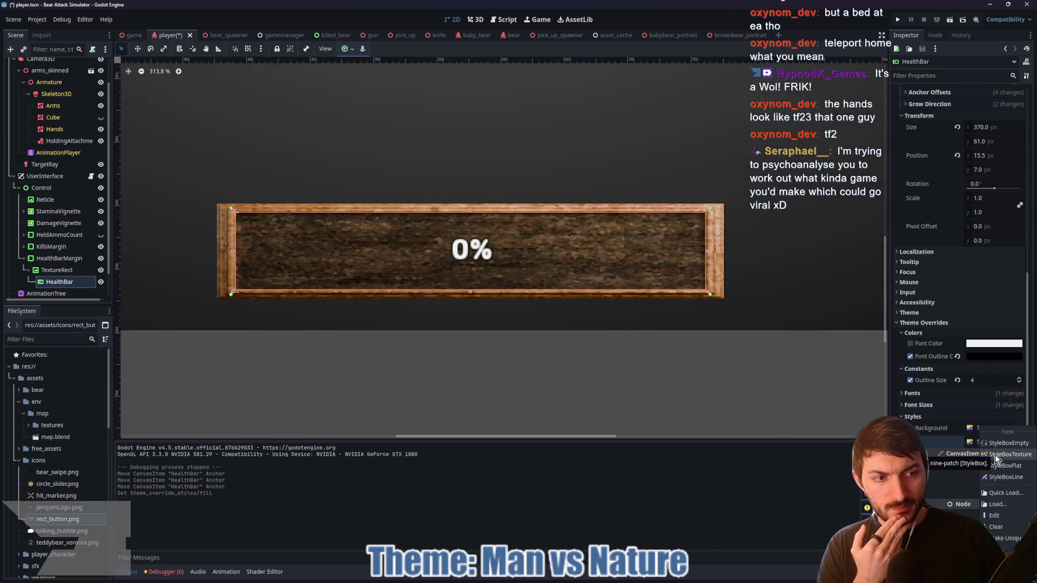
left_click(997, 465)
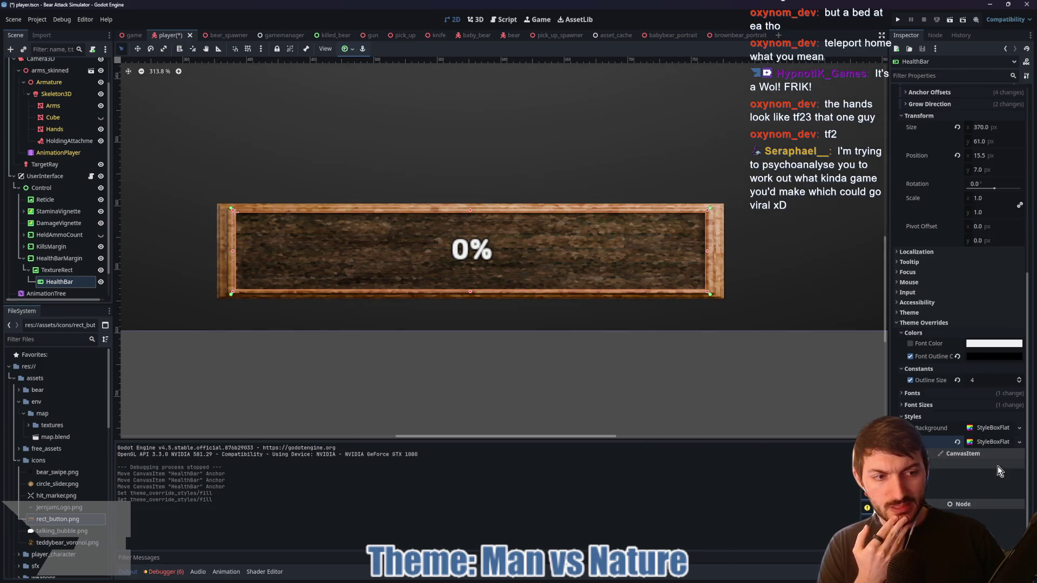
left_click(972, 487)
left_click(993, 308)
left_click_drag(988, 351, 1024, 323)
left_click(984, 238)
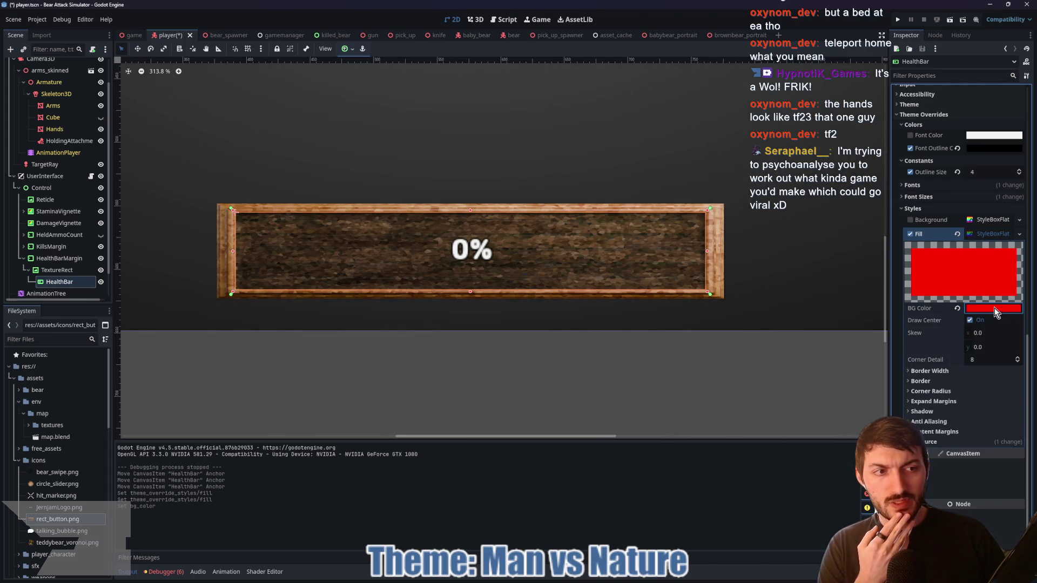
right_click(986, 240)
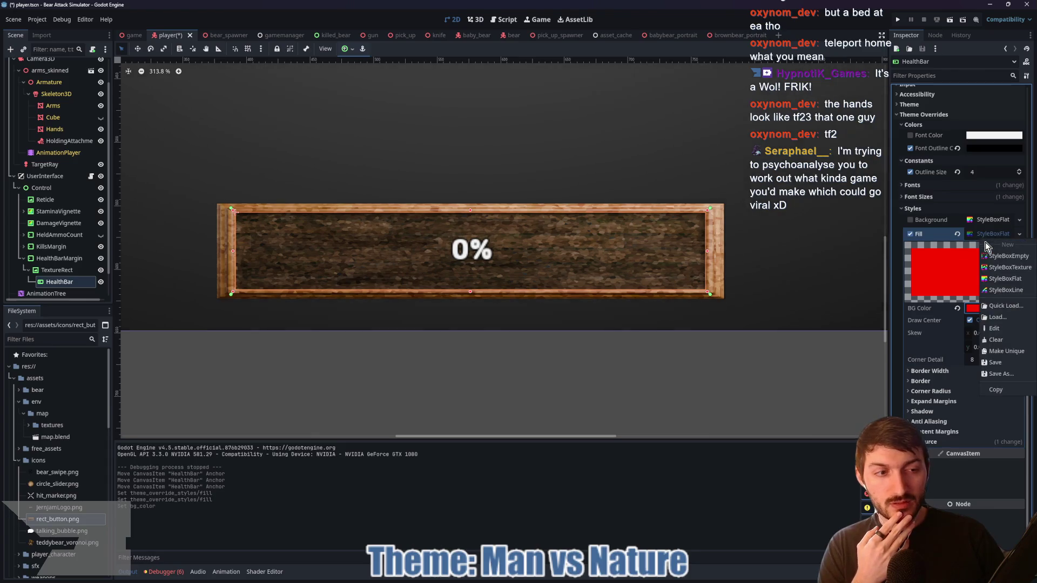
- Switch the Fill to a StyleBoxTexture using a New GradientTexture1D and expand its gradient
left_click(1009, 267)
left_click(982, 357)
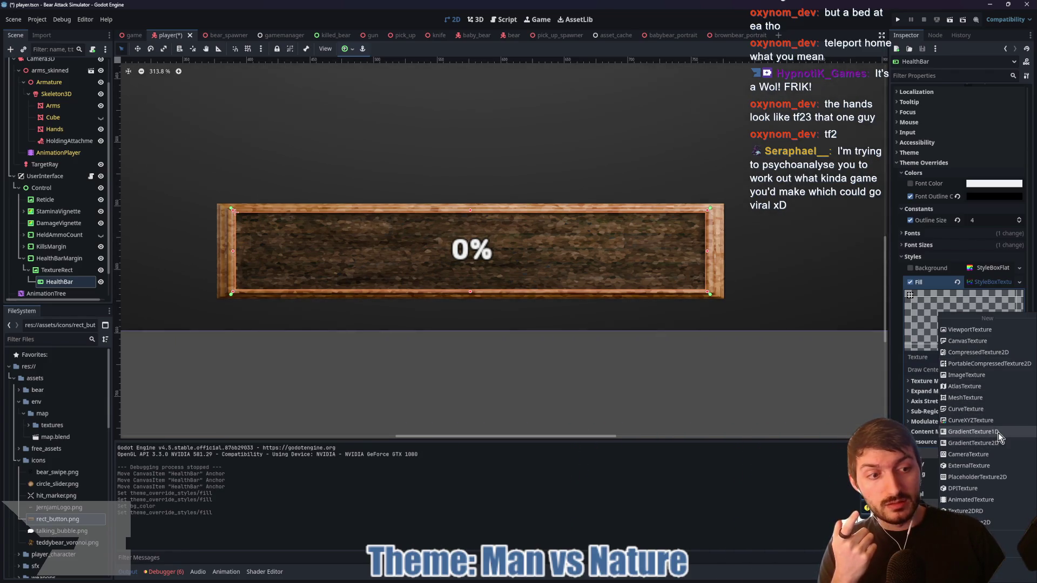
left_click(998, 433)
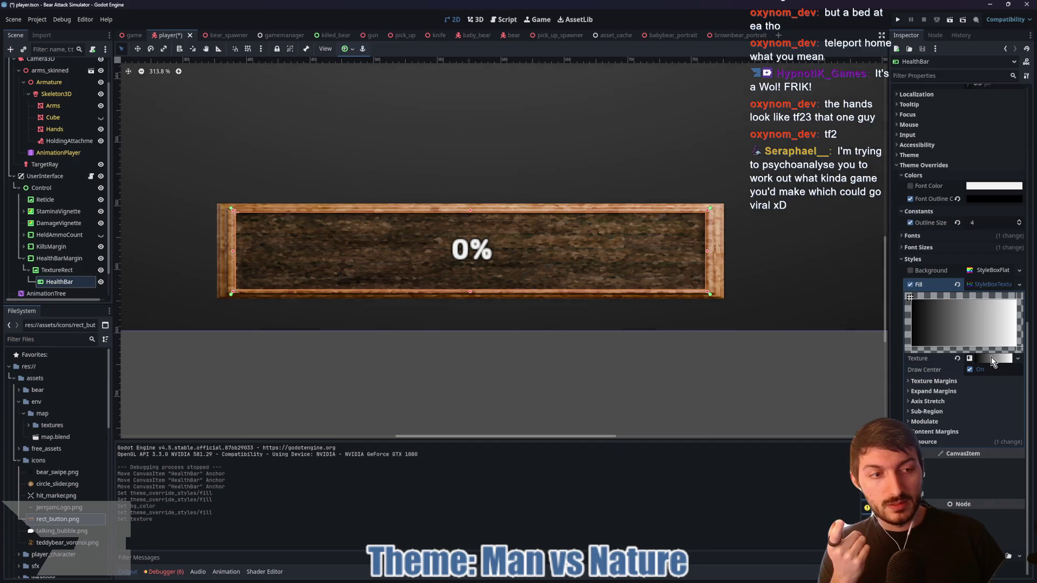
left_click(991, 359)
left_click(967, 371)
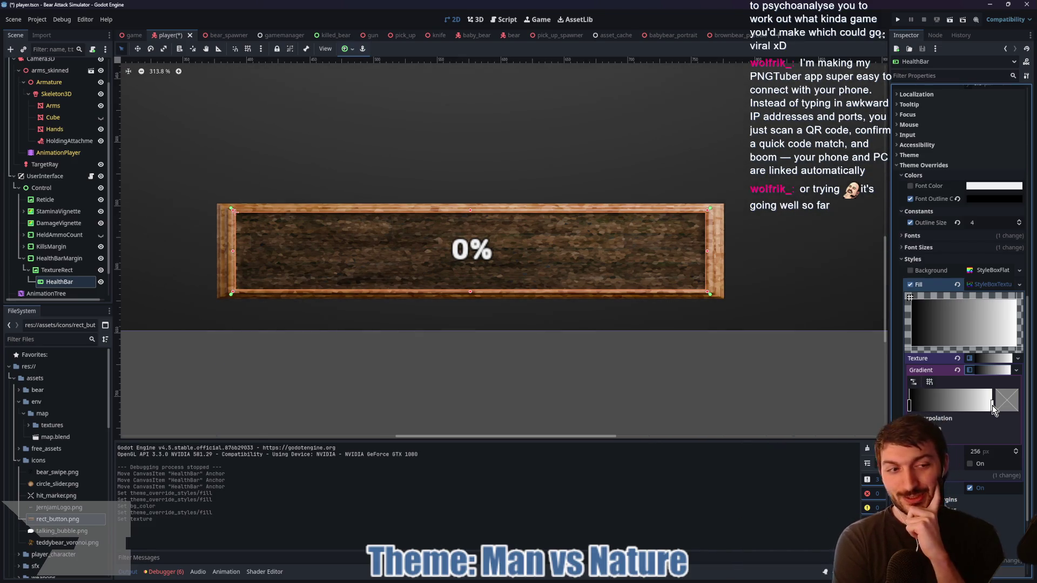
- Enable gradient snapping and recolour the right-hand stop to ff0000
left_click(929, 383)
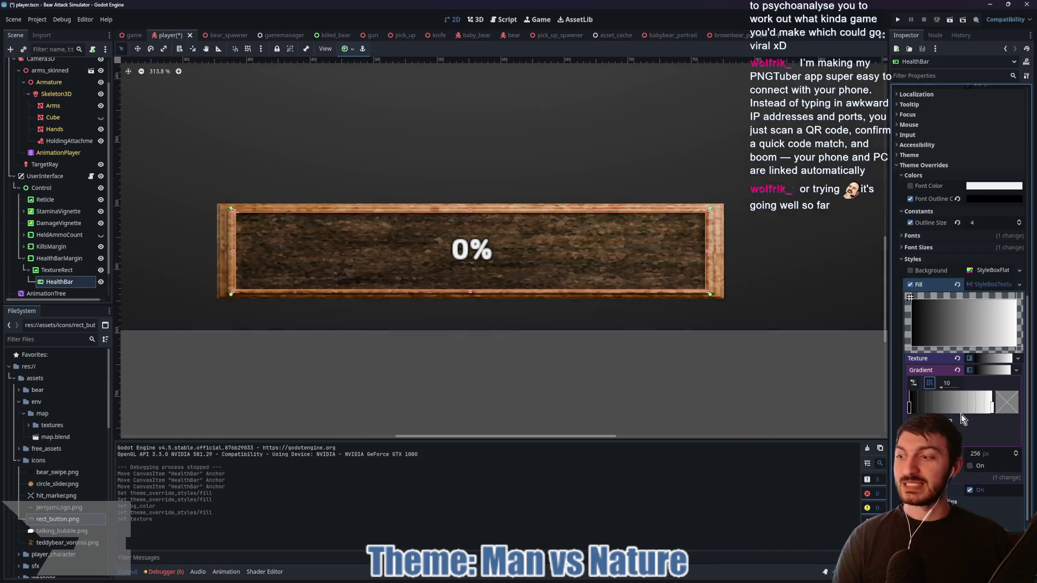
left_click(992, 407)
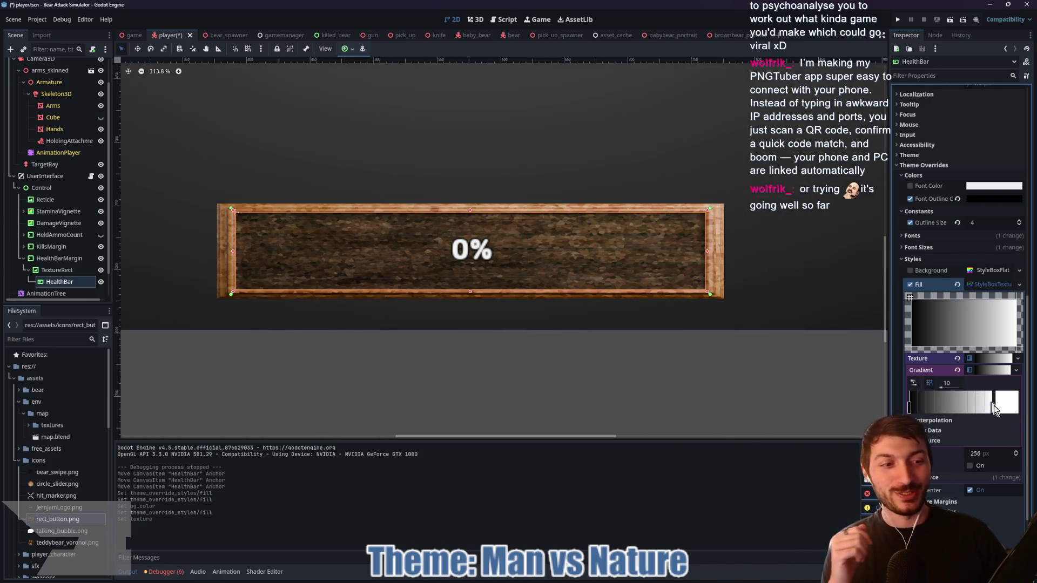
left_click(1001, 410)
left_click(1016, 145)
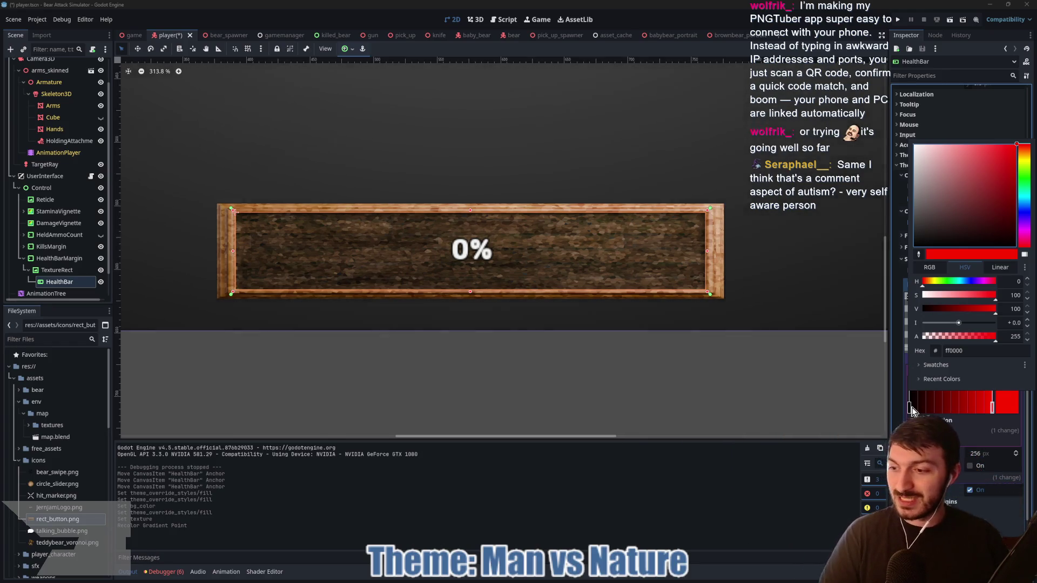
- Set the health bar gradient's left stop to deep red (#750000) and save the player scene
key("Escape")
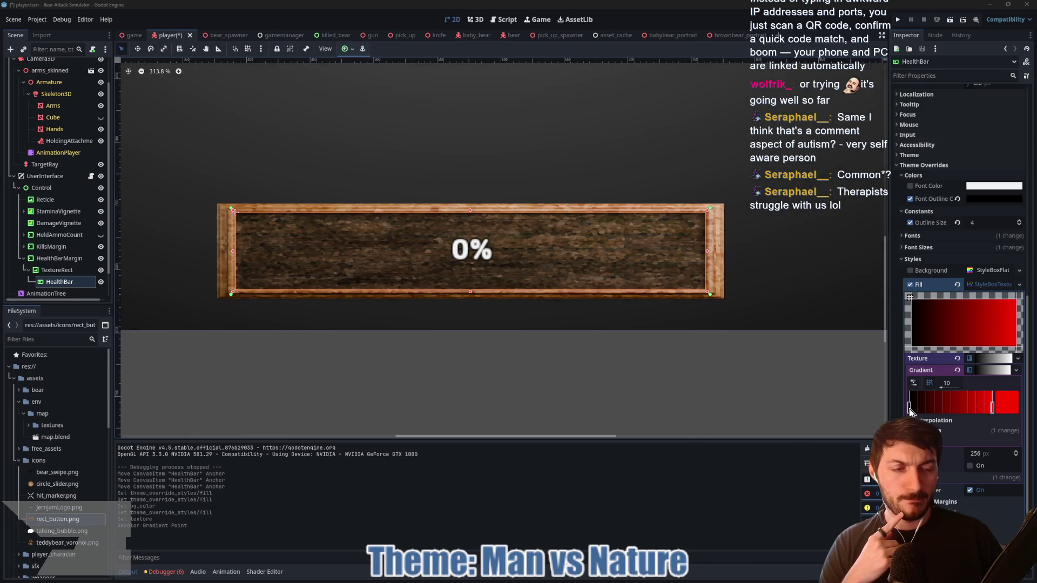
double_click(1006, 407)
left_click_drag(999, 209, 1027, 213)
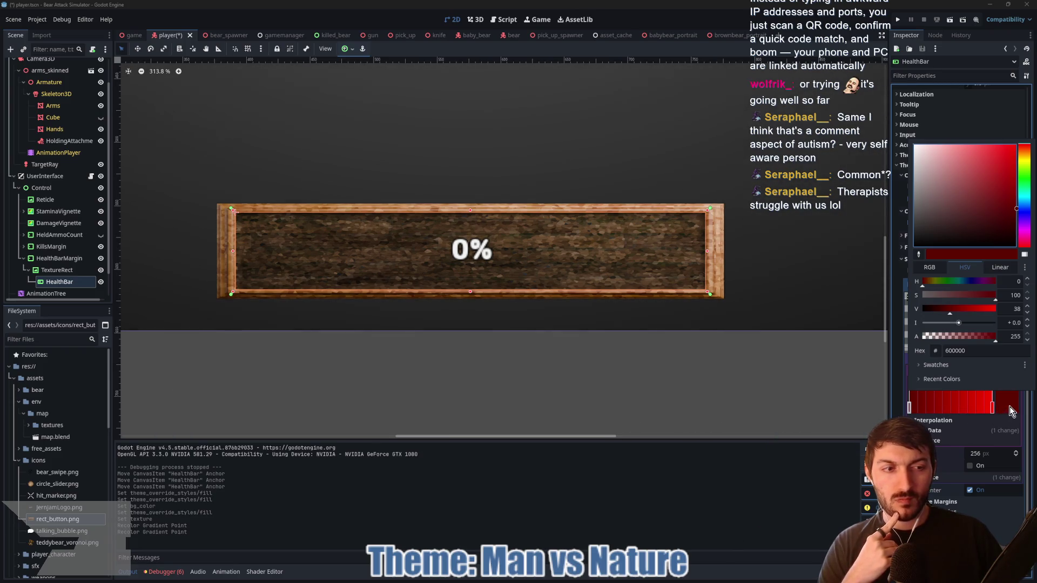
left_click(1016, 200)
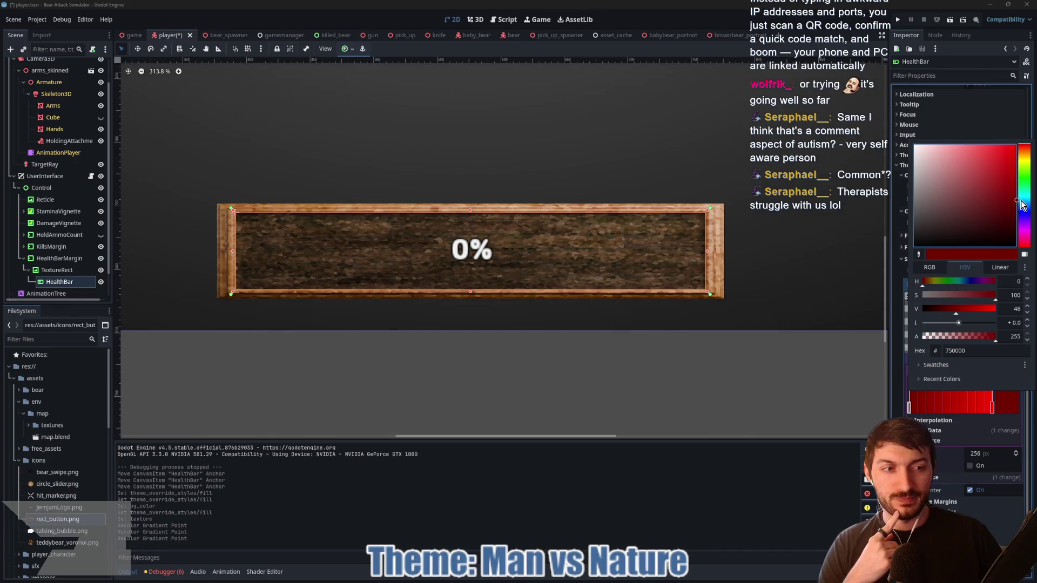
left_click(1007, 410)
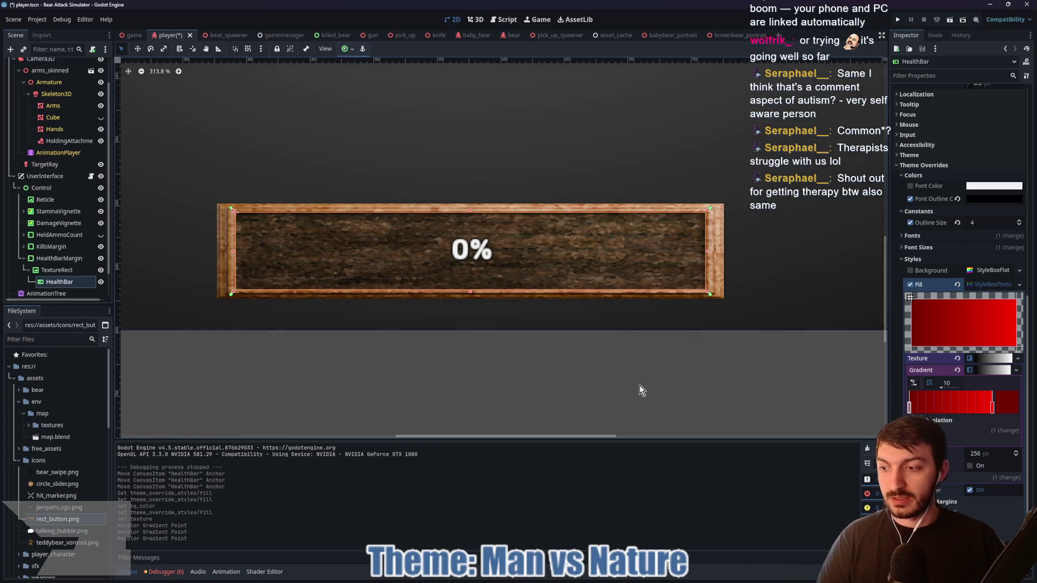
key("ctrl+s")
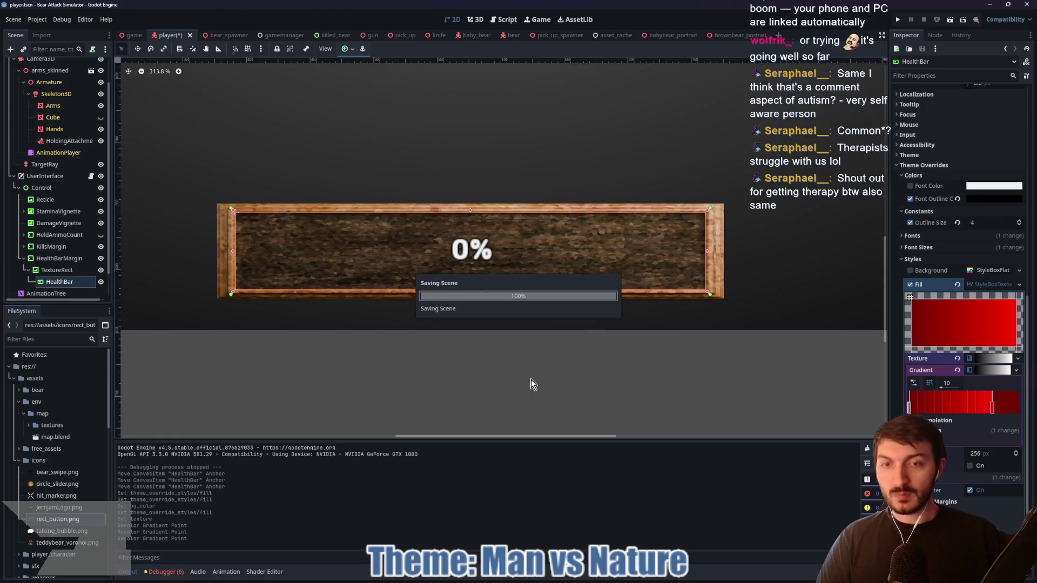
- Run the game scene with F5 and start playing from the main menu
key("ctrl+shift+Tab")
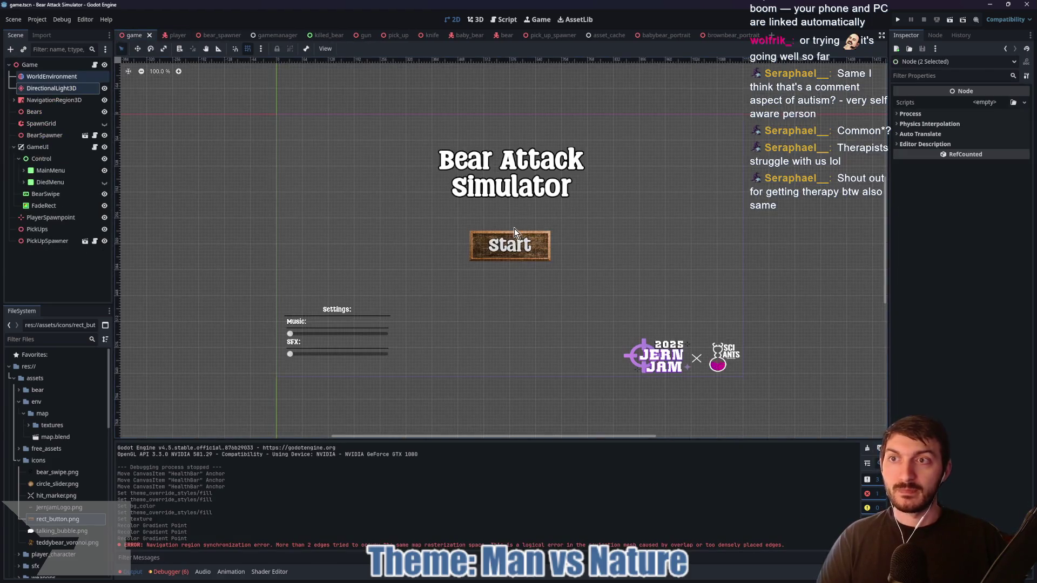
key("F5")
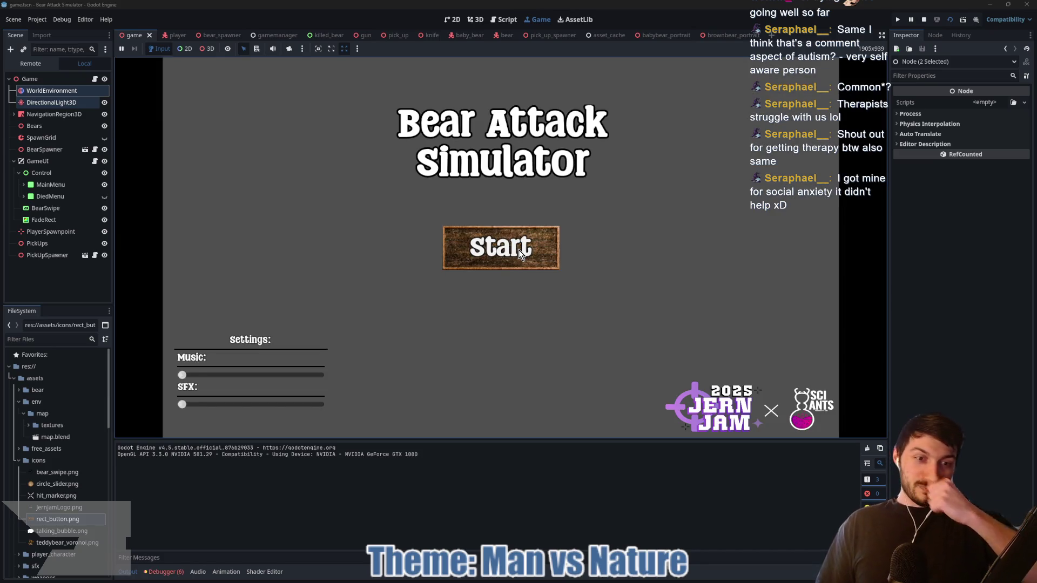
left_click(518, 249)
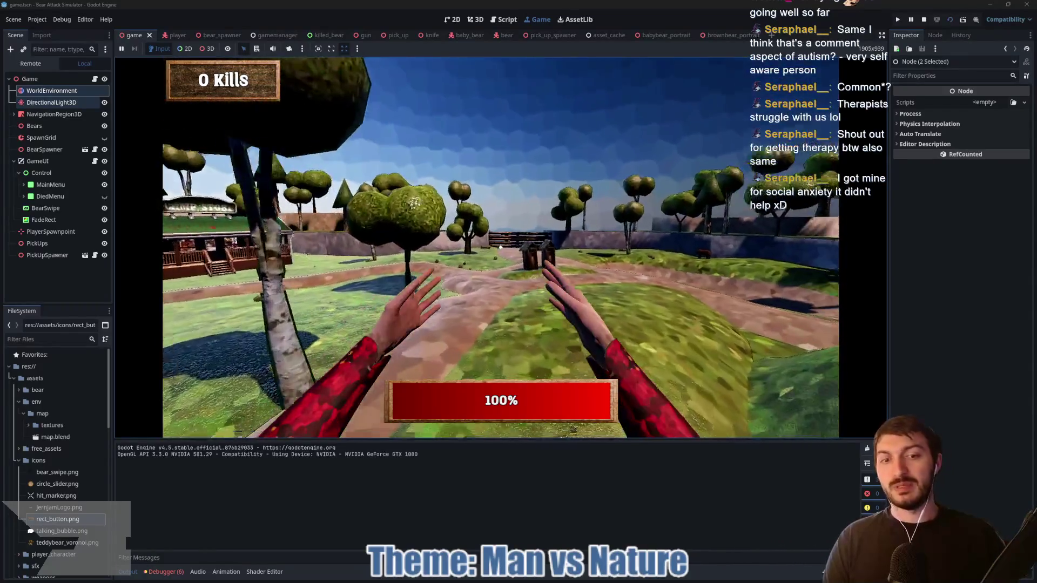
- Walk toward the camp store, punch the first bear, then follow the dirt path toward the next bear
key("w")
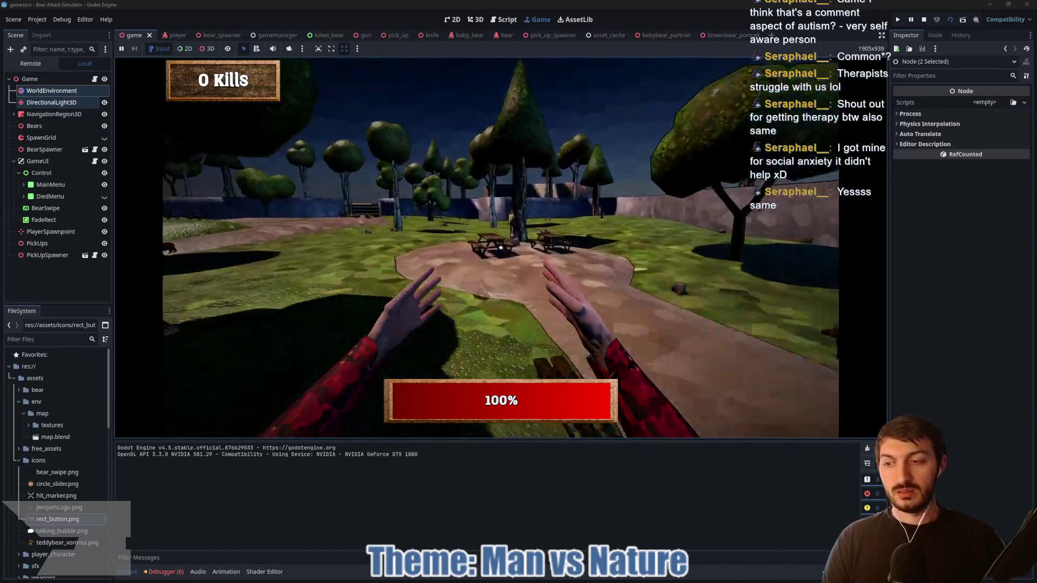
left_click(501, 247)
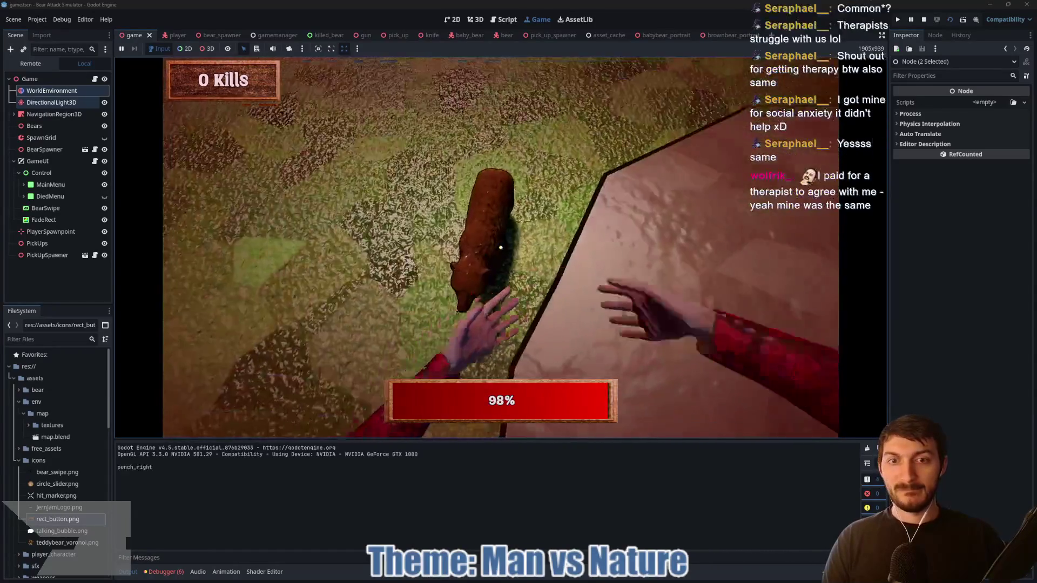
left_click(500, 248)
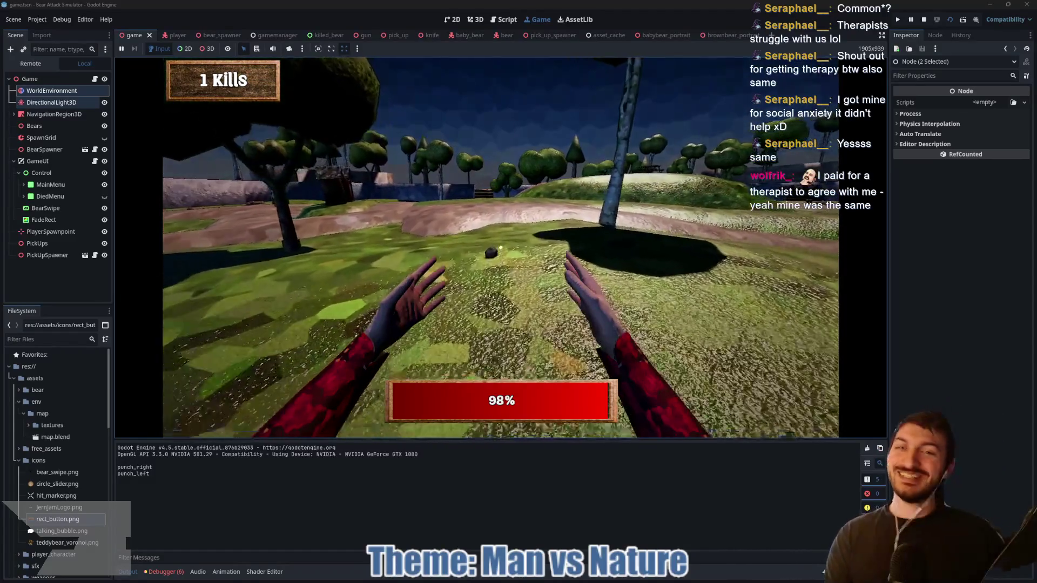
left_click(501, 247)
left_click(500, 247)
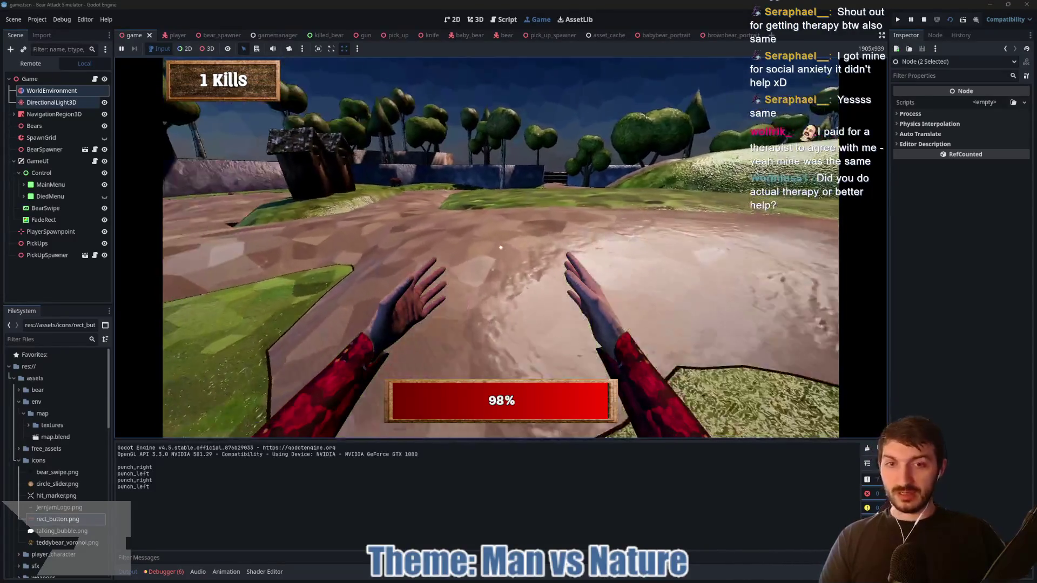
key("w")
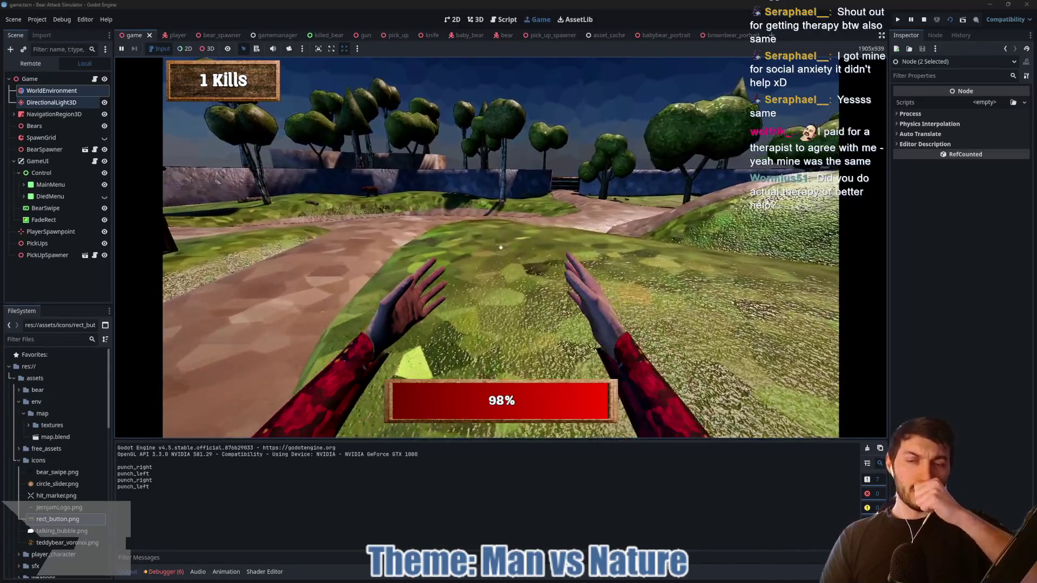
key("w")
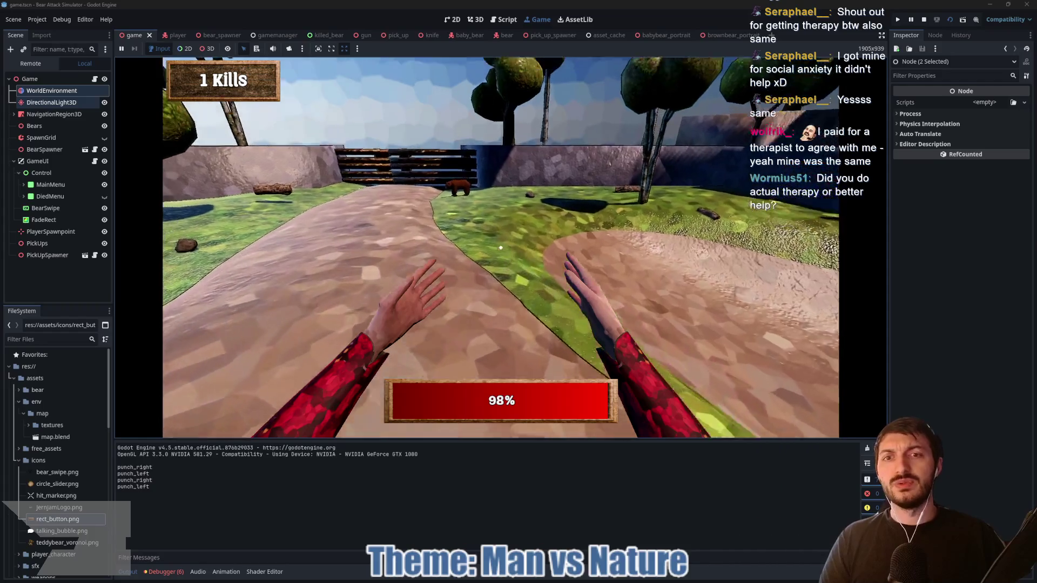
key("w")
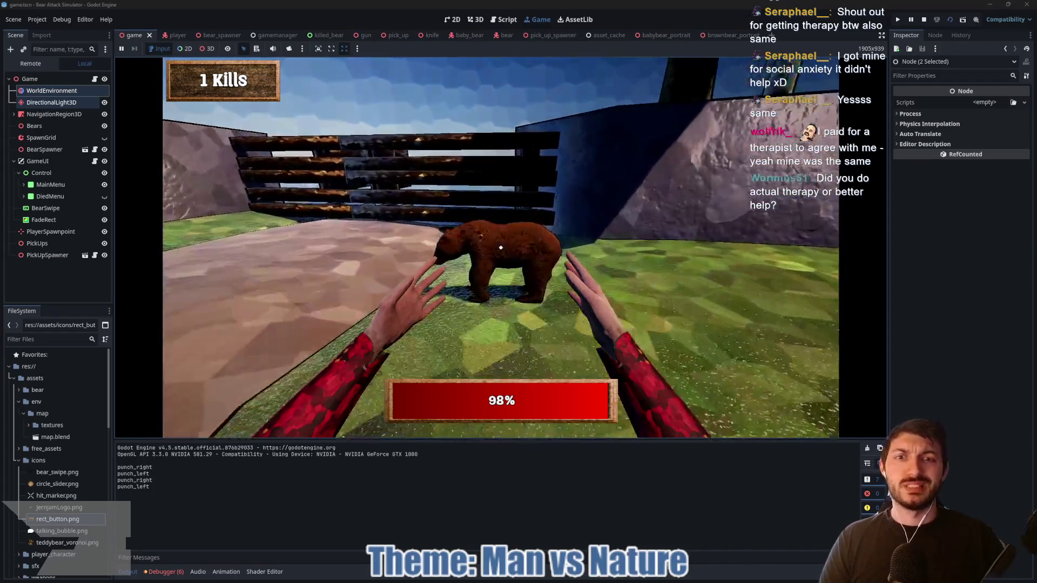
key("w")
- Punch the attacking bears until the Bearly Made It kill report appears, then stop the game with F8
left_click(500, 248)
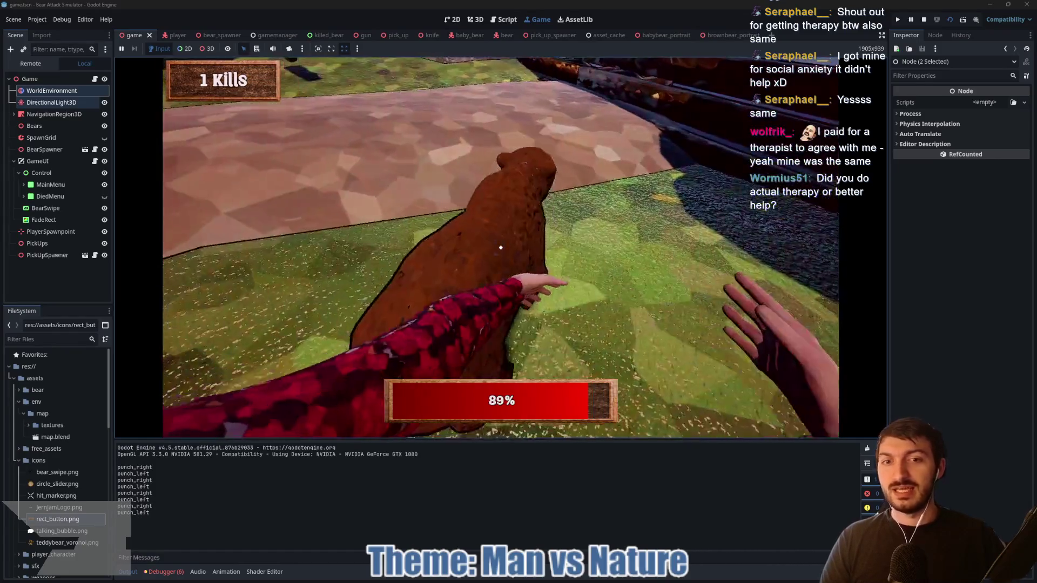
left_click(501, 248)
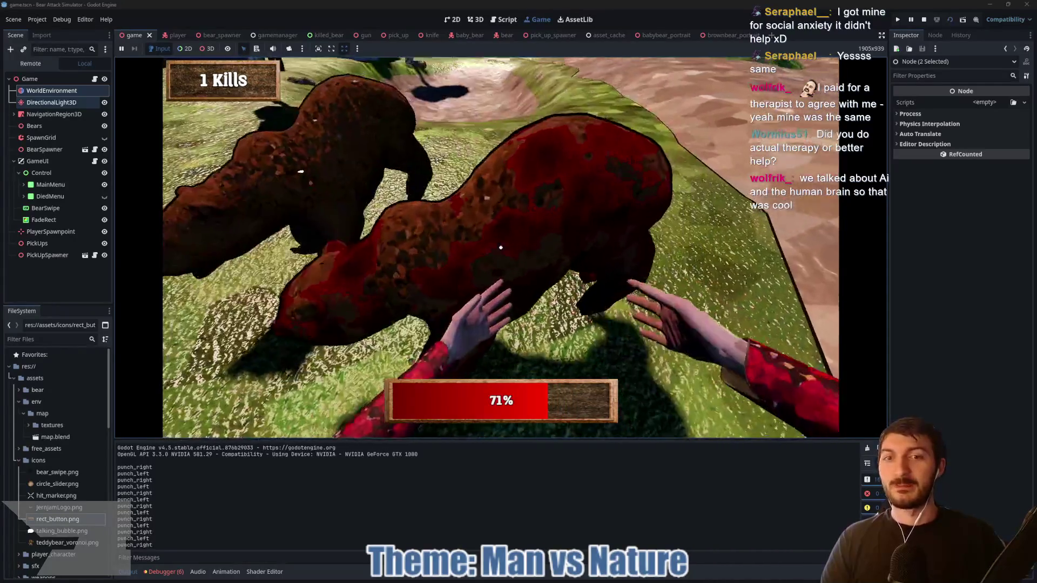
left_click(501, 247)
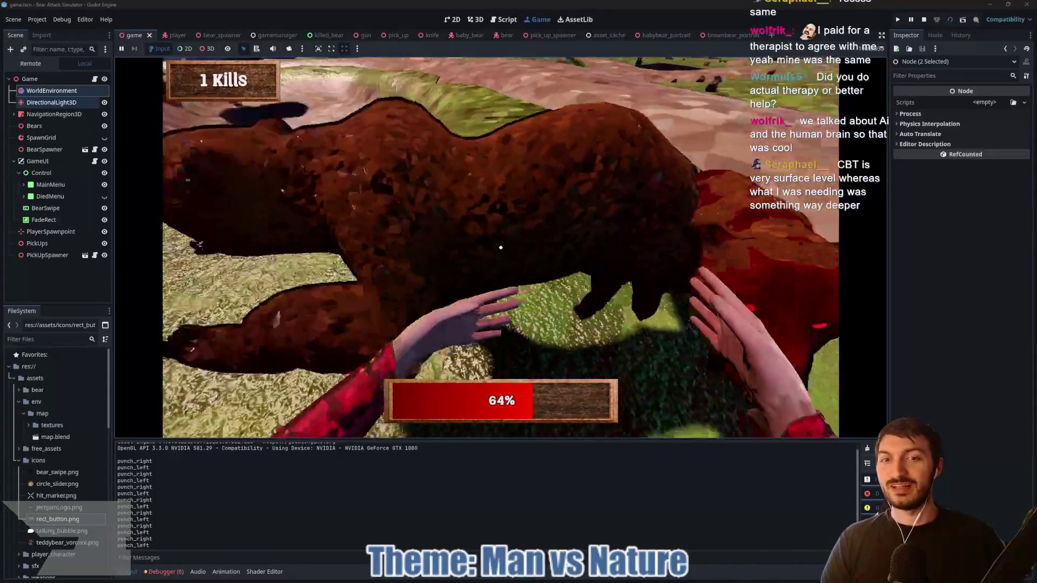
left_click(500, 248)
left_click(500, 247)
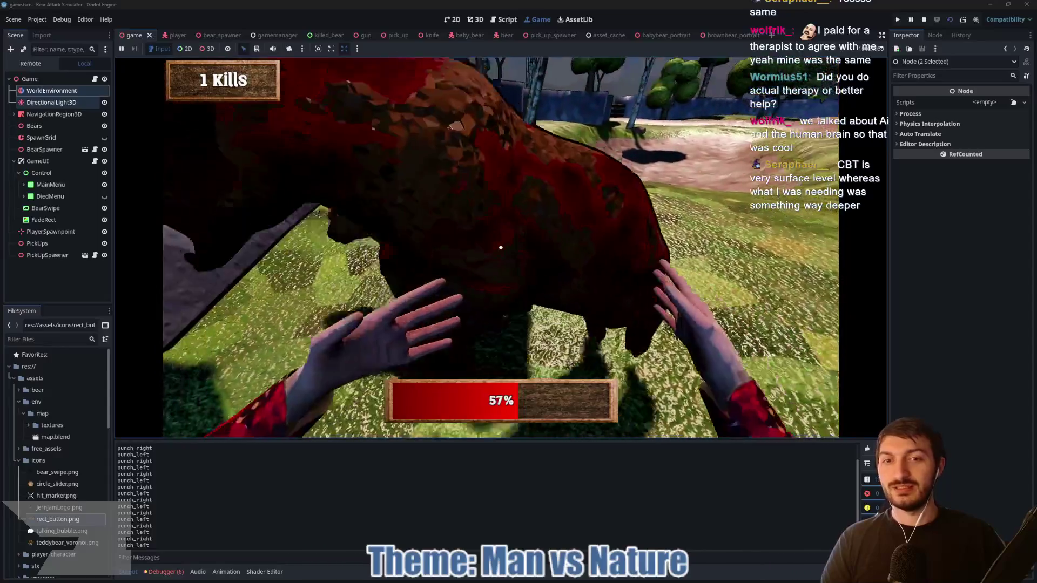
left_click(500, 247)
left_click(501, 248)
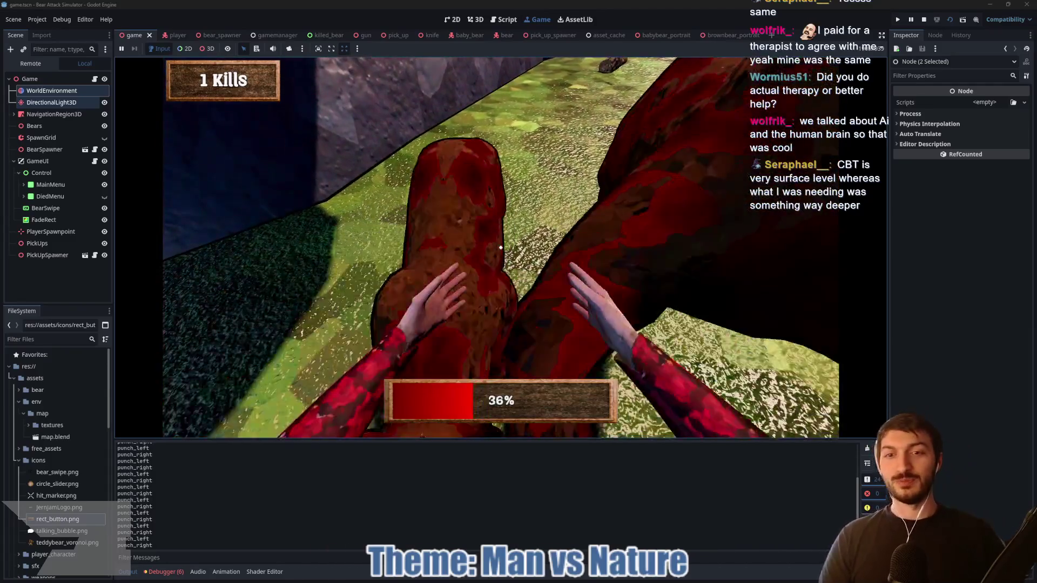
left_click(501, 247)
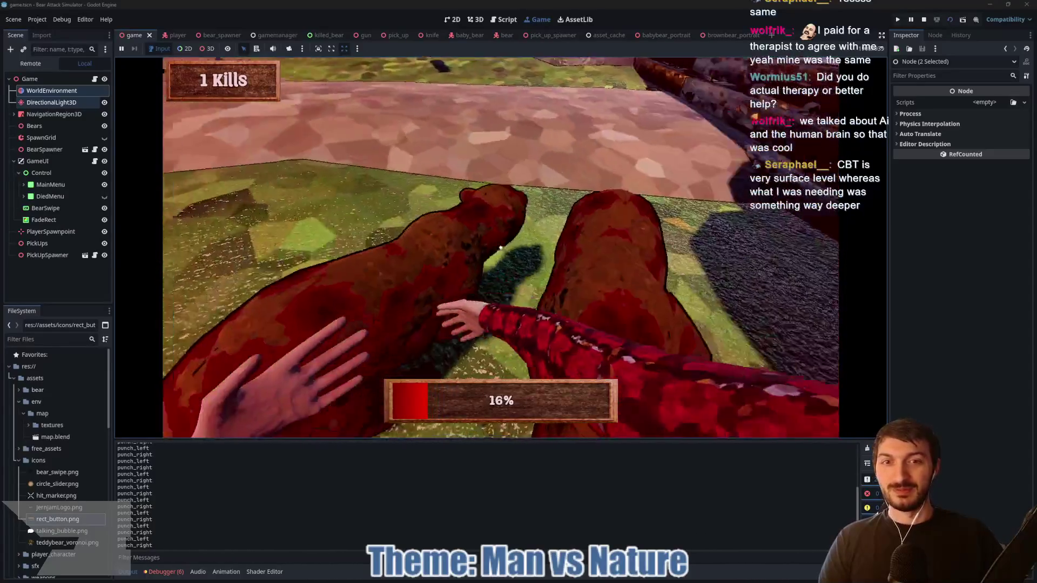
left_click(501, 247)
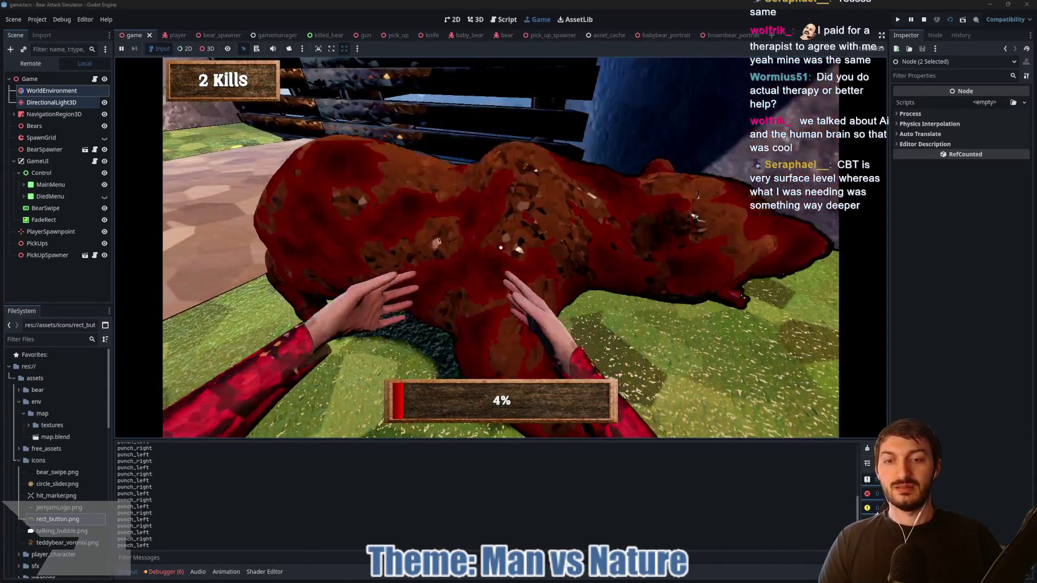
left_click(501, 247)
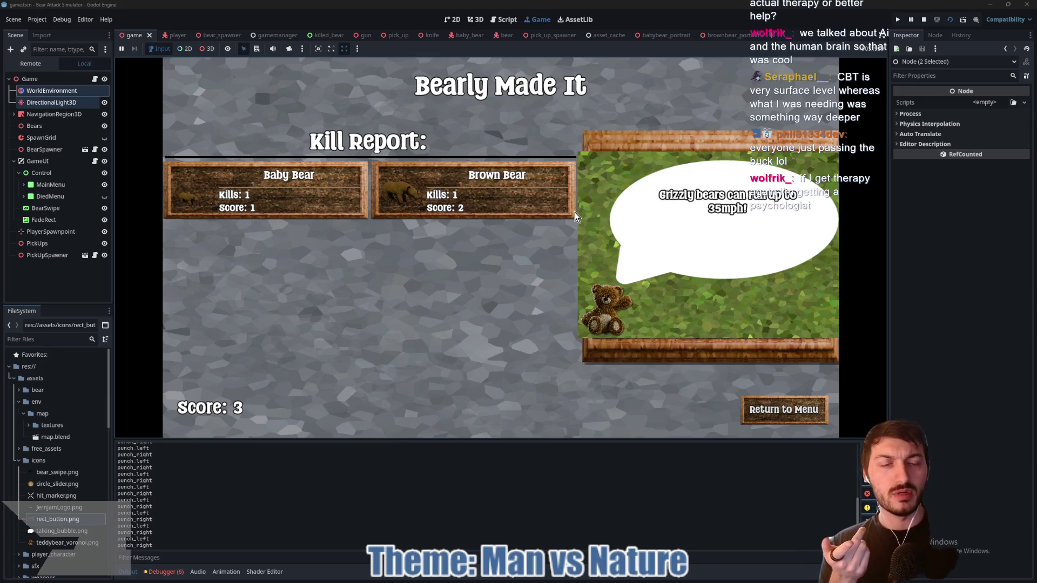
key("F8")
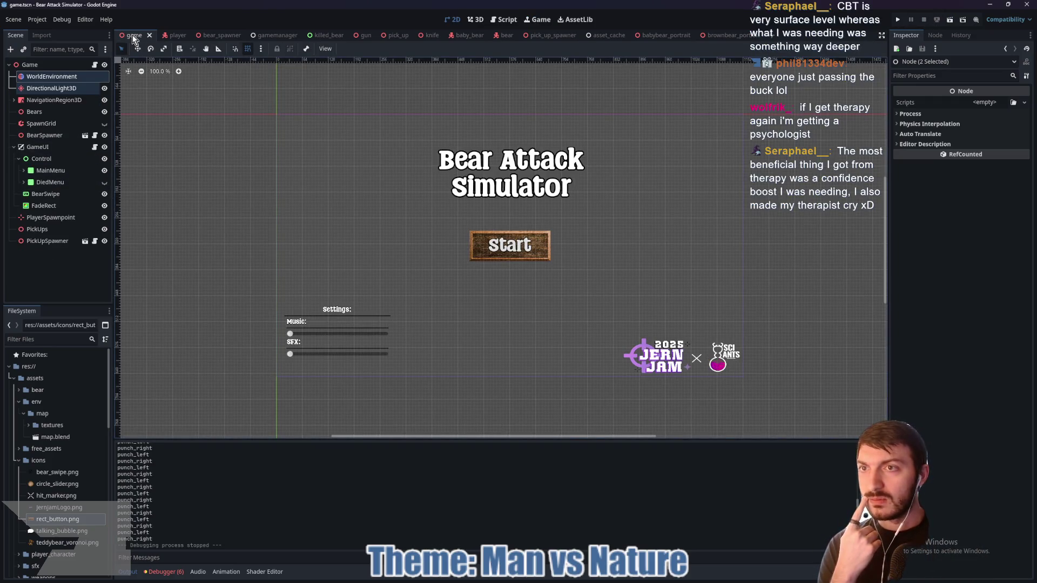
- Show the DiedMenu kill report, hide MainMenu, and select the MarginContainer under BearBorder
left_click(104, 182)
left_click(105, 170)
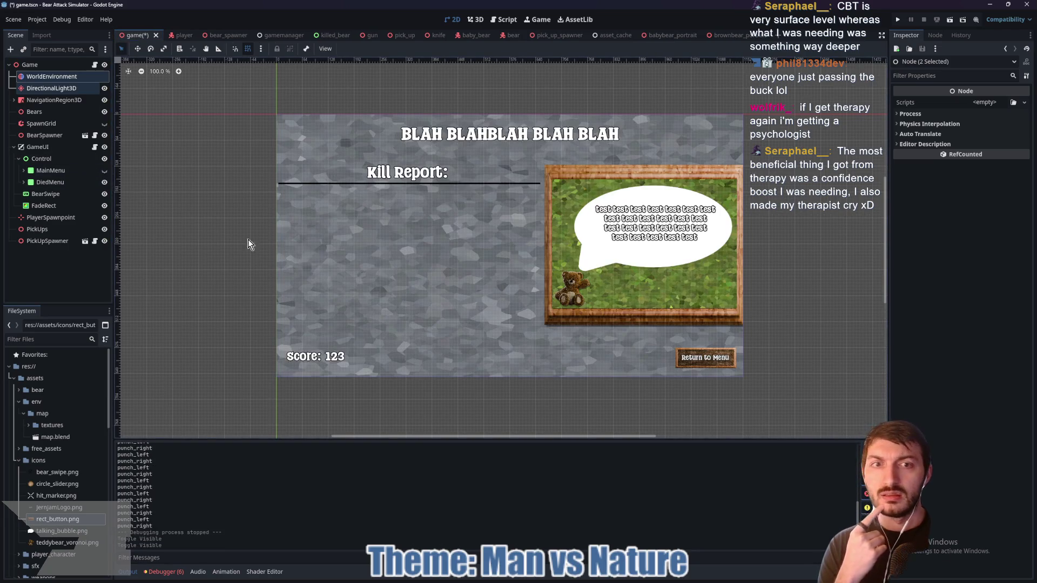
left_click(23, 182)
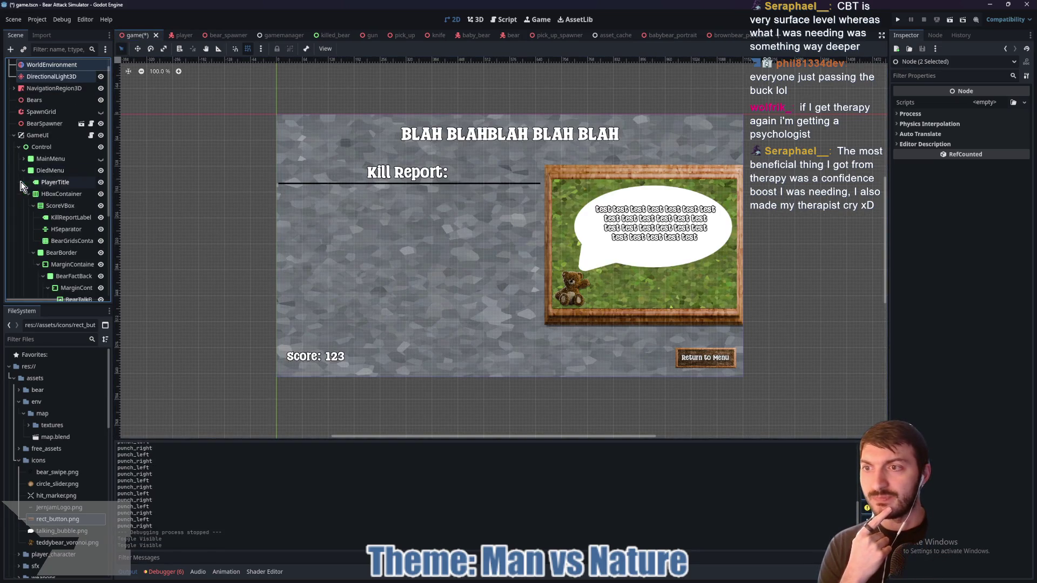
left_click(63, 195)
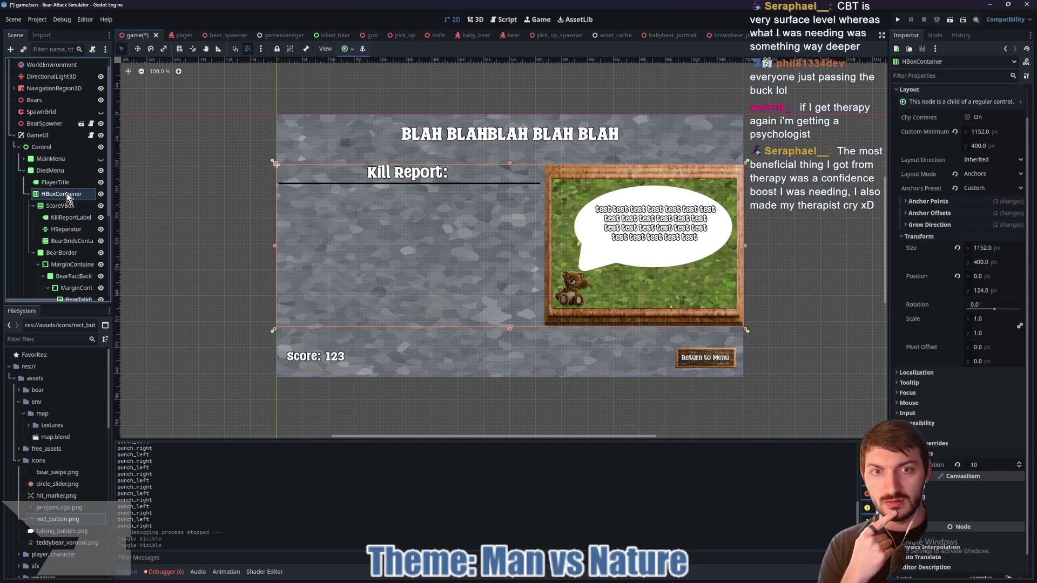
left_click(70, 256)
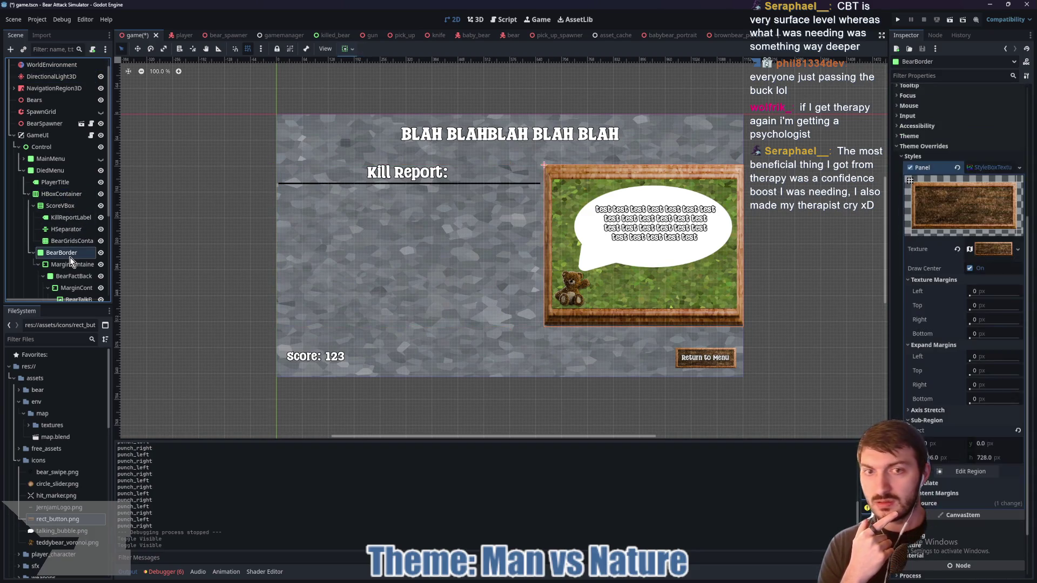
left_click(70, 265)
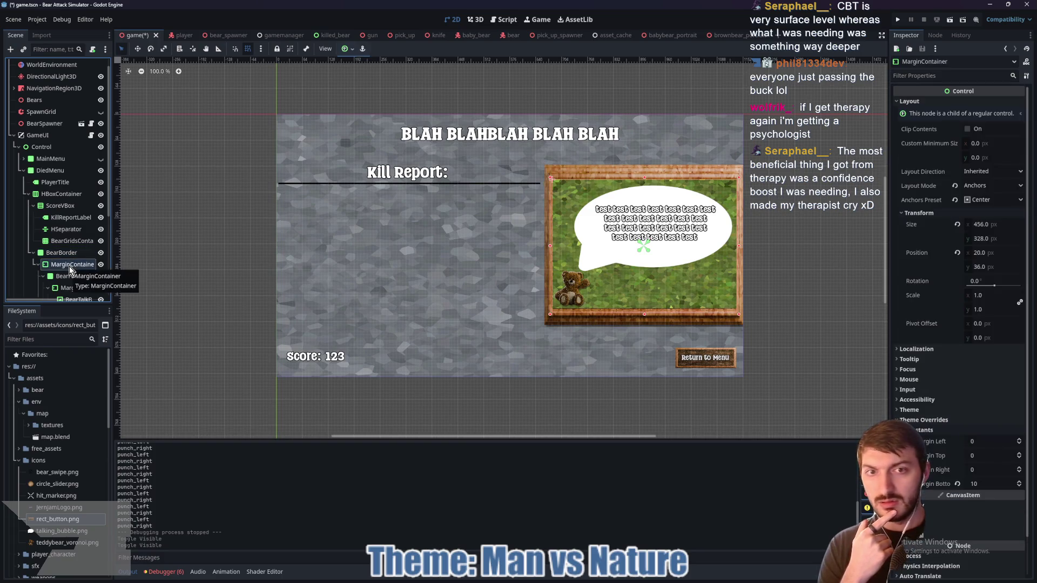
- Drag the MarginContainer's anchors to the bear frame's corners and save the scene
scroll(634, 226, "up", 6)
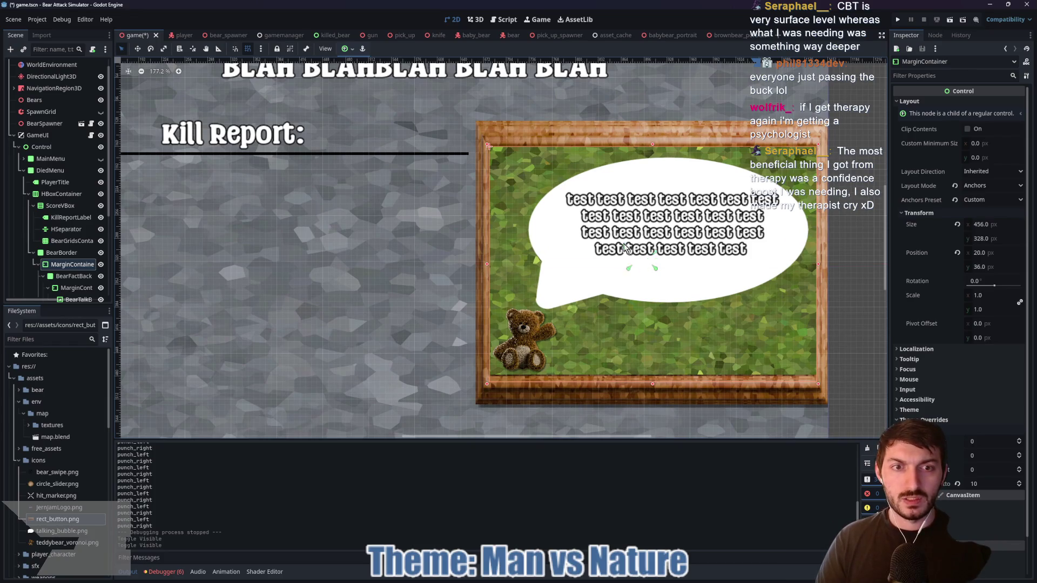
mouse_move(629, 268)
left_mouse_down()
mouse_move(653, 146)
mouse_move(487, 145)
left_mouse_up()
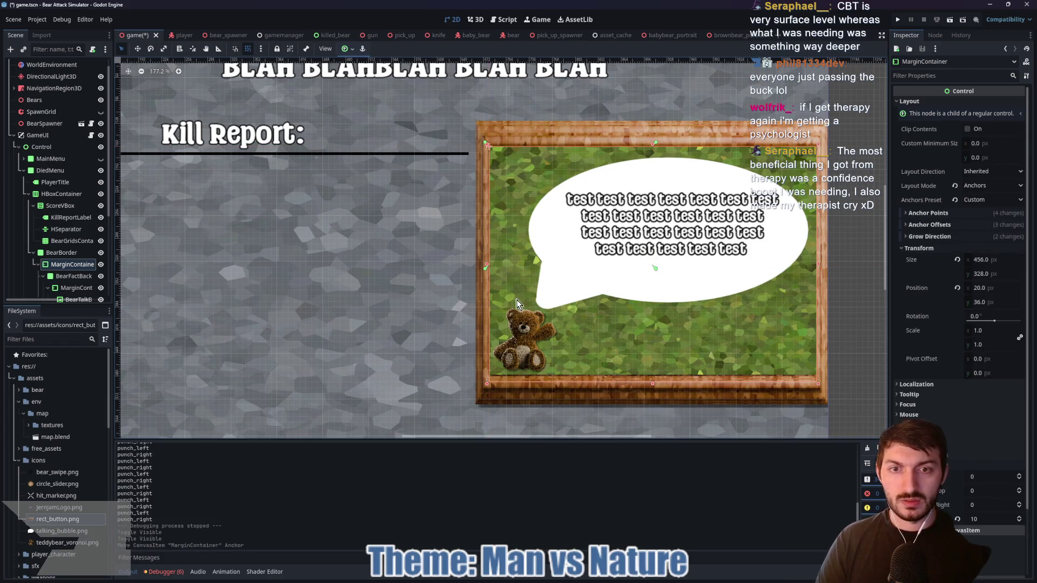
left_click_drag(484, 268, 484, 379)
mouse_move(715, 384)
left_mouse_down()
mouse_move(474, 363)
mouse_move(603, 357)
left_mouse_up()
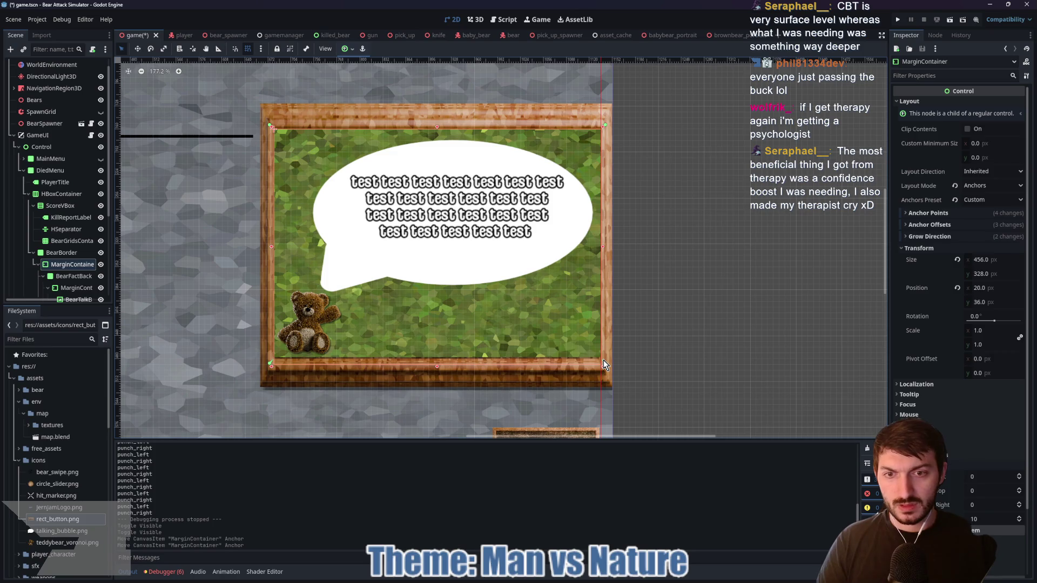
left_click_drag(603, 360, 604, 361)
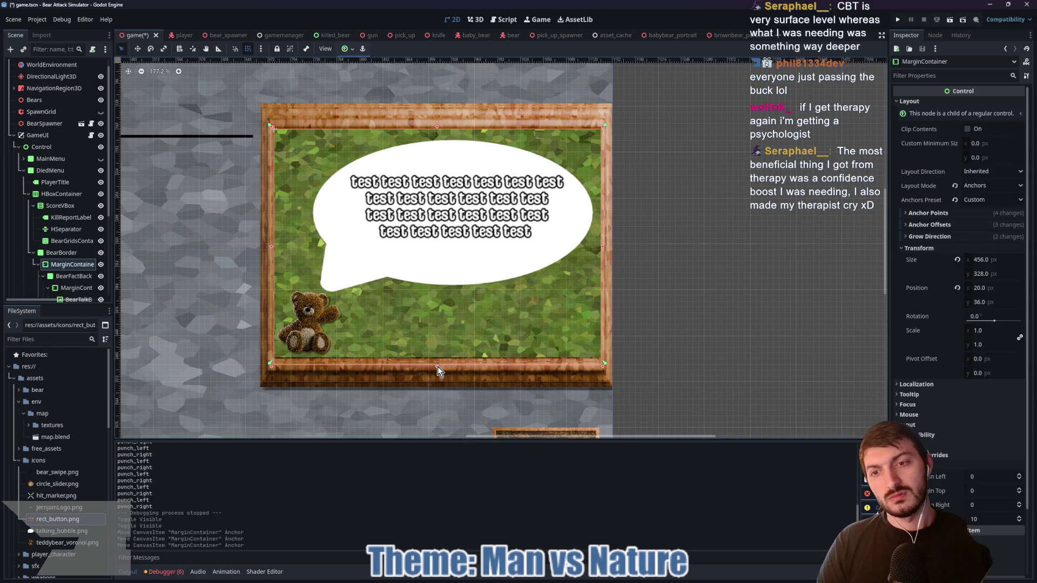
key("ctrl+s")
- Run the game again with F5 to test the new layout
left_click_drag(325, 270, 437, 275)
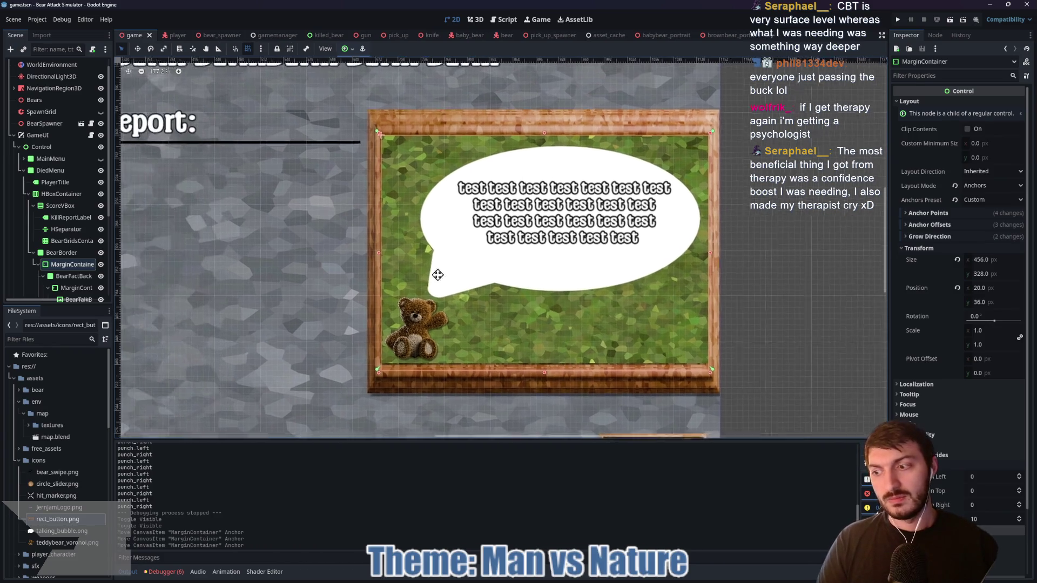
scroll(437, 275, "down", 5)
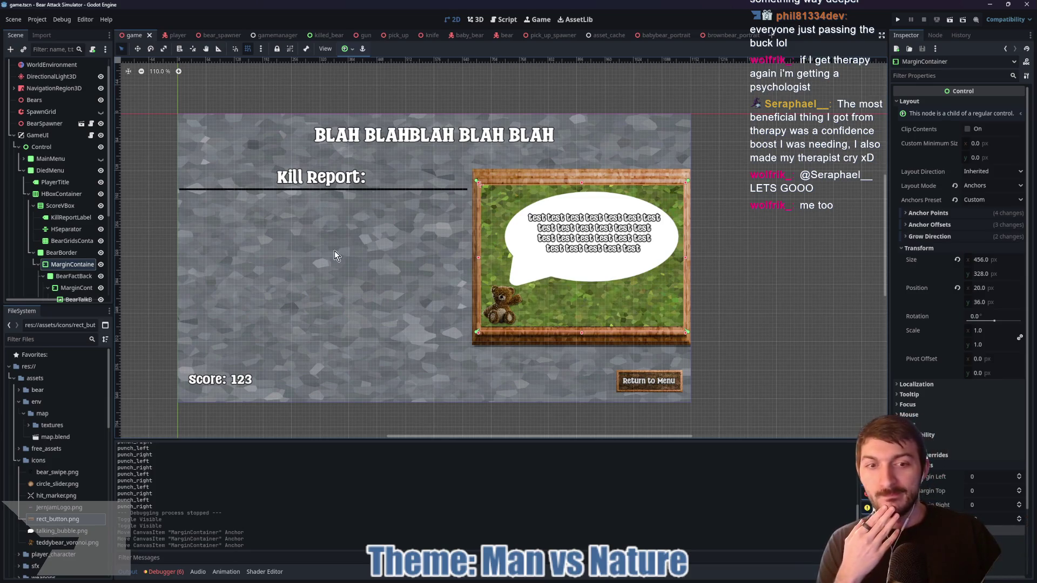
scroll(307, 235, "left", 3)
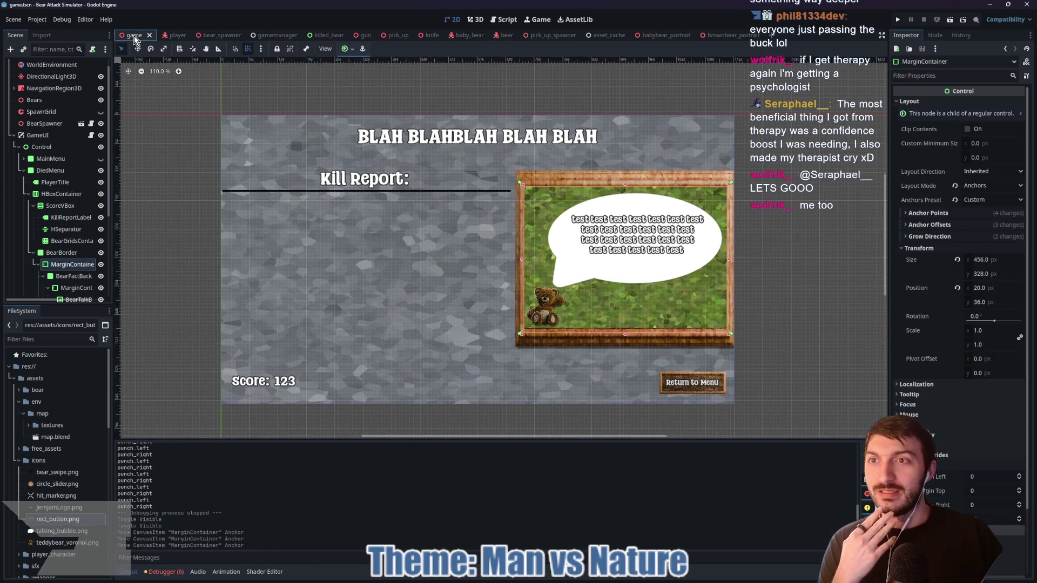
key("F5")
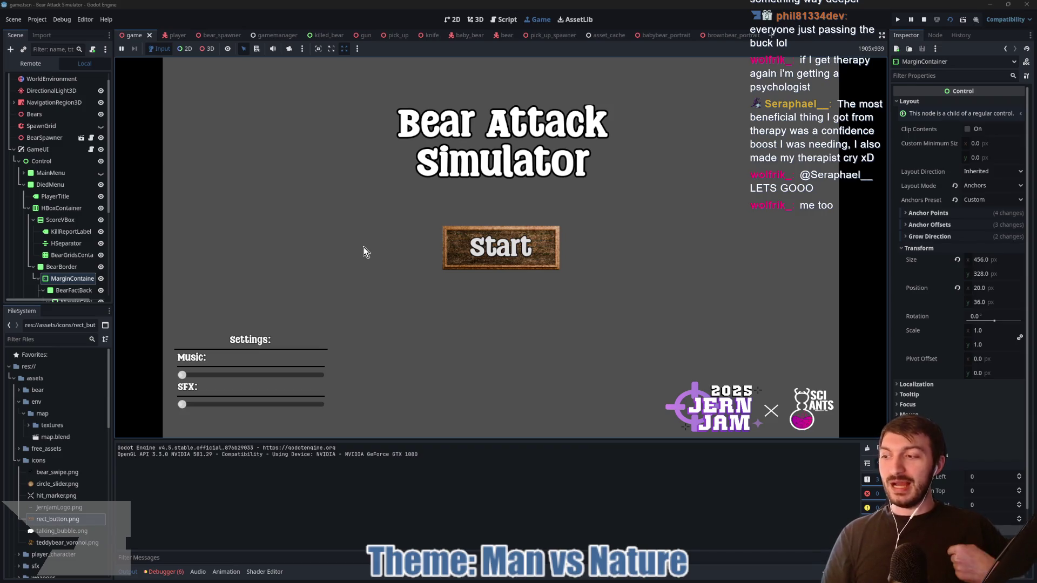
left_click(455, 263)
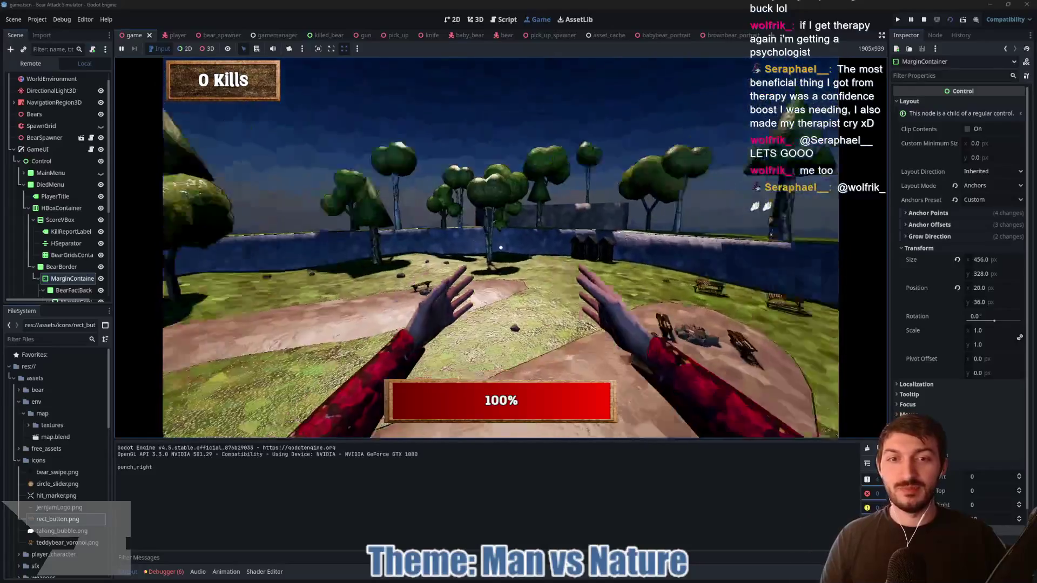
left_click(501, 248)
key("w")
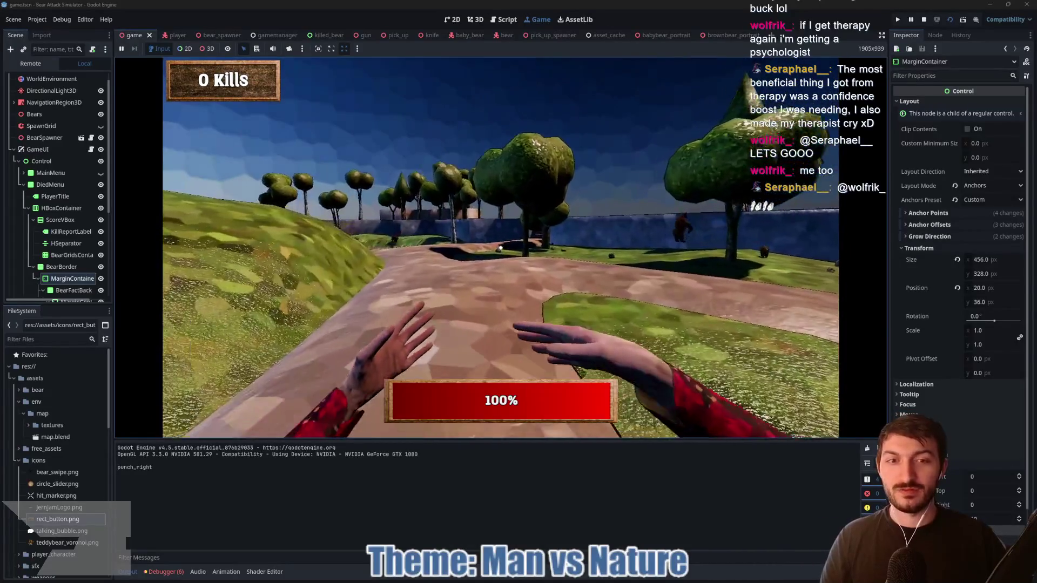
key("w")
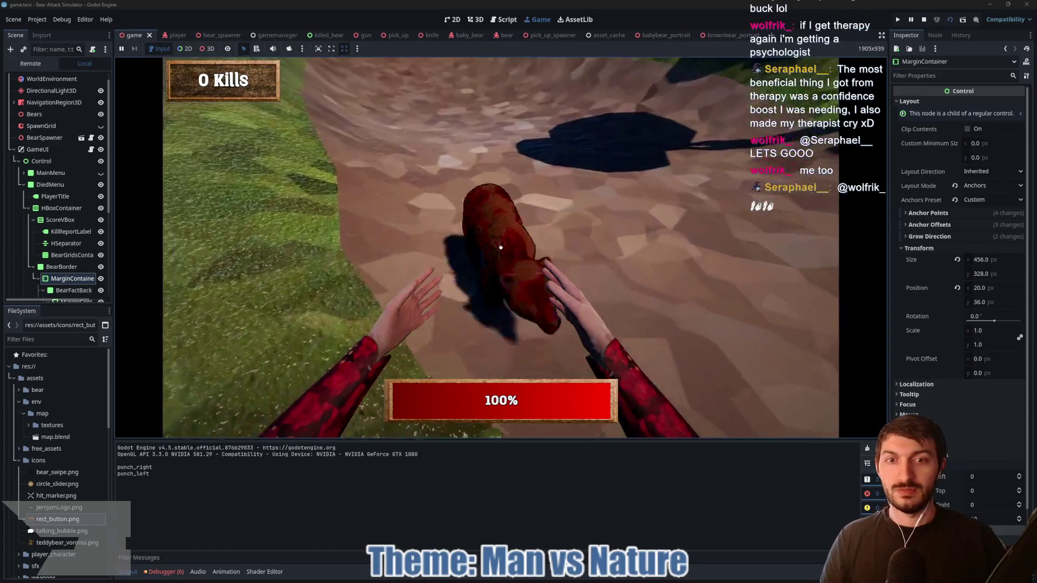
left_click(500, 247)
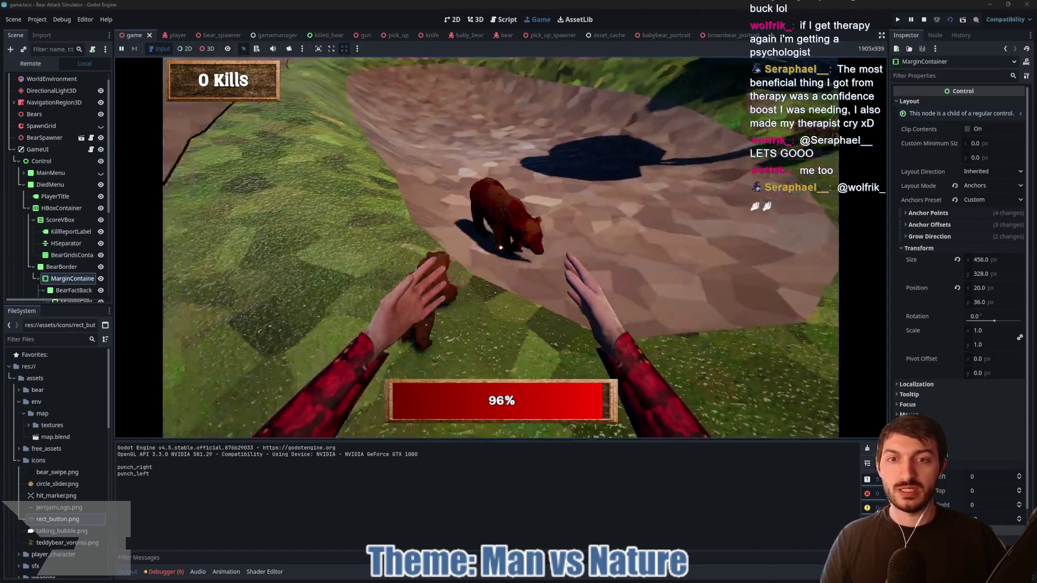
right_click(501, 247)
left_click(500, 247)
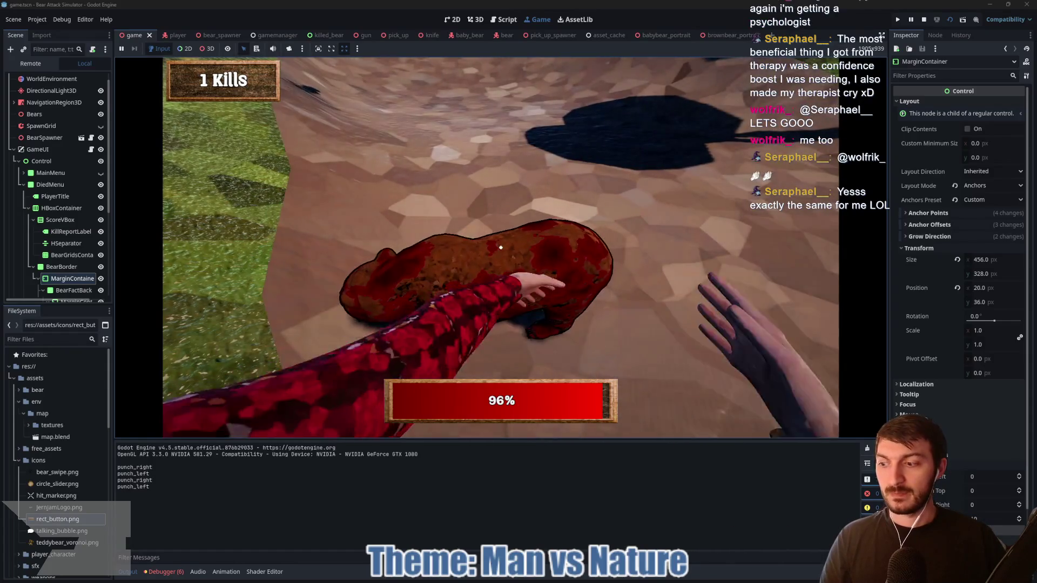
right_click(501, 248)
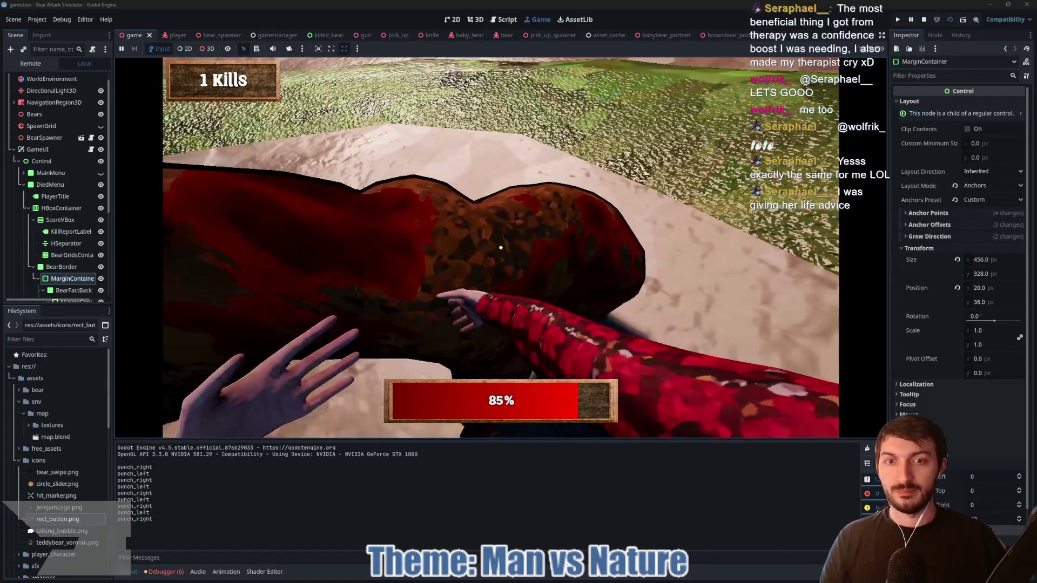
left_click(501, 247)
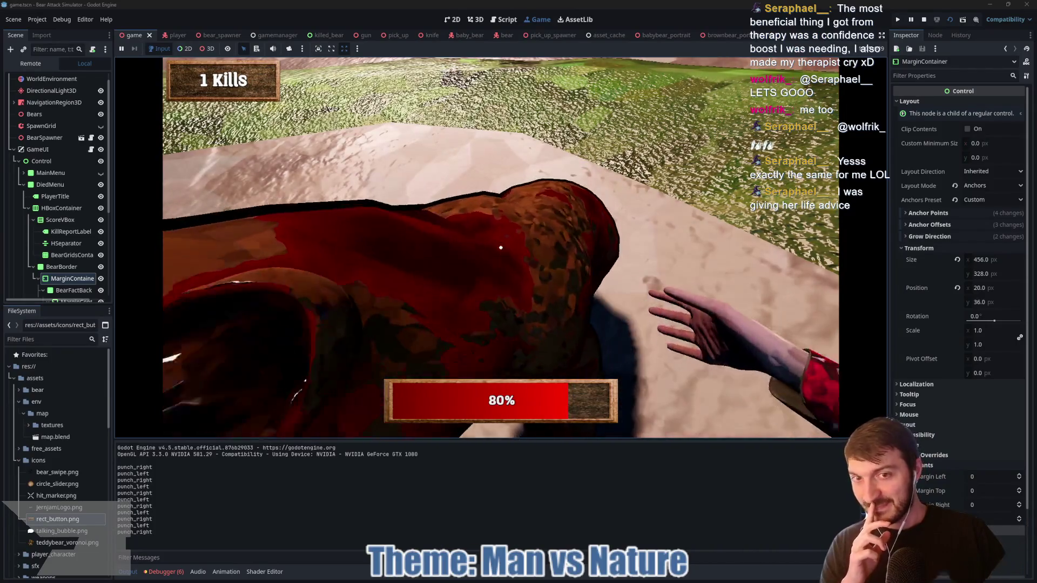
right_click(500, 247)
left_click(500, 248)
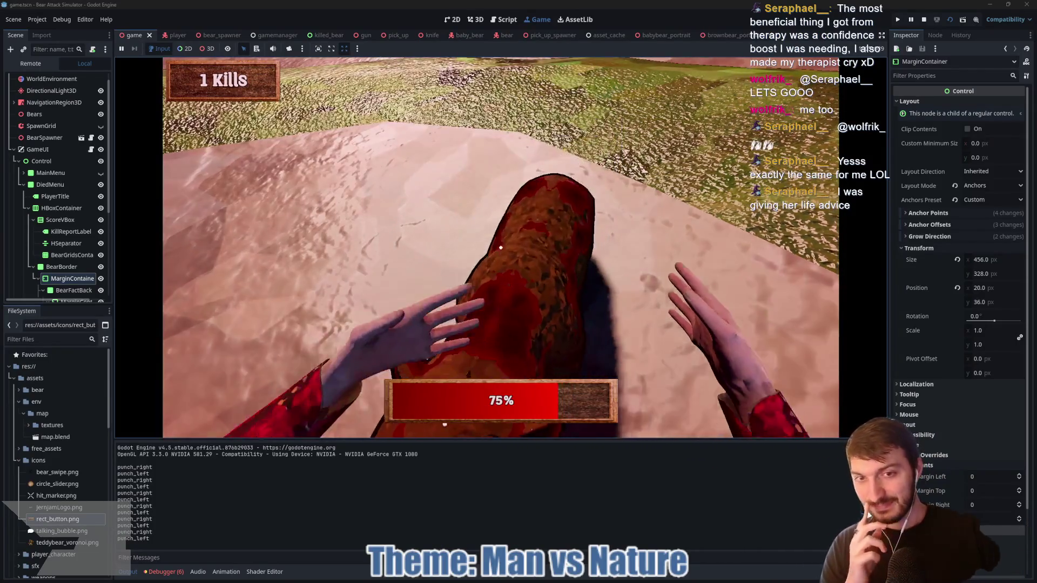
right_click(501, 247)
left_click(501, 247)
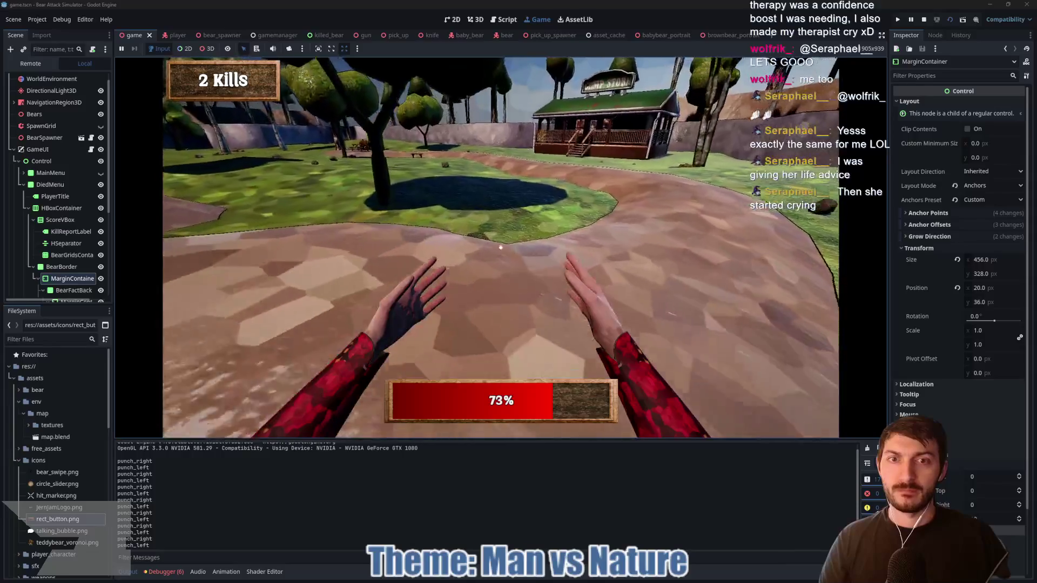
key("w")
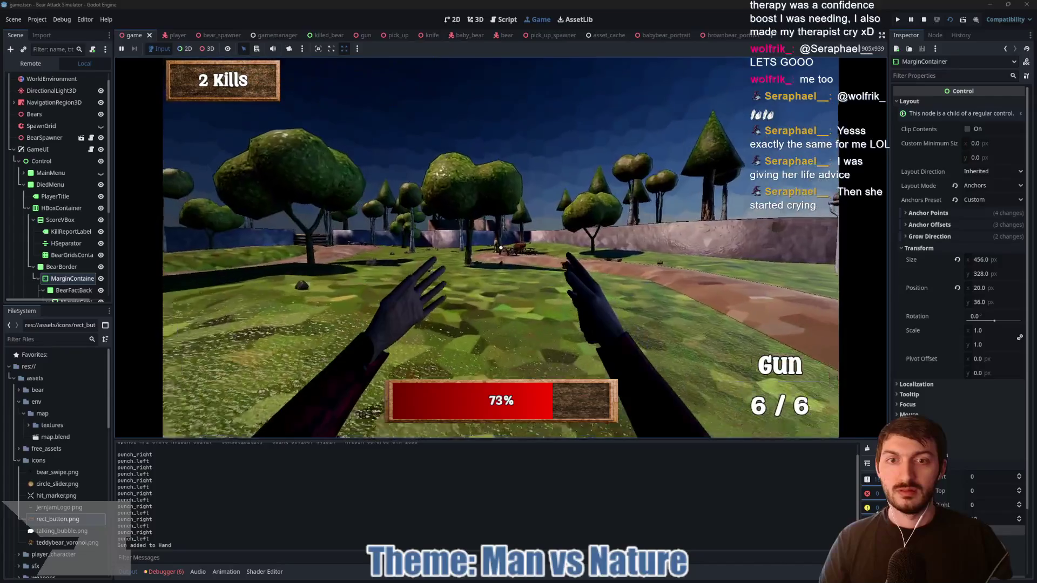
left_click(500, 247)
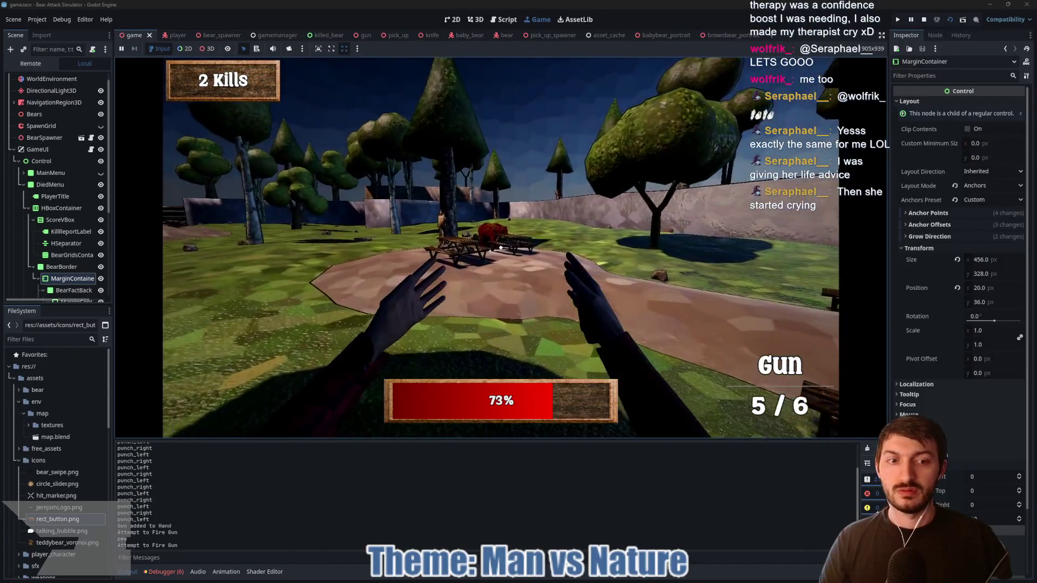
left_click(501, 247)
left_click(501, 248)
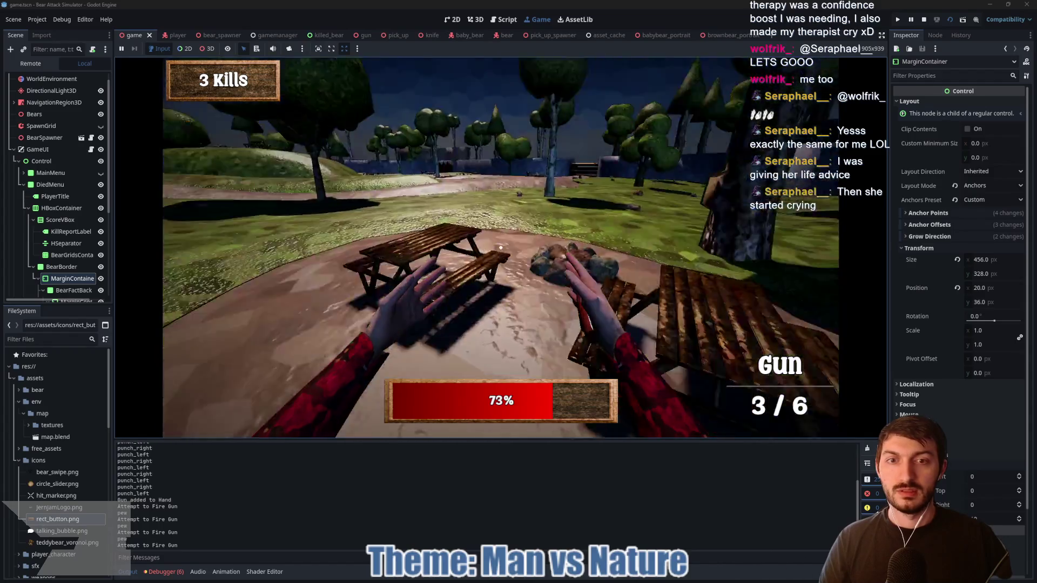
left_click(500, 248)
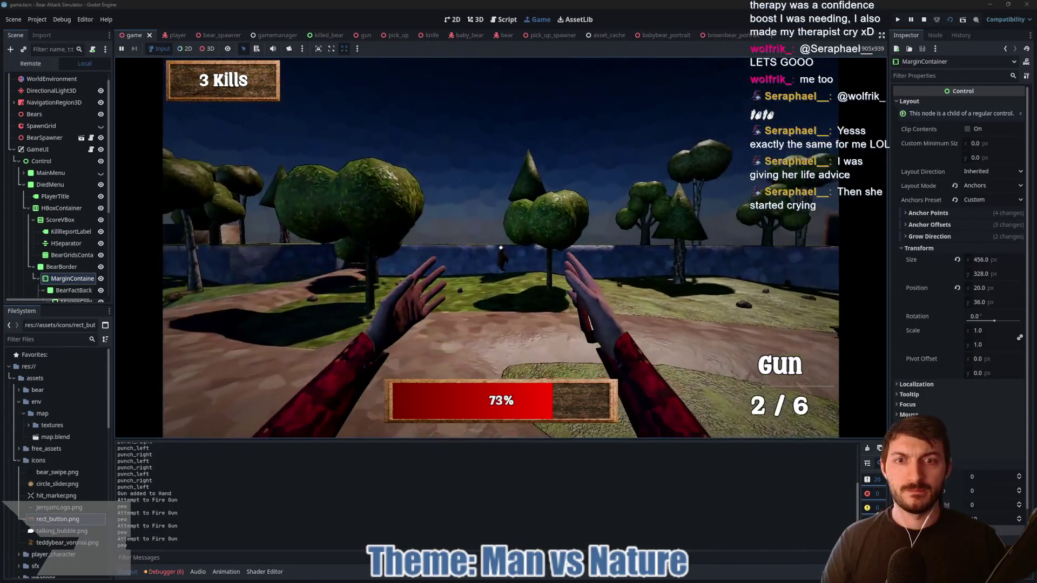
left_click(501, 247)
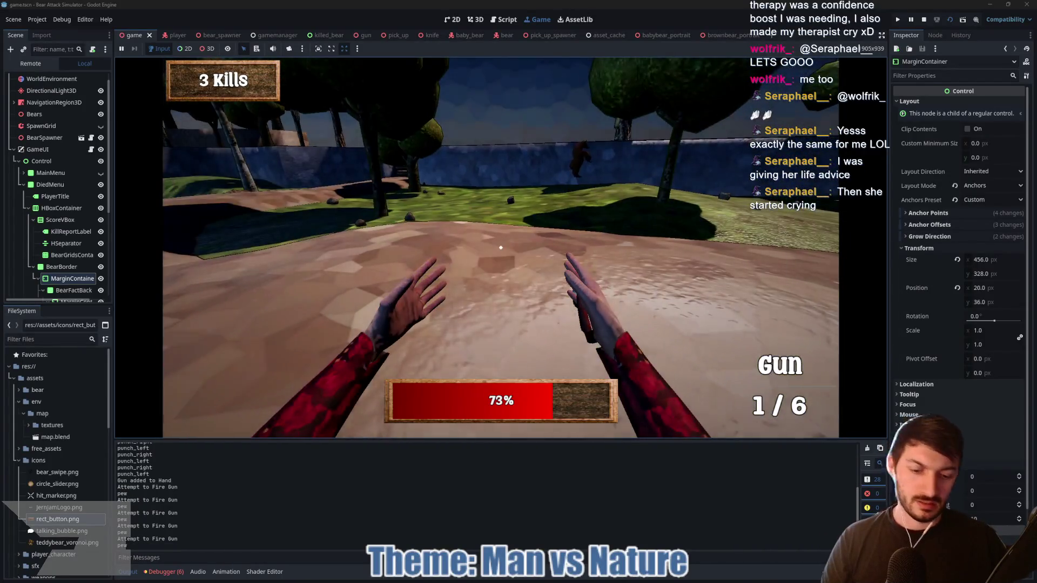
key("F8")
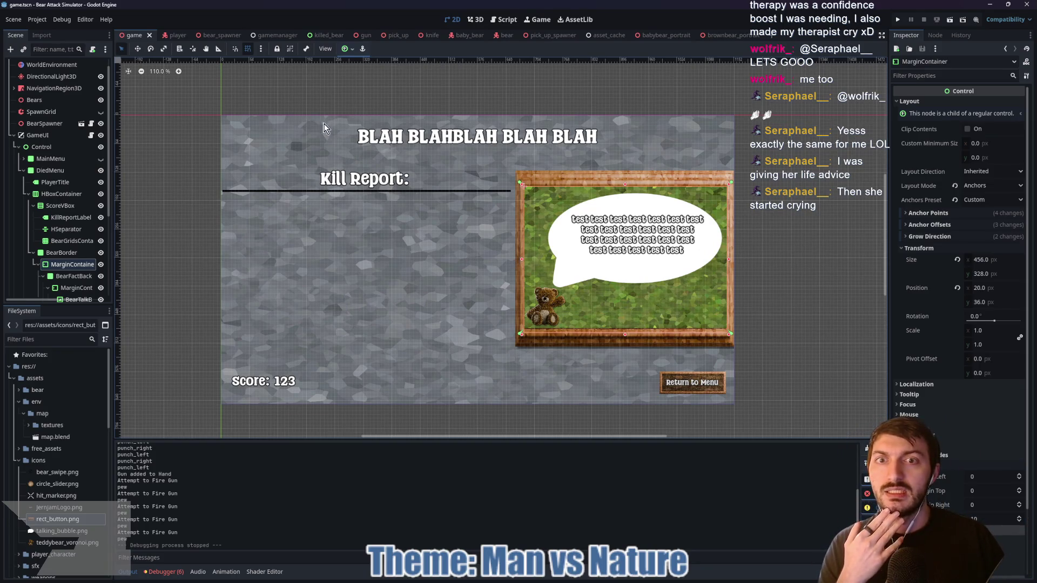
- Launch the game again and play until the Bearly Made It screen shows a grizzly-bear fact
key("F5")
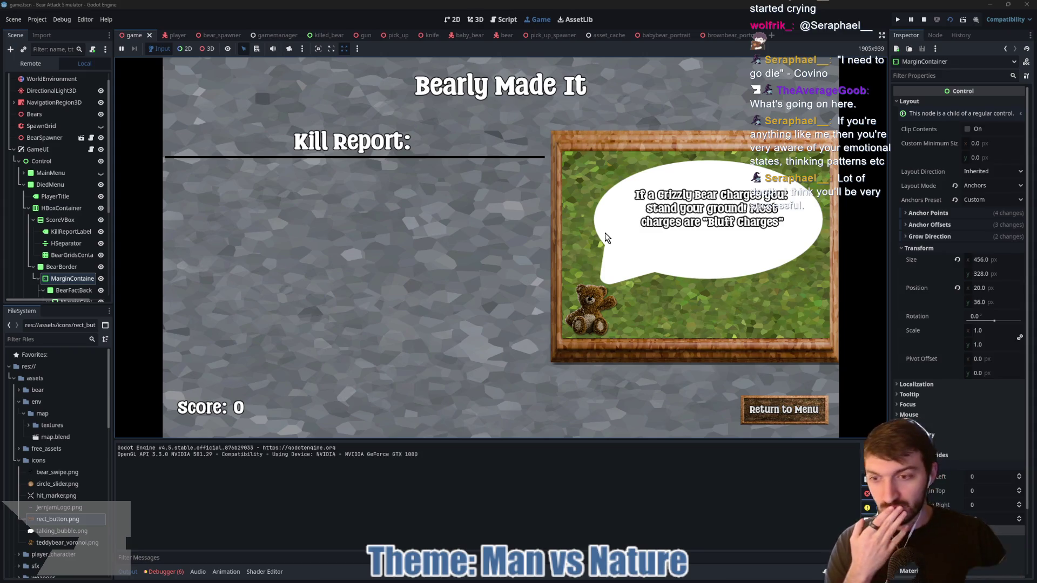
- Return to the main menu, leave music volume at zero, stop the run and reopen the game scene
left_click(775, 413)
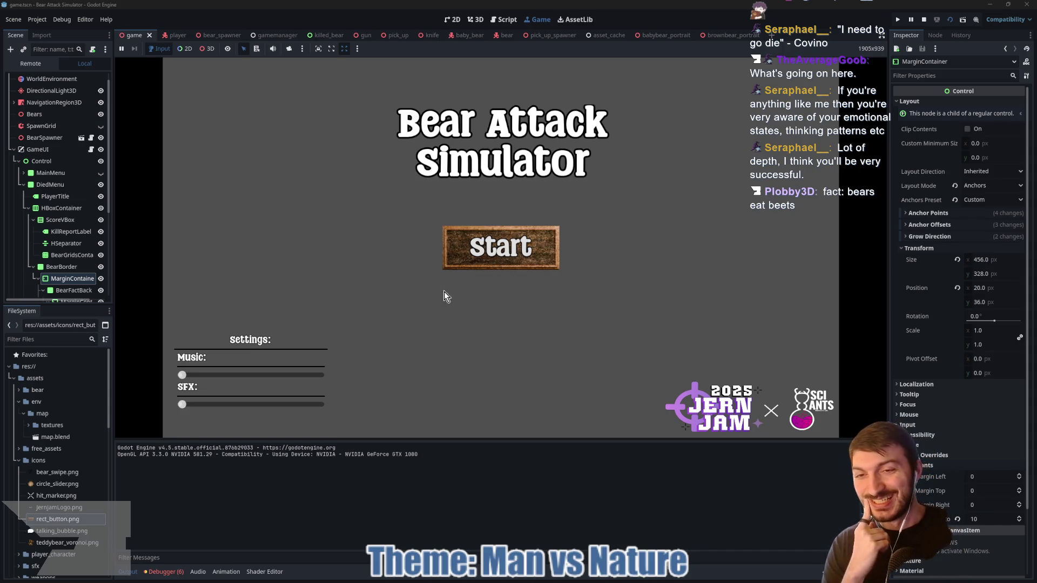
mouse_move(192, 378)
left_mouse_down()
mouse_move(254, 385)
mouse_move(171, 385)
left_mouse_up()
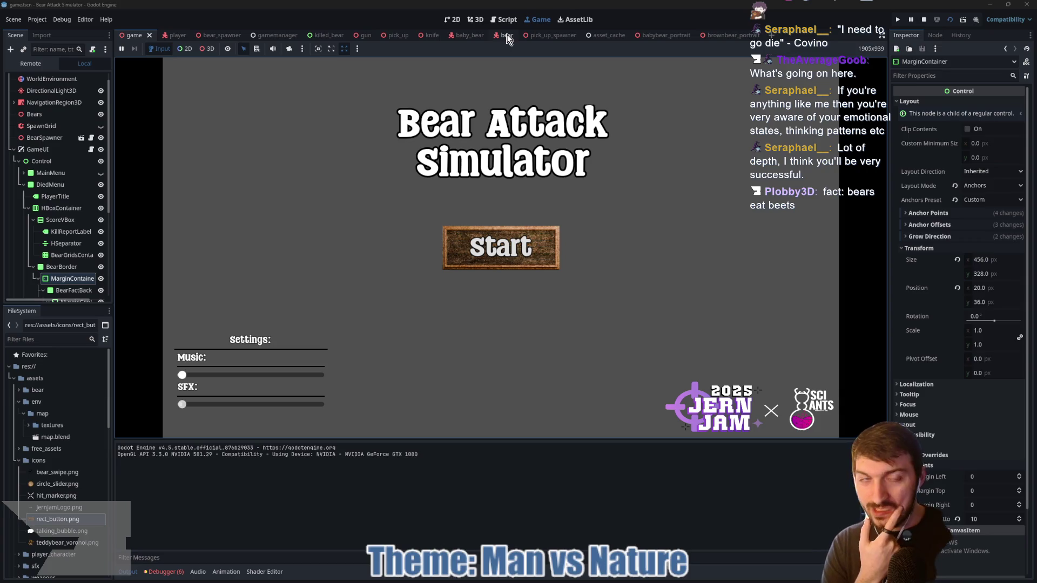
left_click(730, 35)
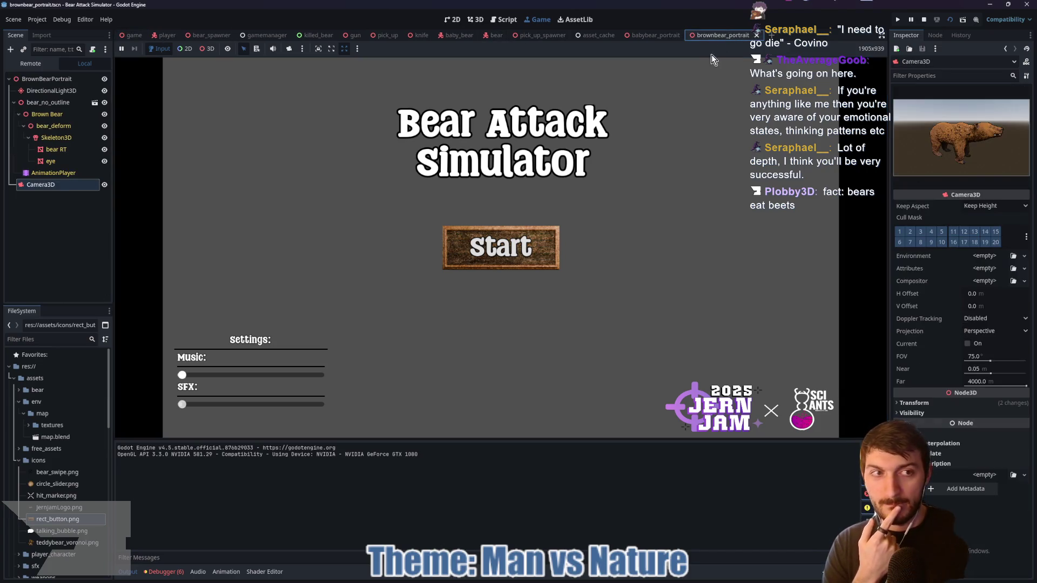
left_click(663, 35)
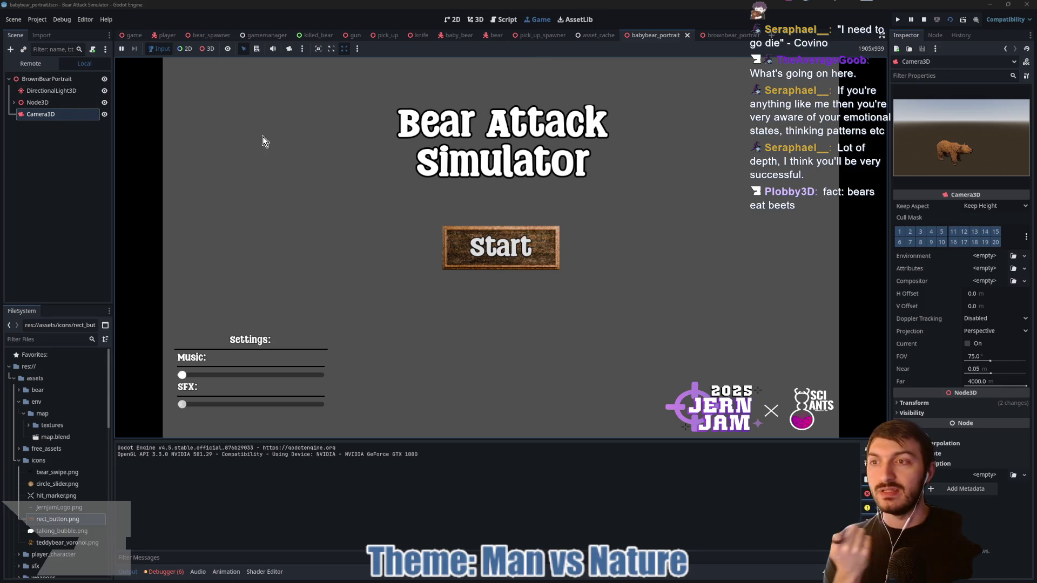
key("F8")
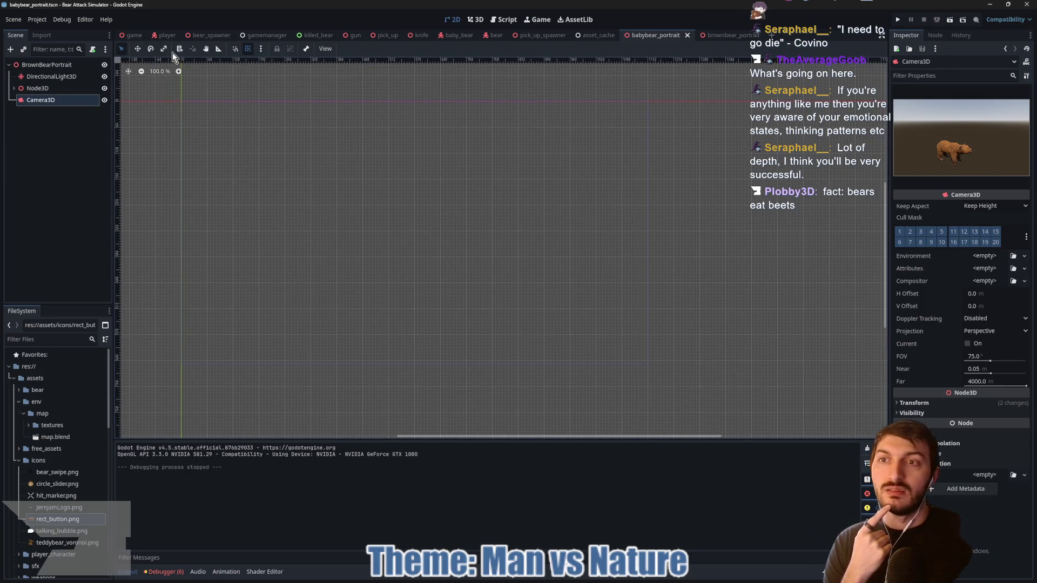
left_click(130, 35)
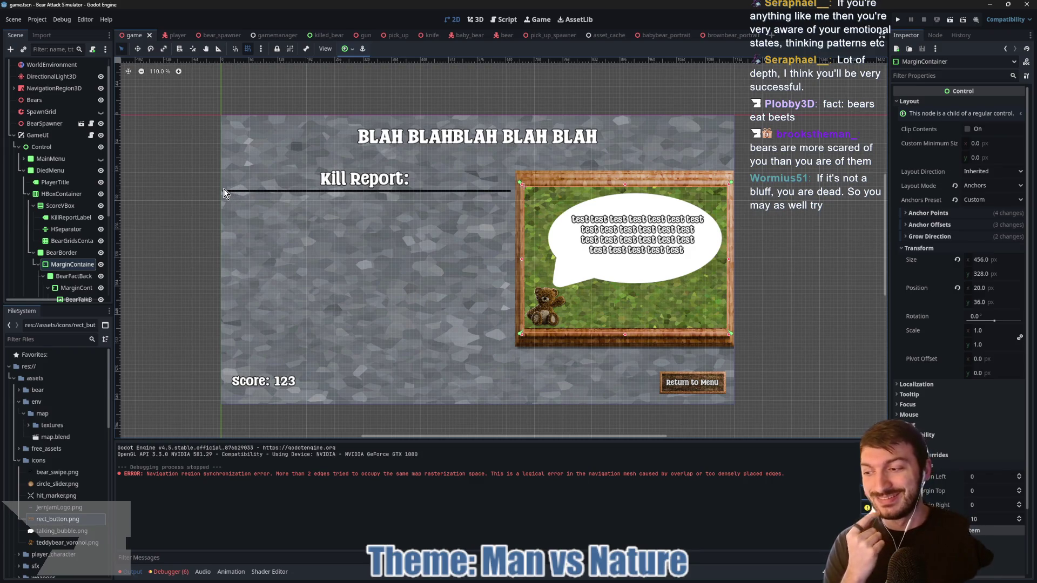
- Make MainMenu visible and hide DiedMenu in the Scene tree, then save the game scene
left_click(59, 254)
left_click(23, 171)
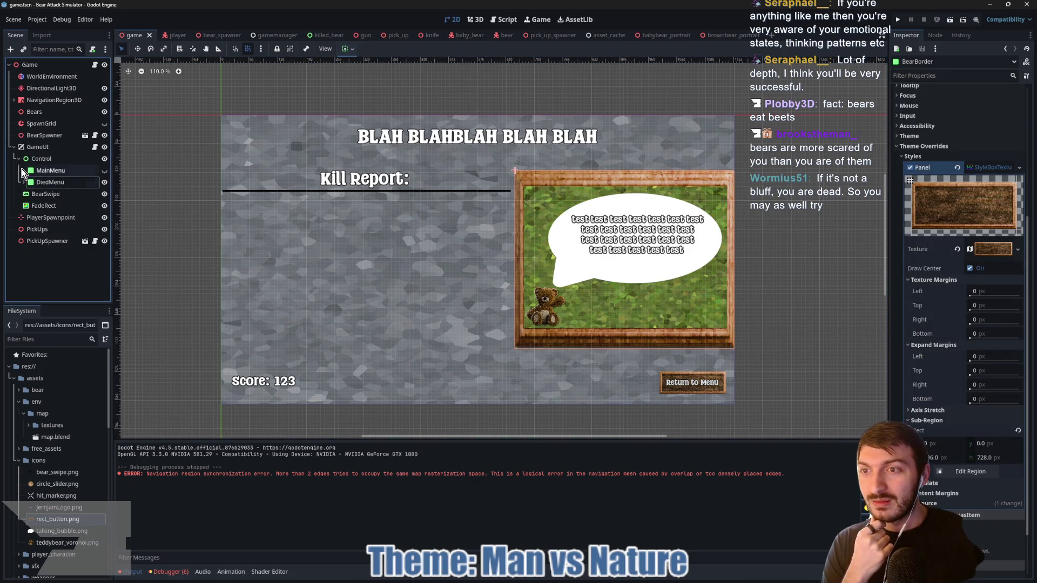
left_click(104, 170)
left_click(104, 182)
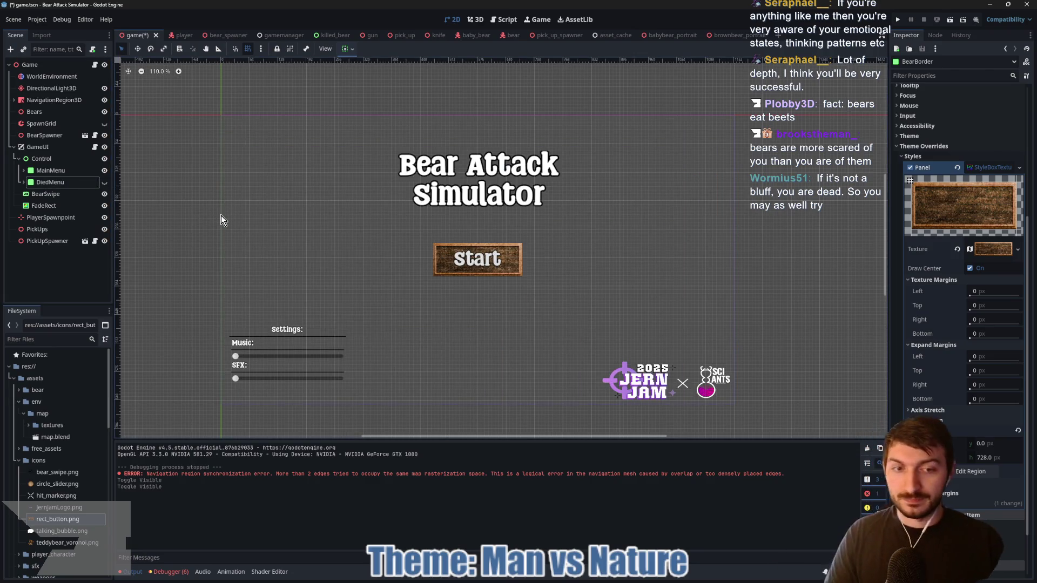
key("ctrl+s")
scroll(486, 319, "left", 3)
scroll(464, 316, "up", 1)
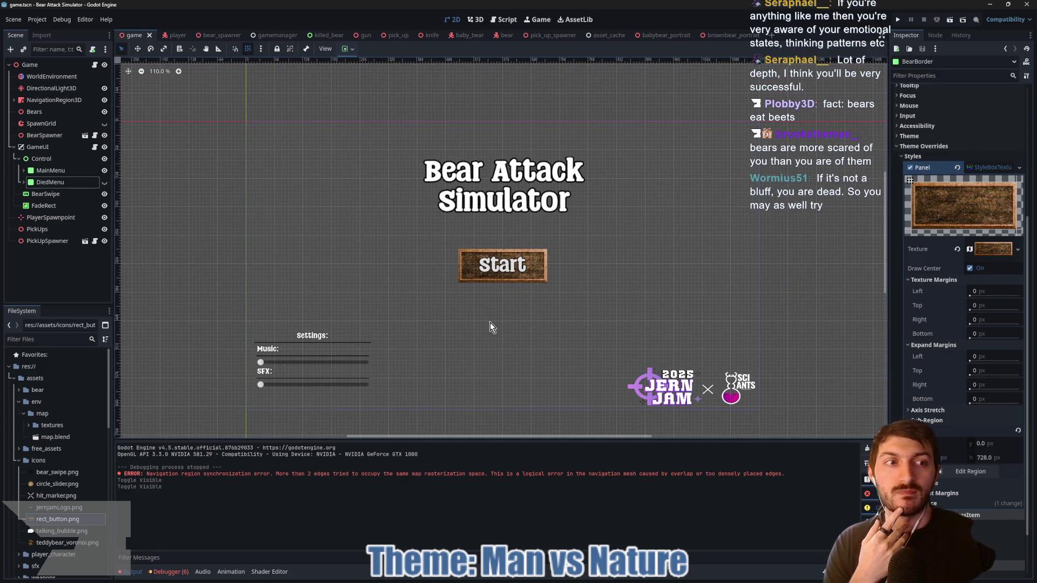
left_click(985, 168)
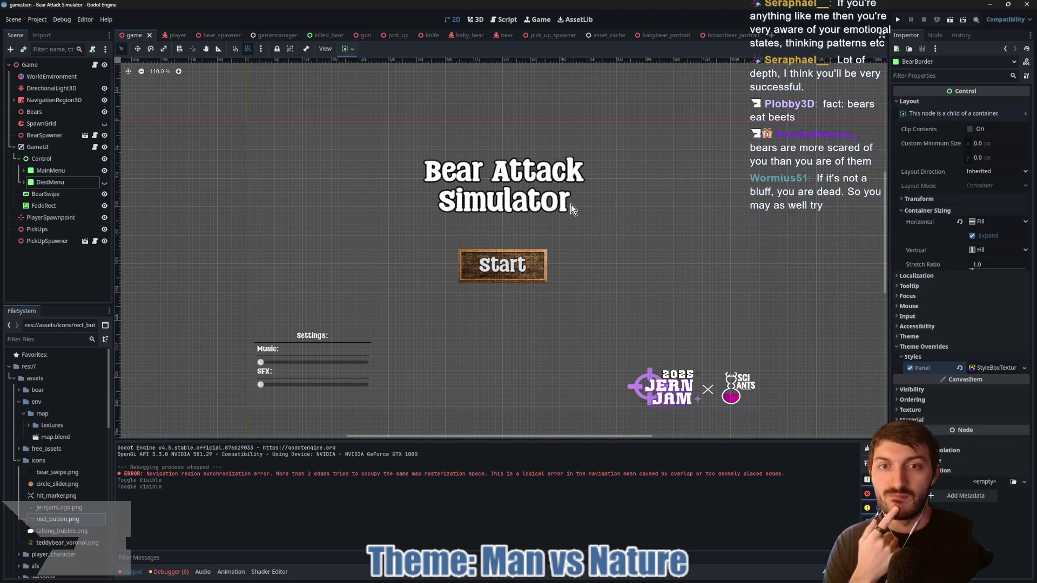
left_click(168, 35)
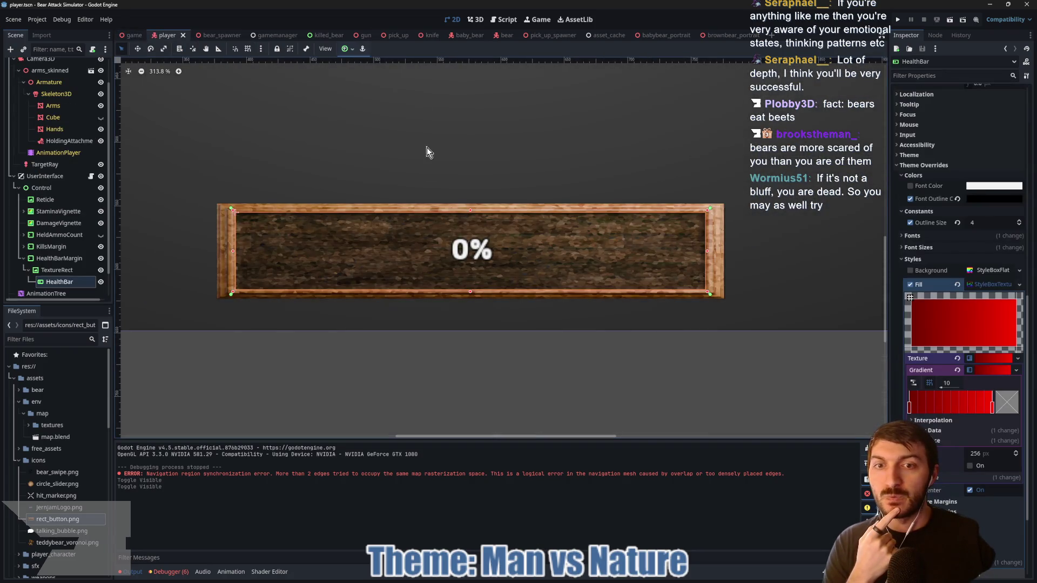
scroll(425, 162, "down", 3)
scroll(422, 177, "down", 3)
scroll(424, 254, "up", 3)
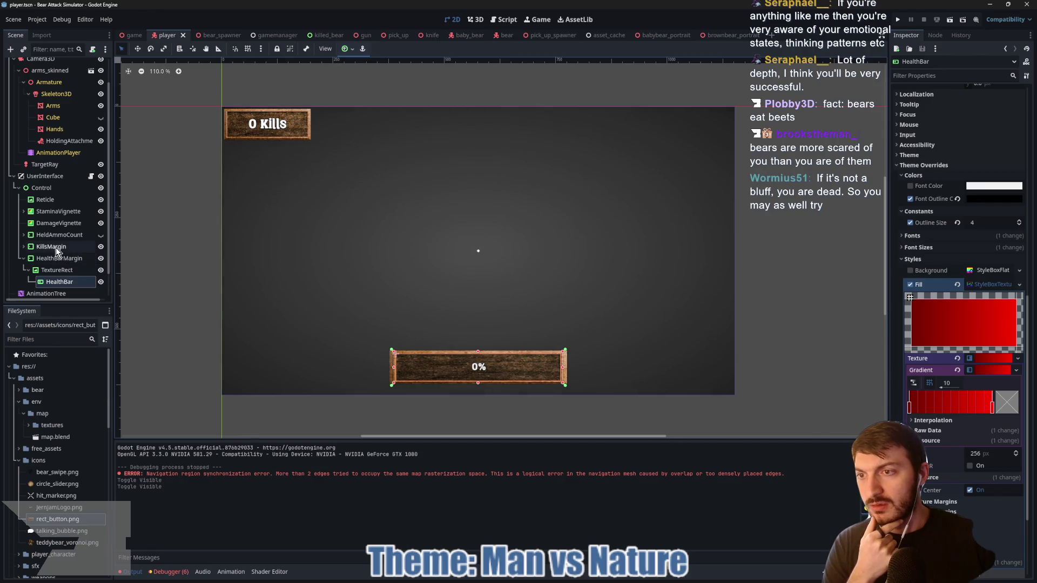
left_click(23, 258)
left_click(41, 235)
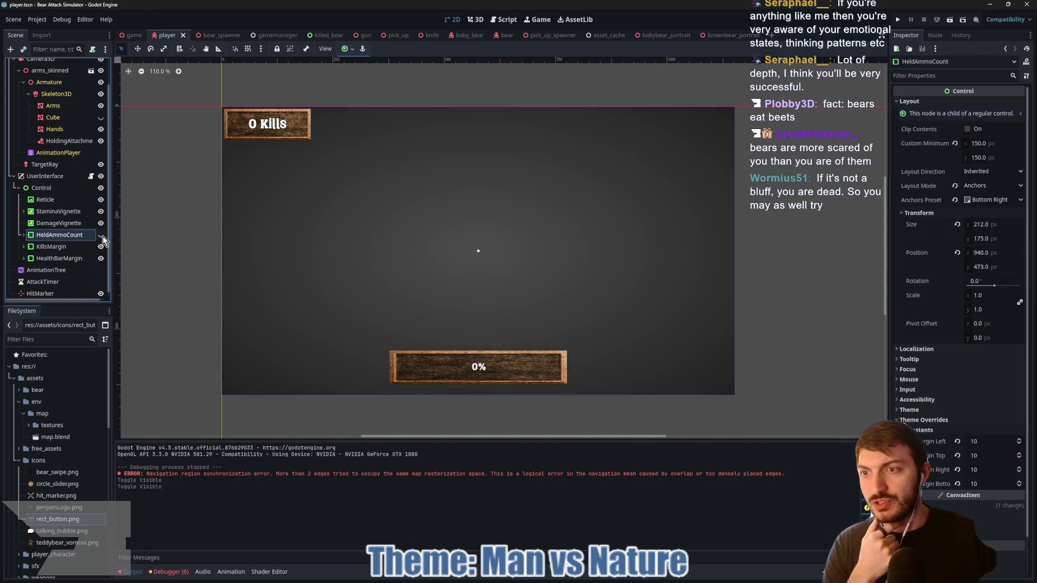
left_click(101, 235)
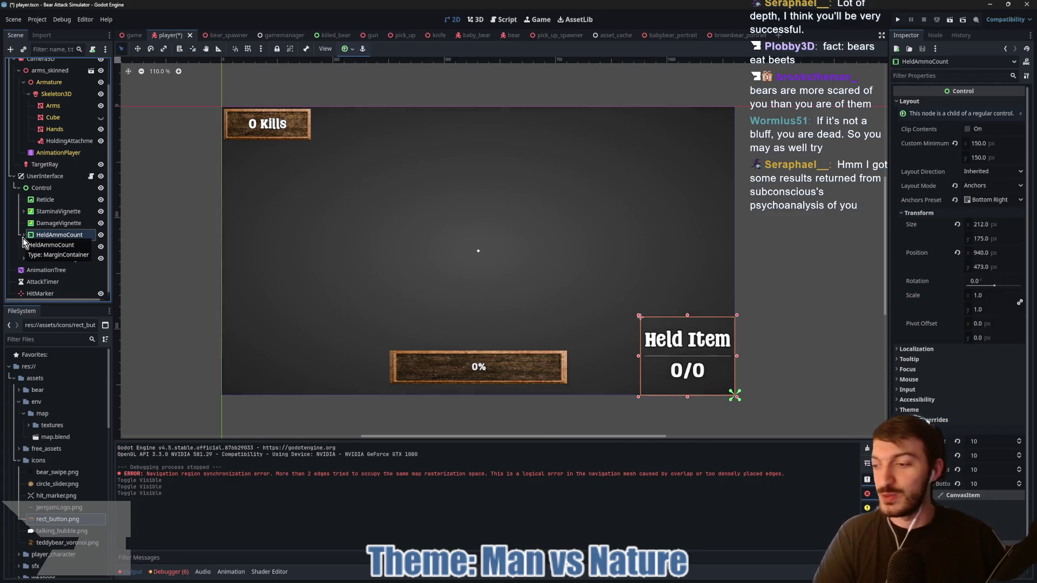
left_click(100, 235)
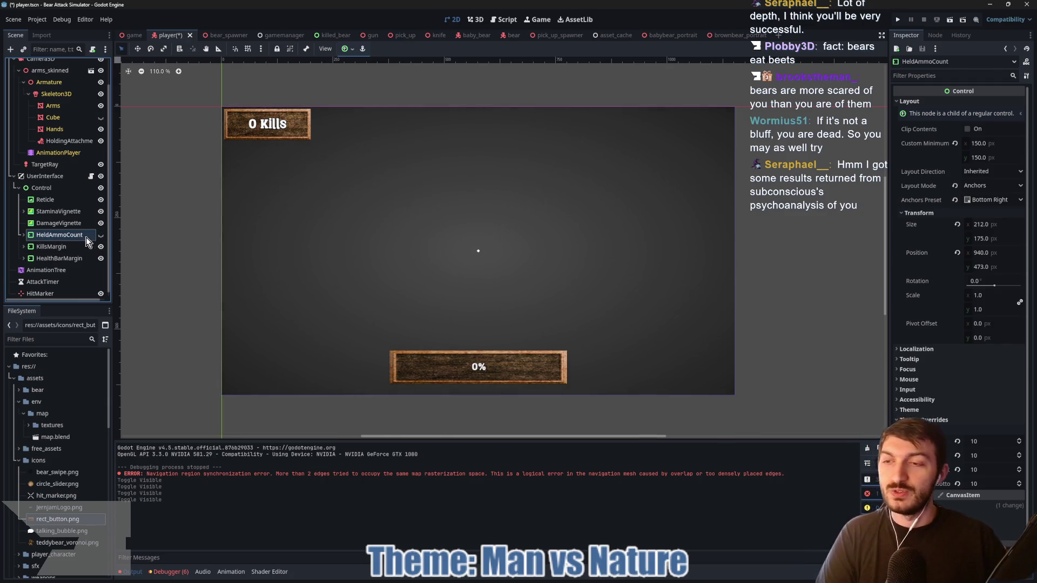
key("ctrl+s")
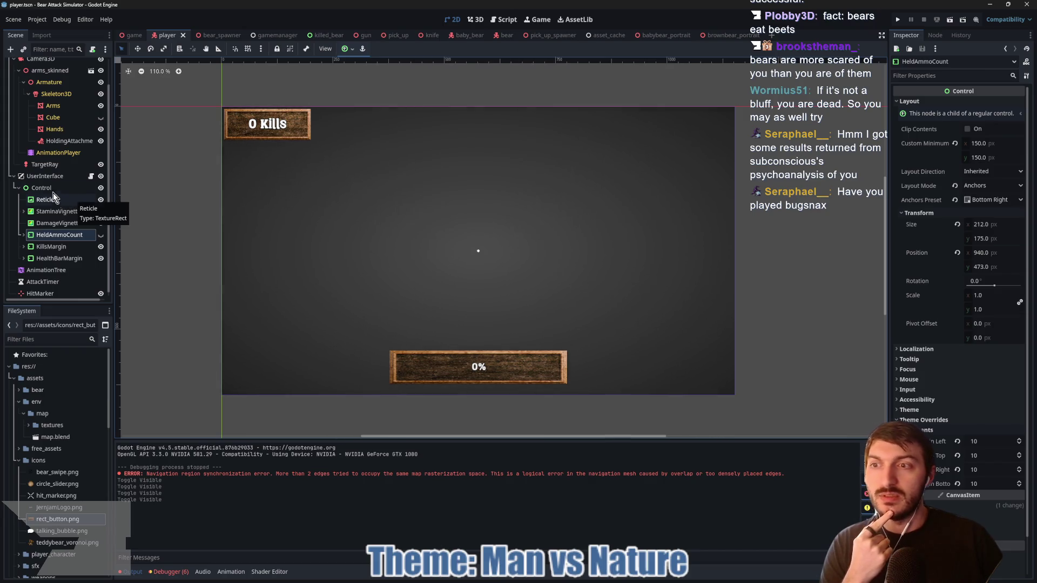
left_click(48, 179)
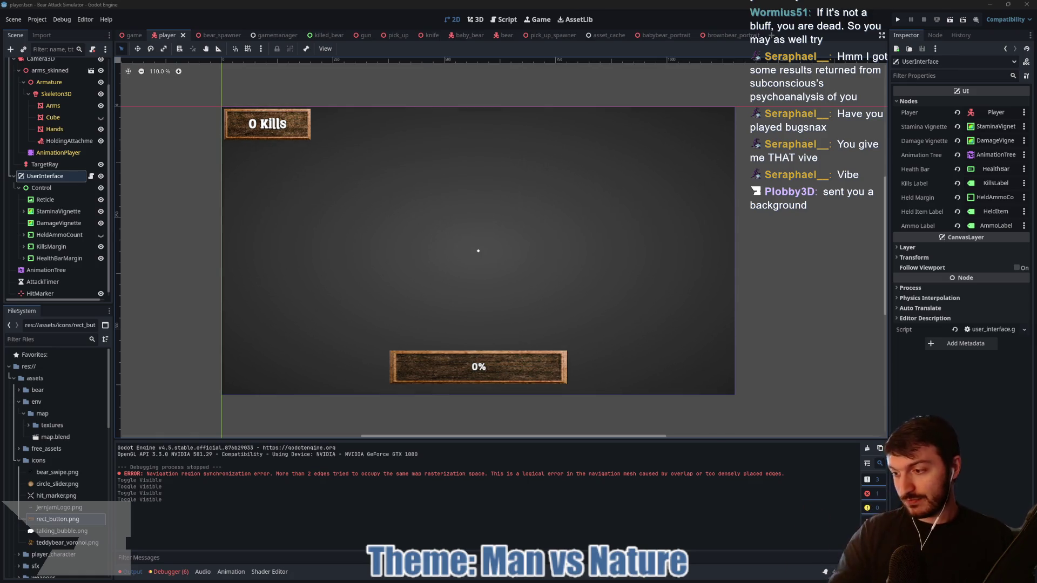
left_click(133, 35)
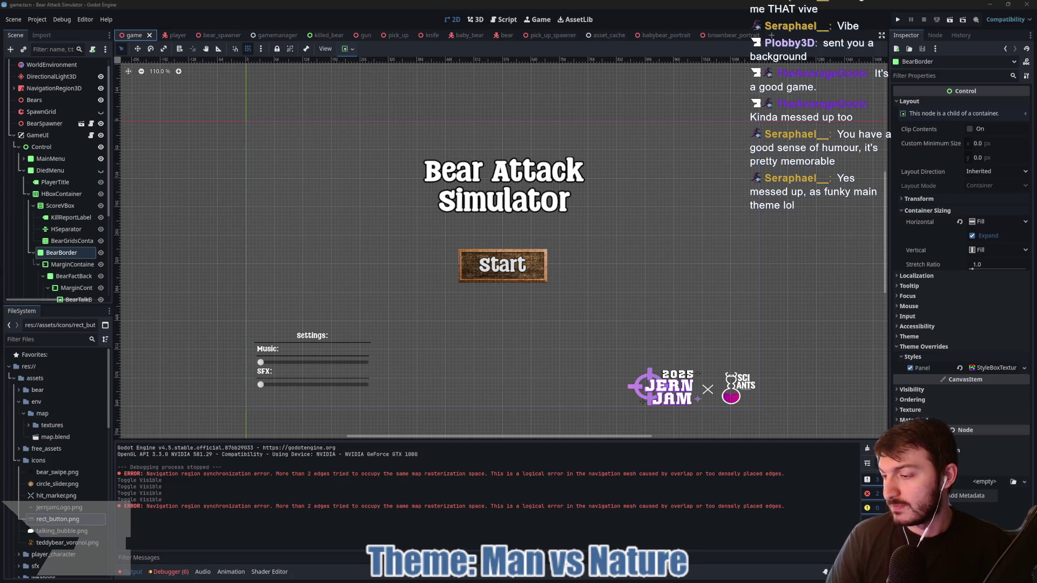
- Select the MainMenu node in the Scene tree, collapsing the DiedMenu and MarginContainer branches
left_click(391, 481)
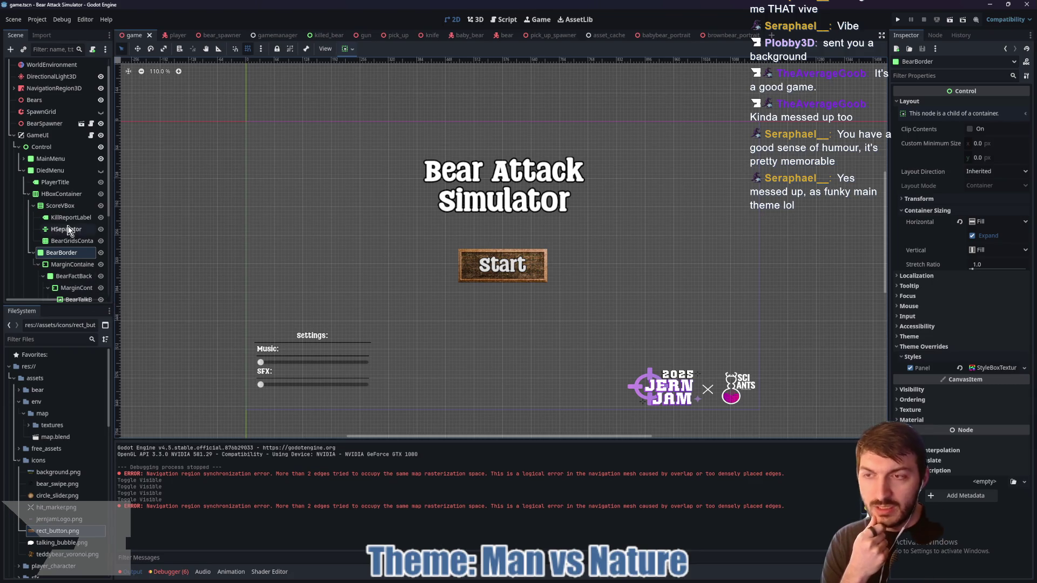
left_click(25, 170)
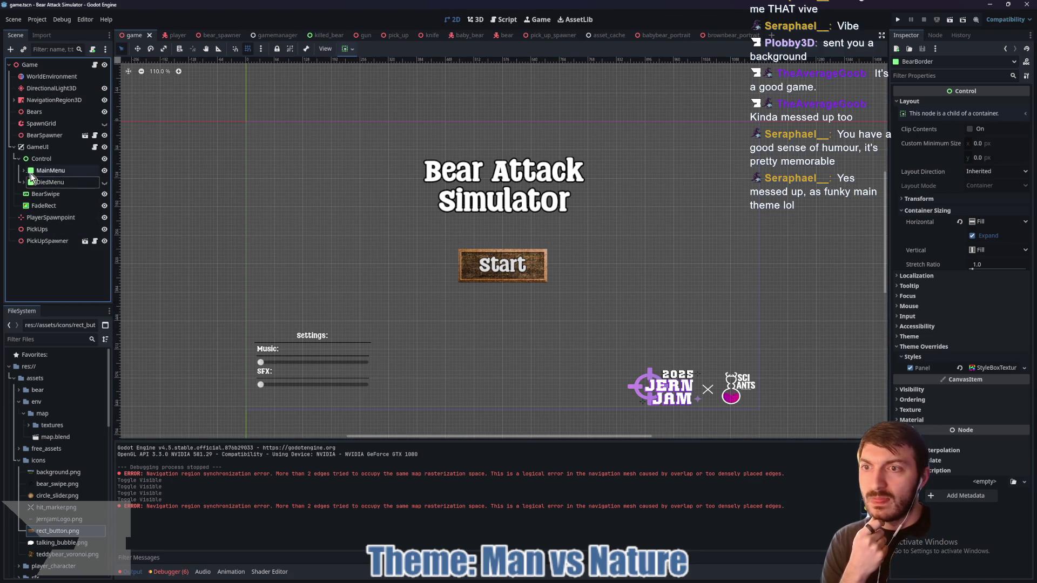
left_click(43, 170)
left_click(24, 171)
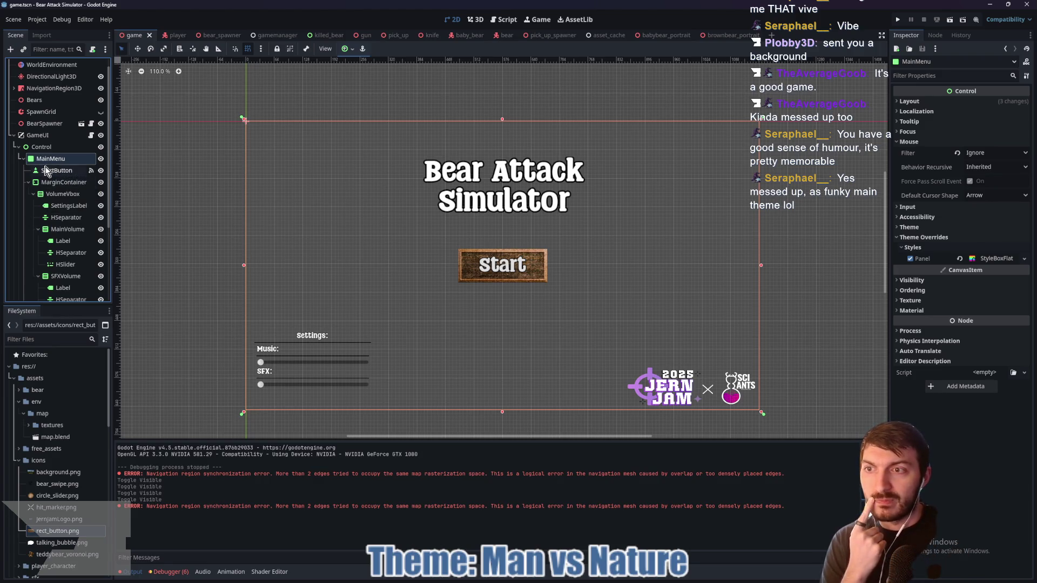
left_click(28, 183)
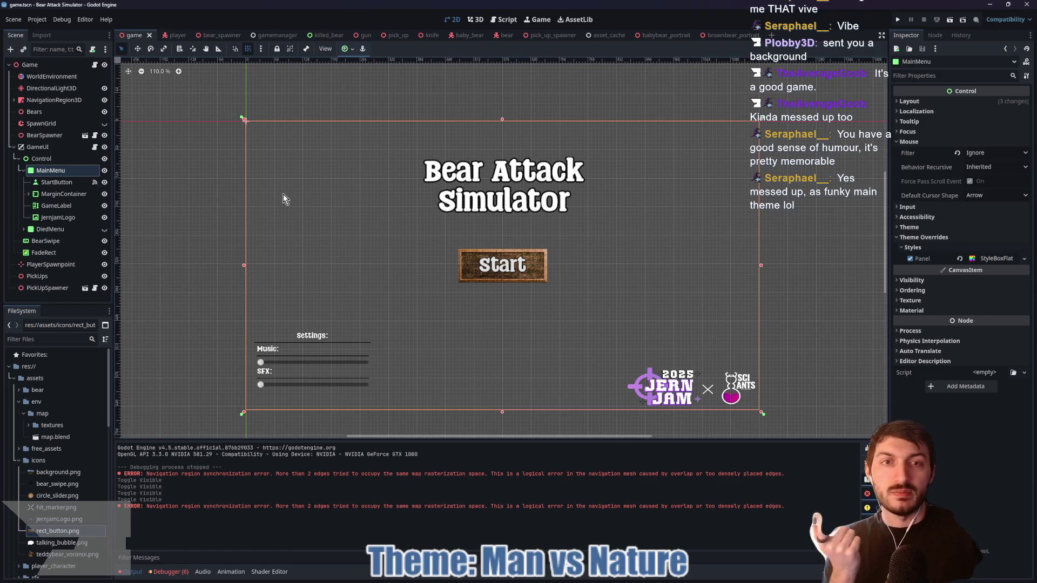
- Replace the MainMenu panel's StyleBoxFlat style override with a new StyleBoxTexture
left_click(966, 259)
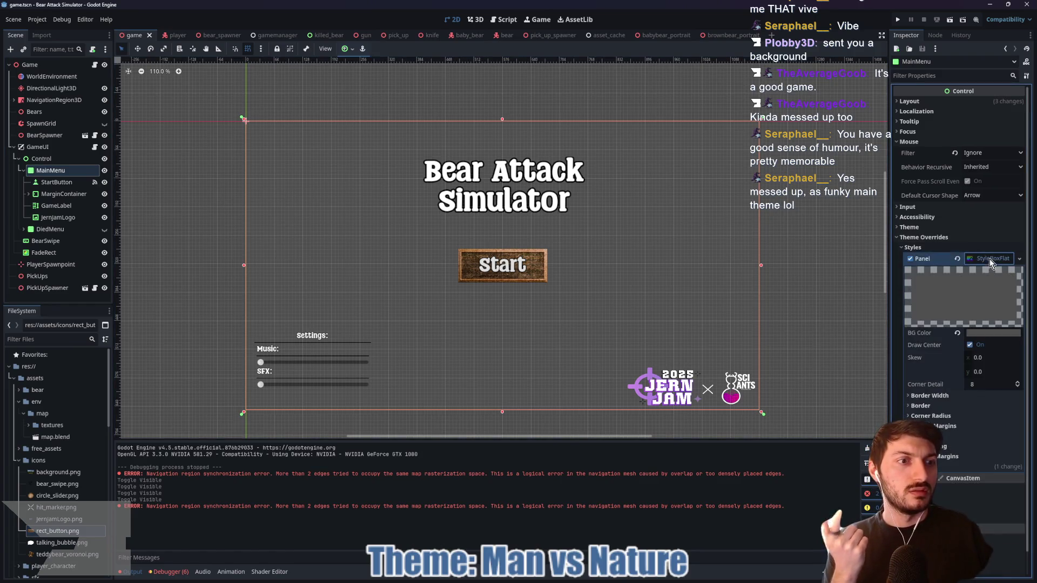
left_click(956, 259)
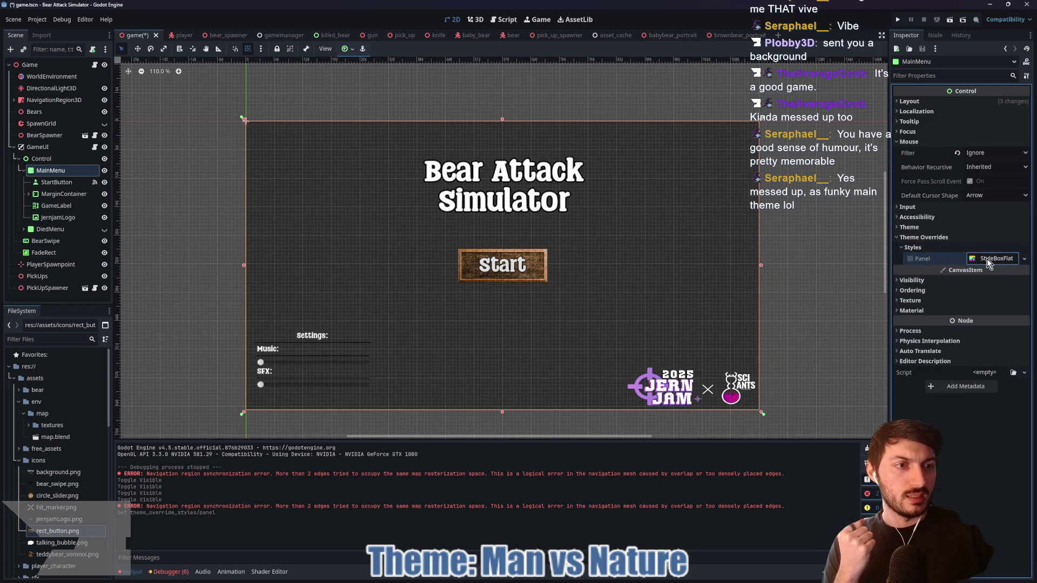
left_click(986, 258)
left_click(1009, 285)
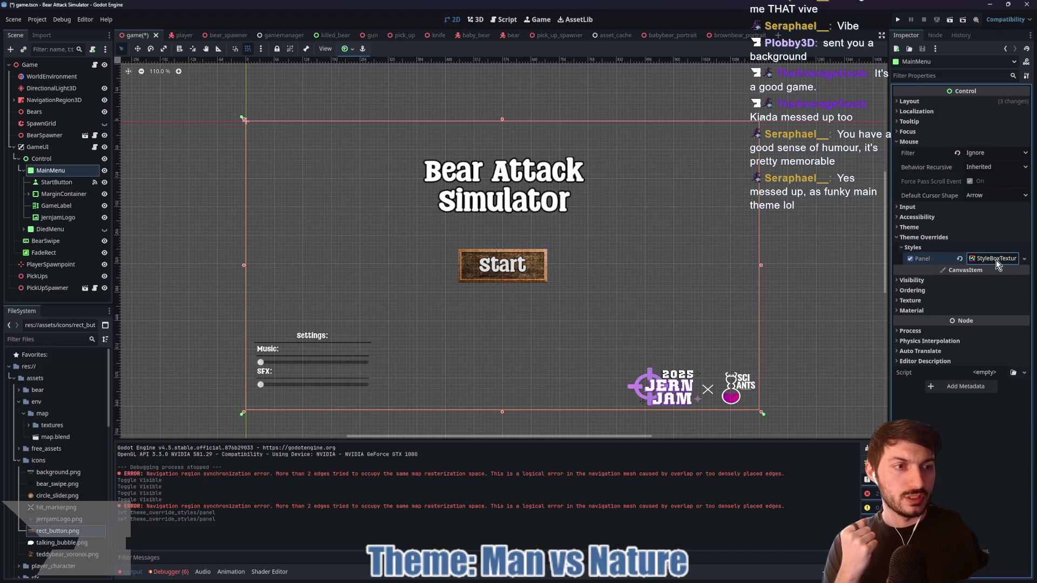
left_click(1022, 334)
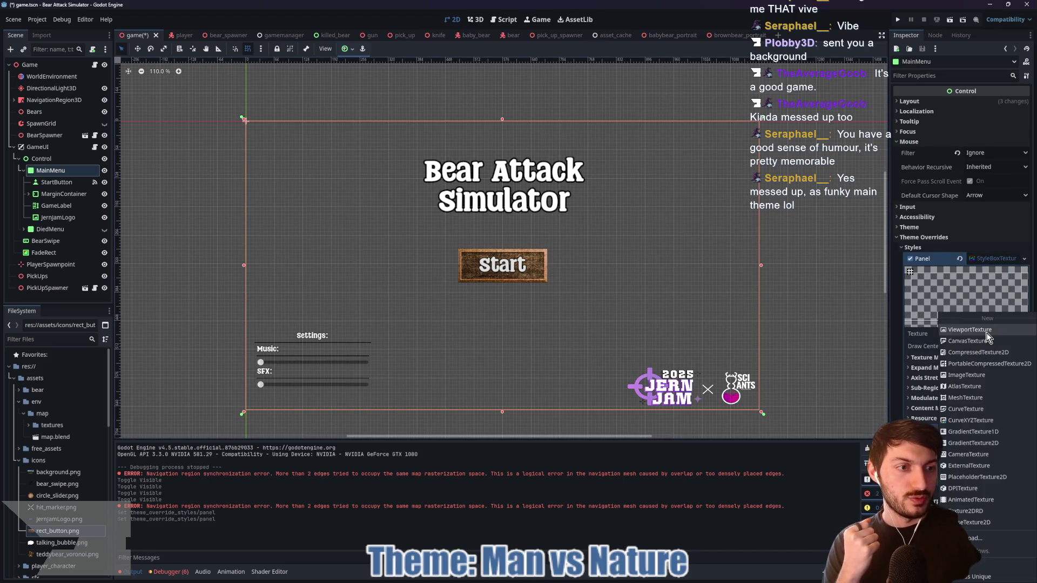
- Quick-load background.png as the MainMenu StyleBoxTexture's texture
left_click(977, 538)
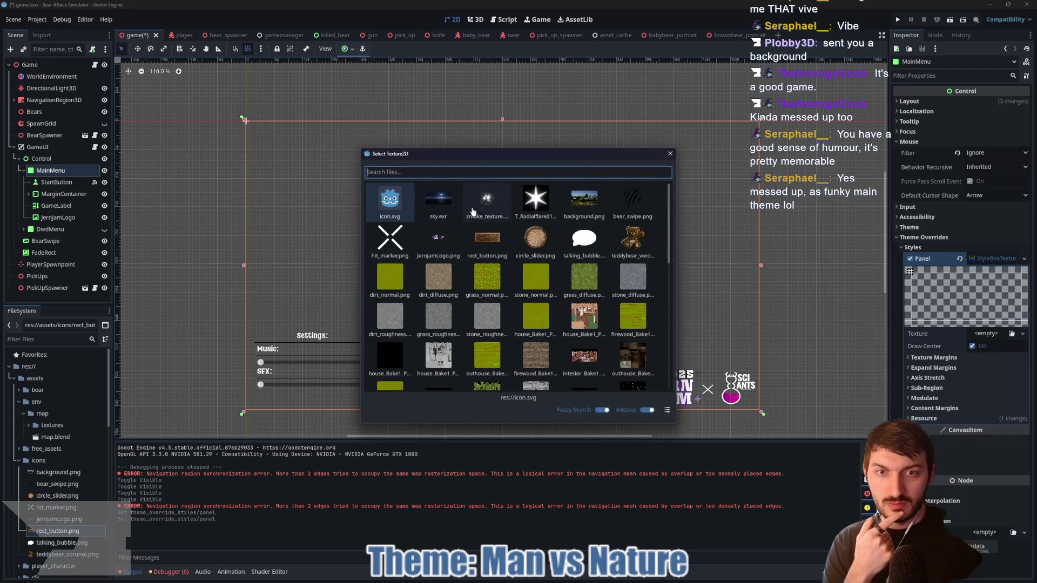
left_click(583, 209)
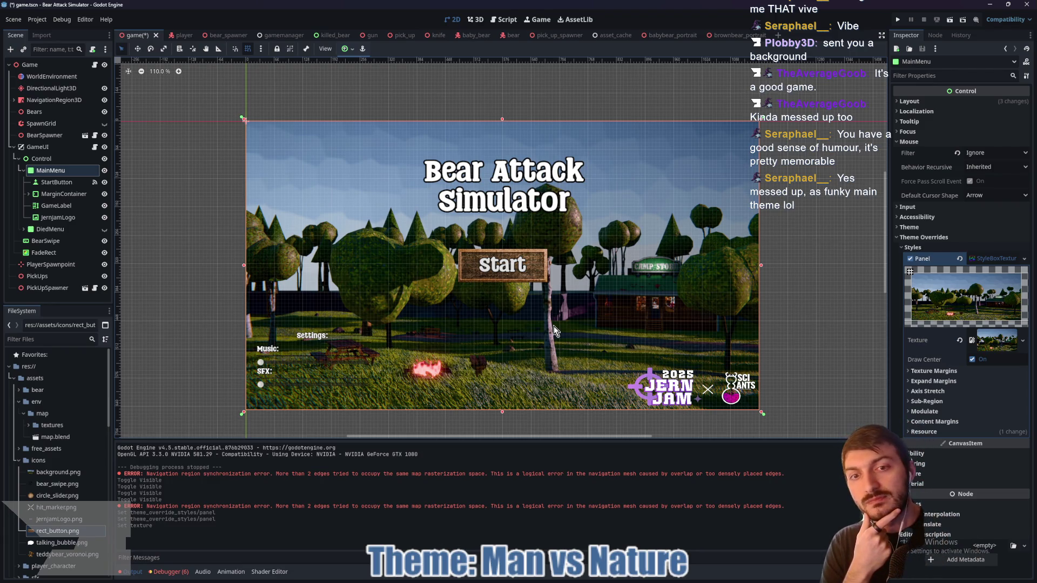
left_click(985, 258)
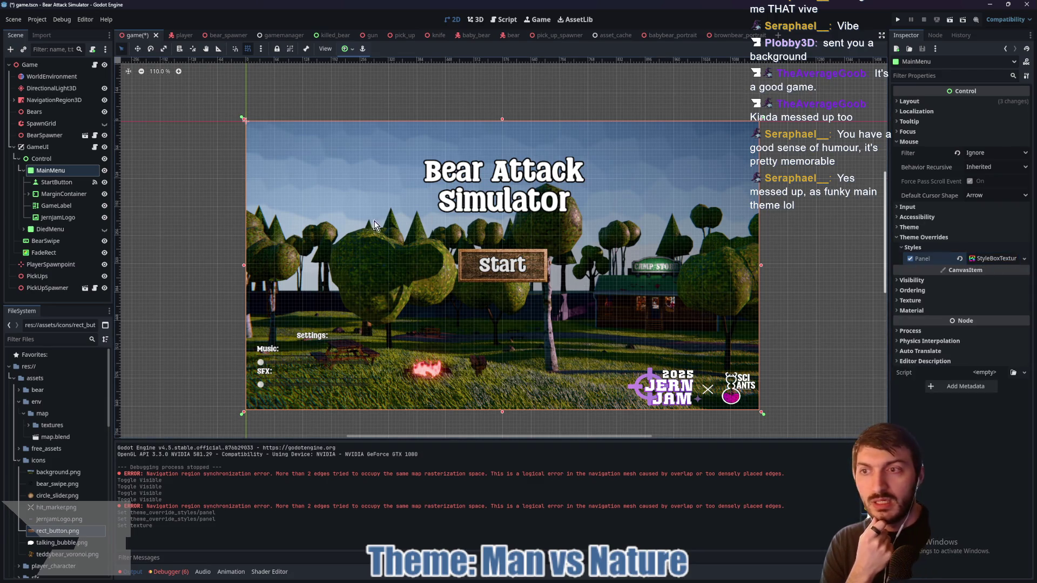
left_click(29, 194)
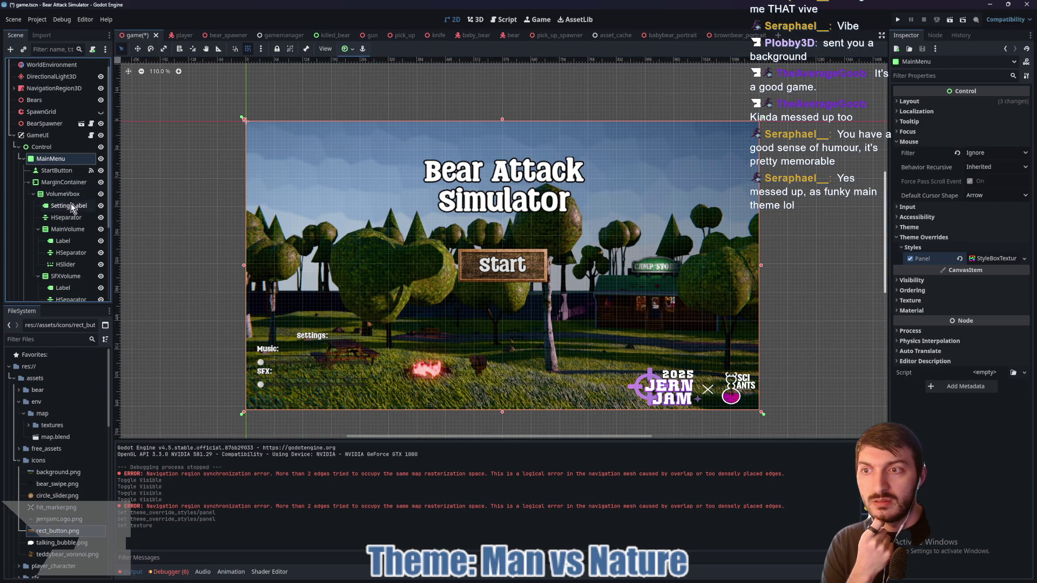
- Add the missing X to the SFX volume label node so SFLabel becomes SFXLabel
left_click(28, 182)
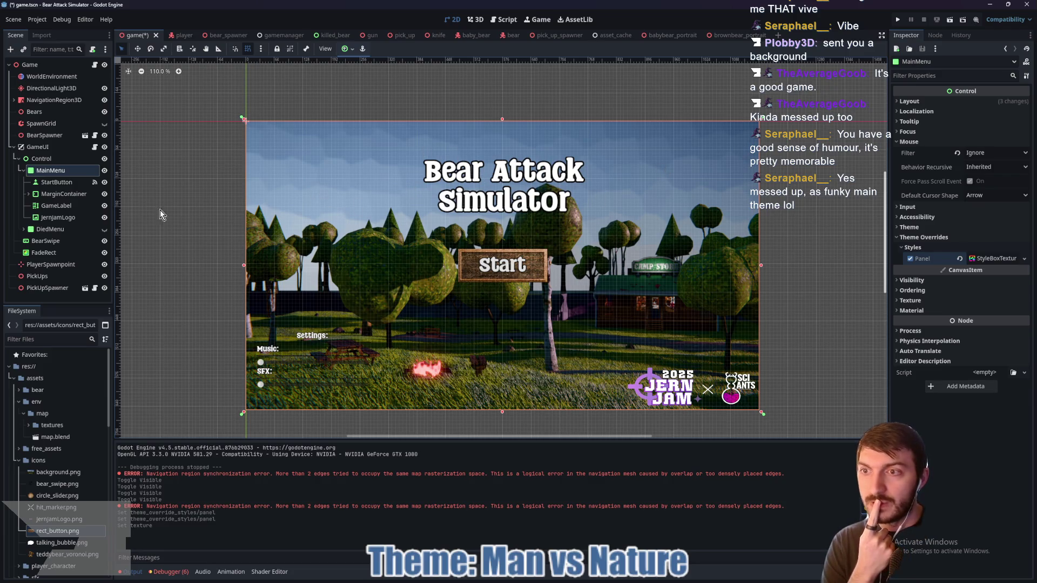
left_click(30, 194)
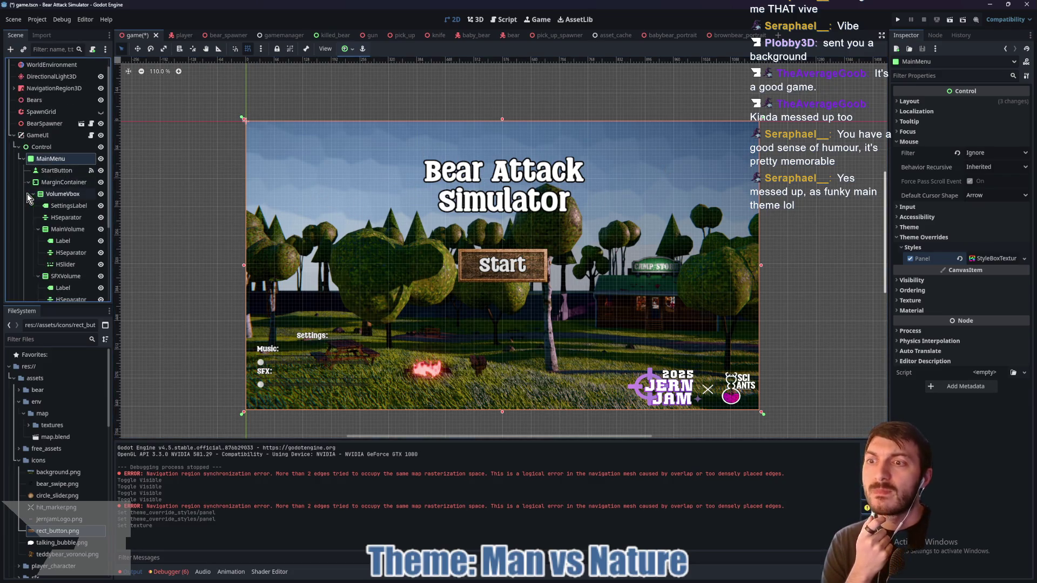
left_click(69, 241)
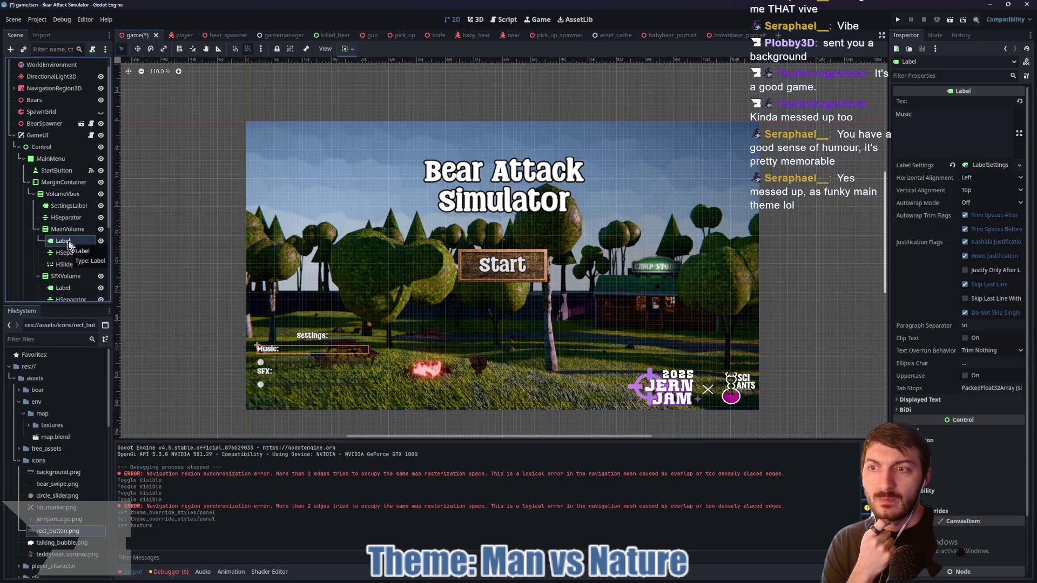
left_click(56, 240)
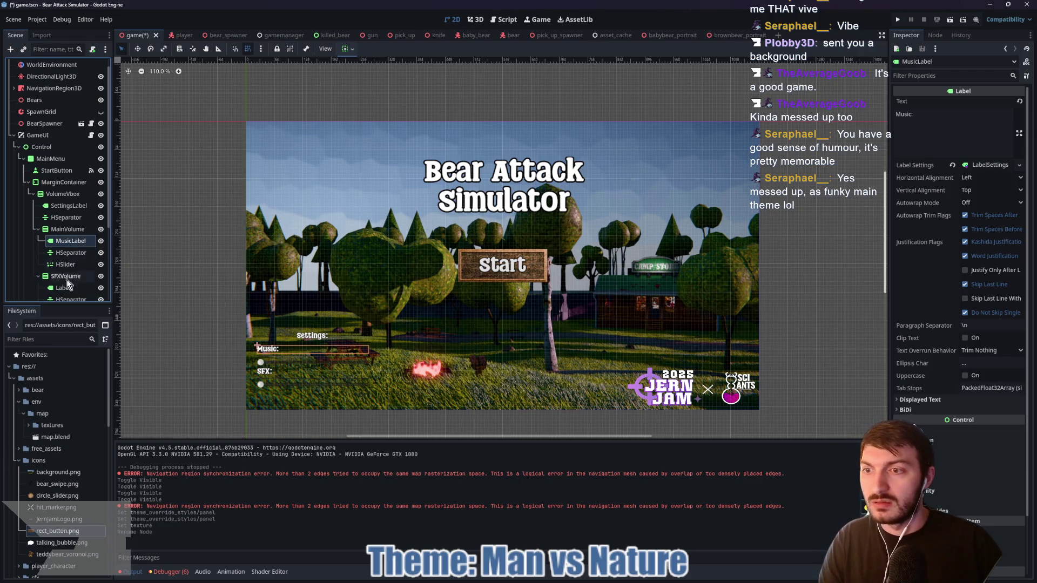
left_click(68, 288)
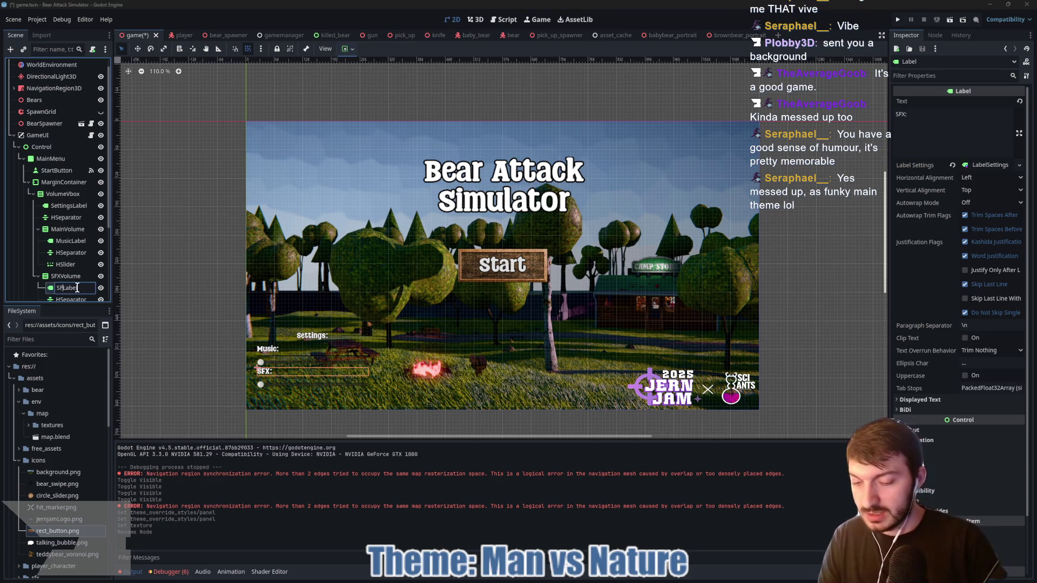
type("X")
key("Return")
scroll(64, 241, "down", 2)
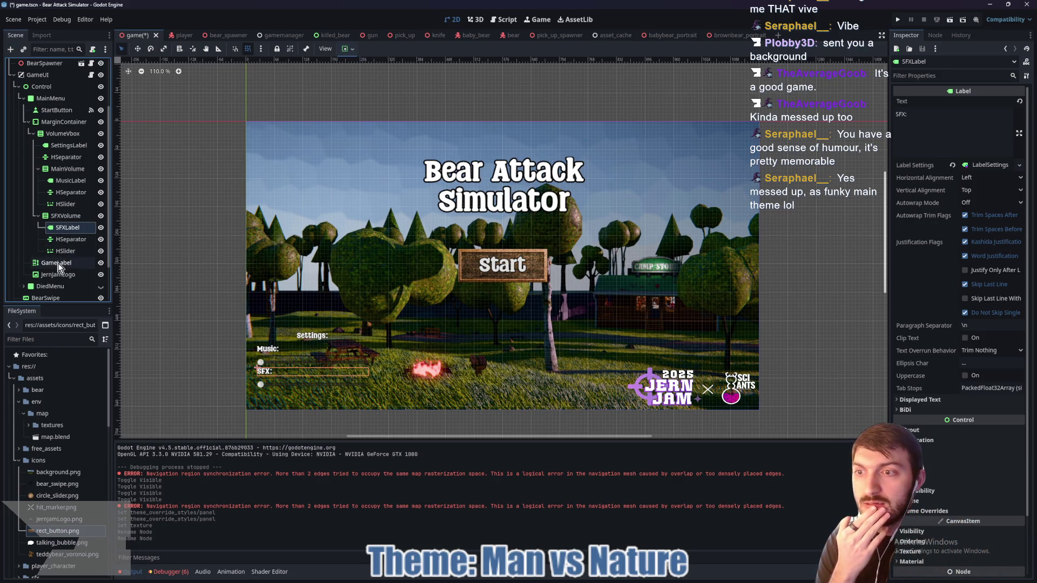
scroll(54, 271, "up", 3)
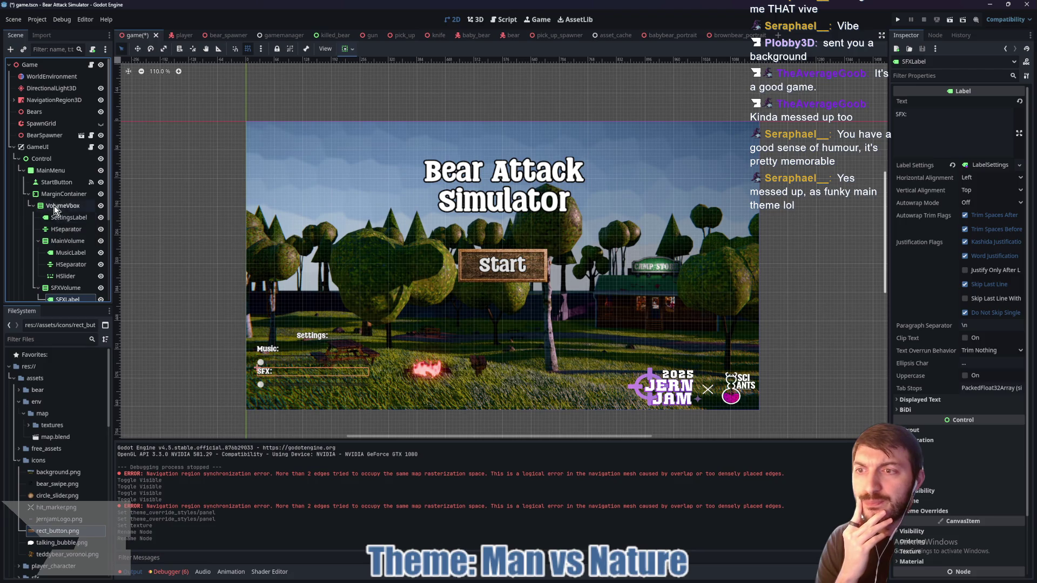
left_click(30, 206)
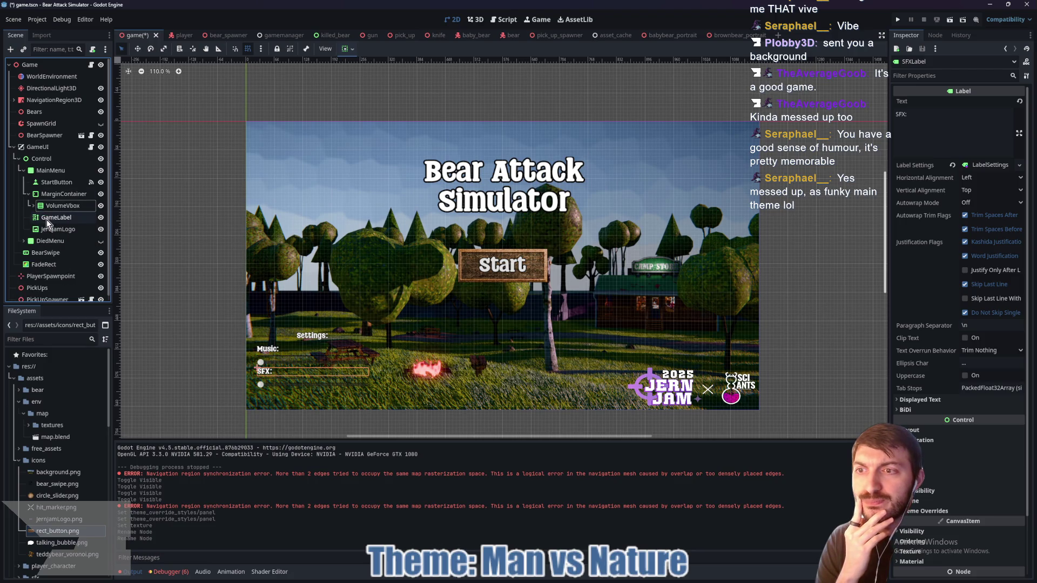
- Insert [wave] after [center] in GameLabel's text: [center][wave]Bear Attack Simulator
left_click(47, 219)
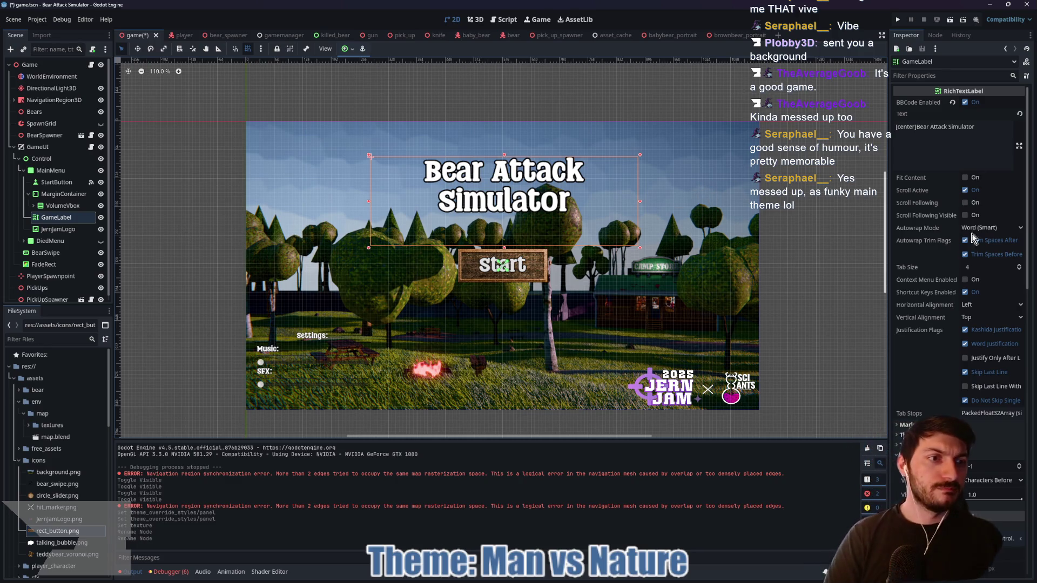
left_click(915, 127)
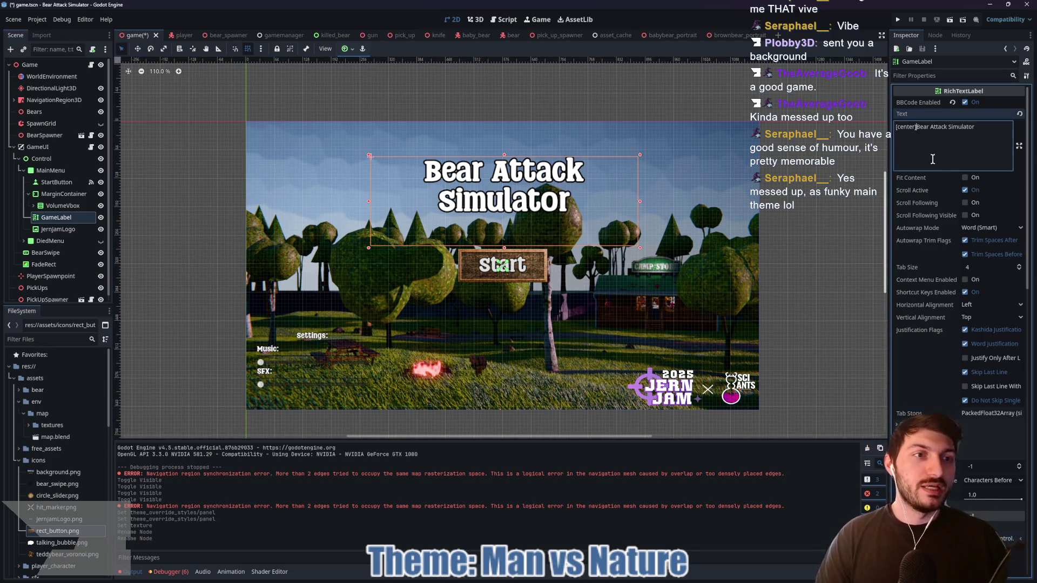
type("[wave")
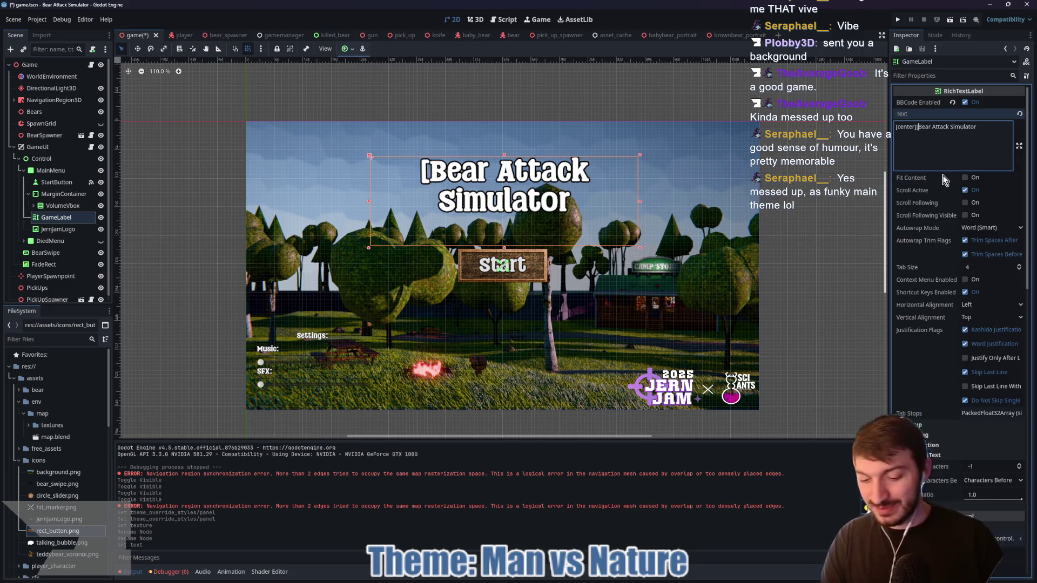
type("]")
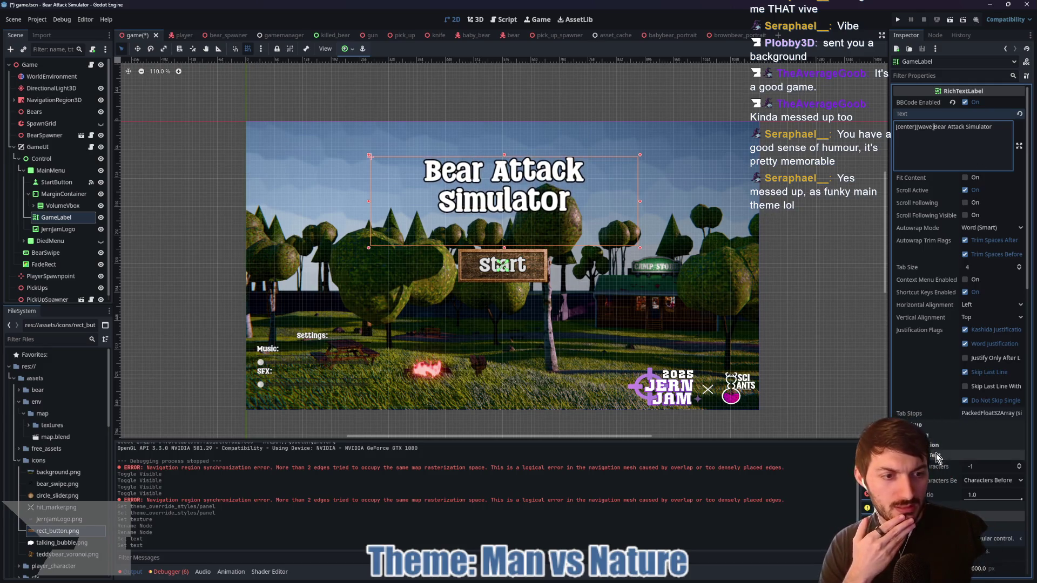
- Move to GameLabel's Layout properties and edit its custom minimum width
left_click(951, 449)
scroll(958, 270, "down", 3)
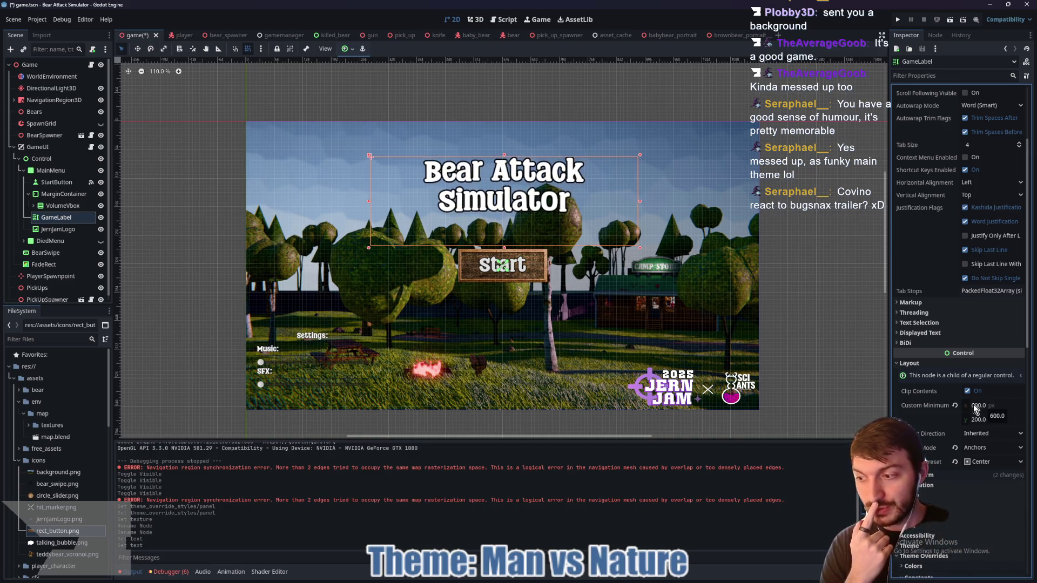
left_click(976, 405)
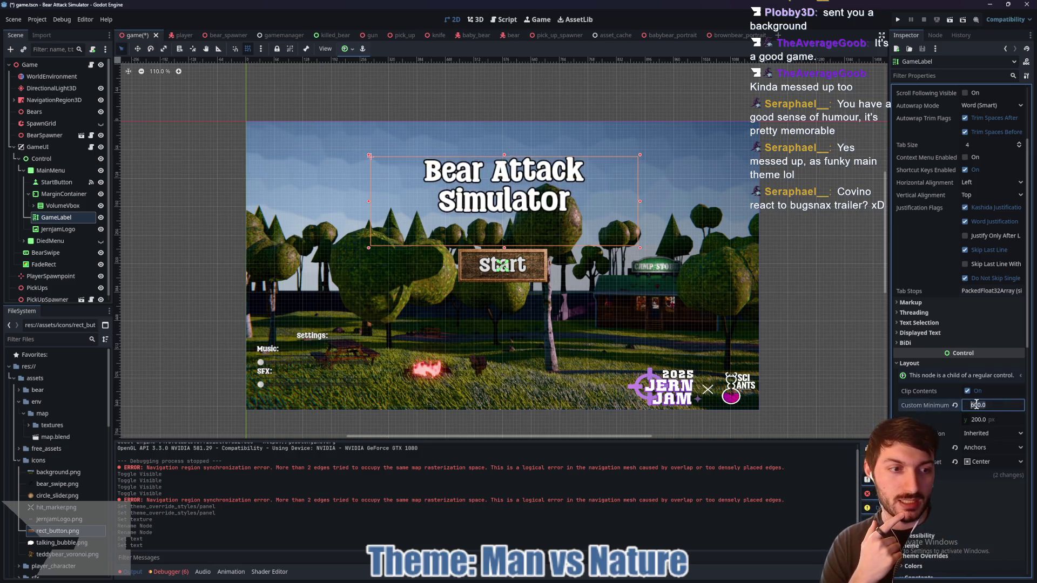
- Give the GameLabel title a 700 × 100 custom minimum size and revert its Transform Size height
type("00")
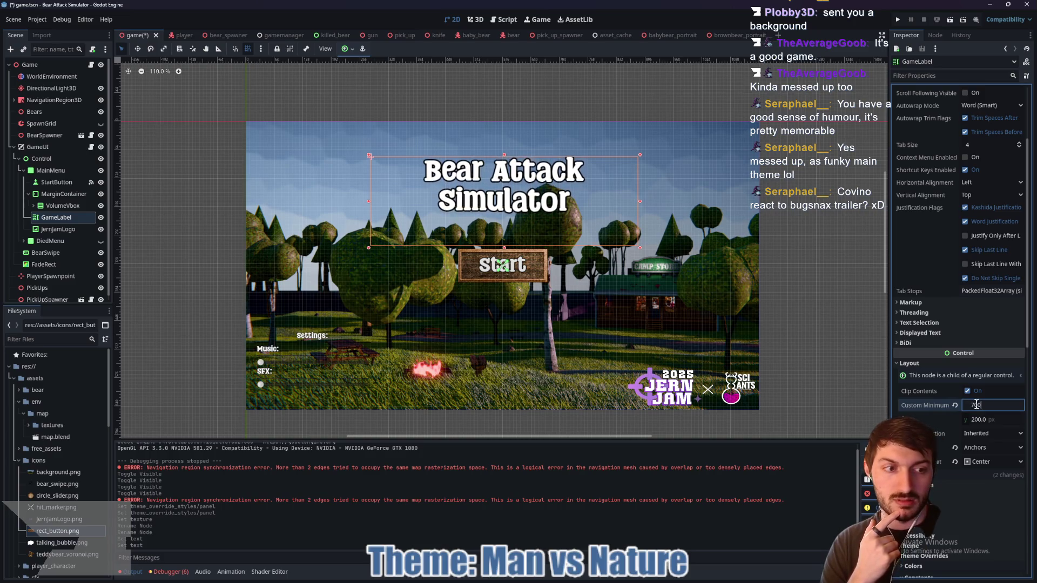
key("Return")
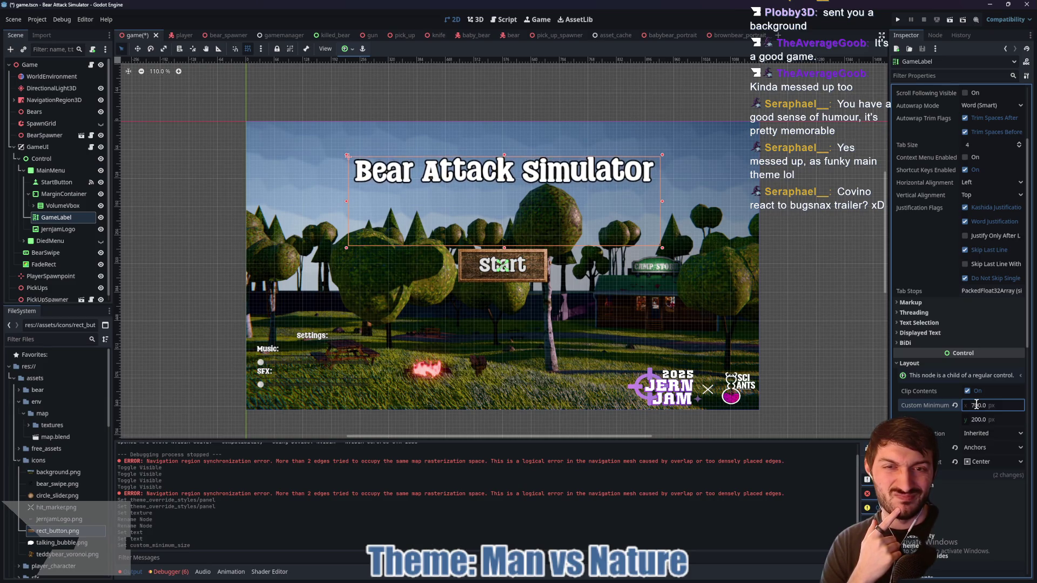
left_click(977, 419)
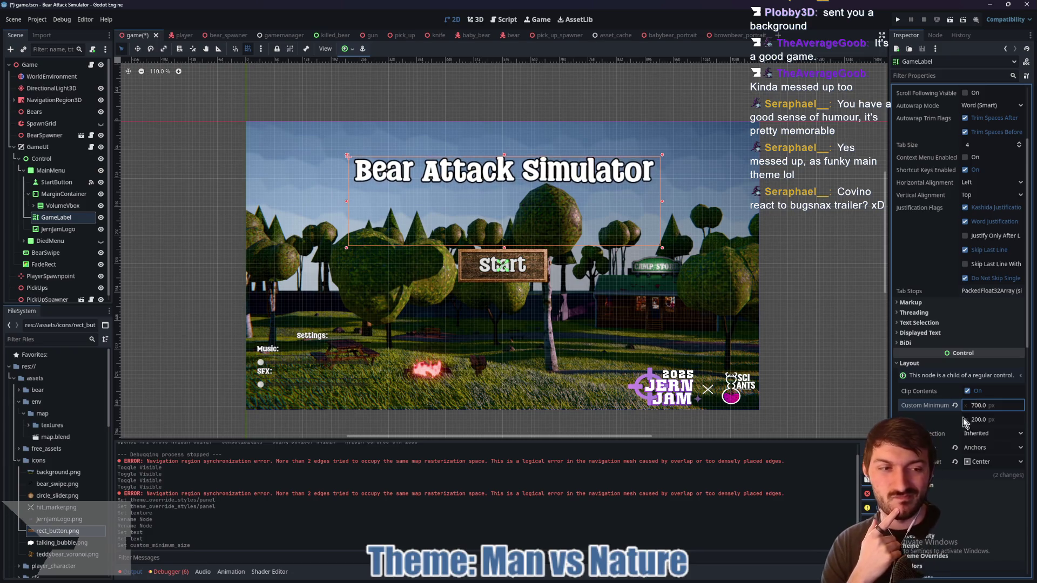
type("100")
key("Return")
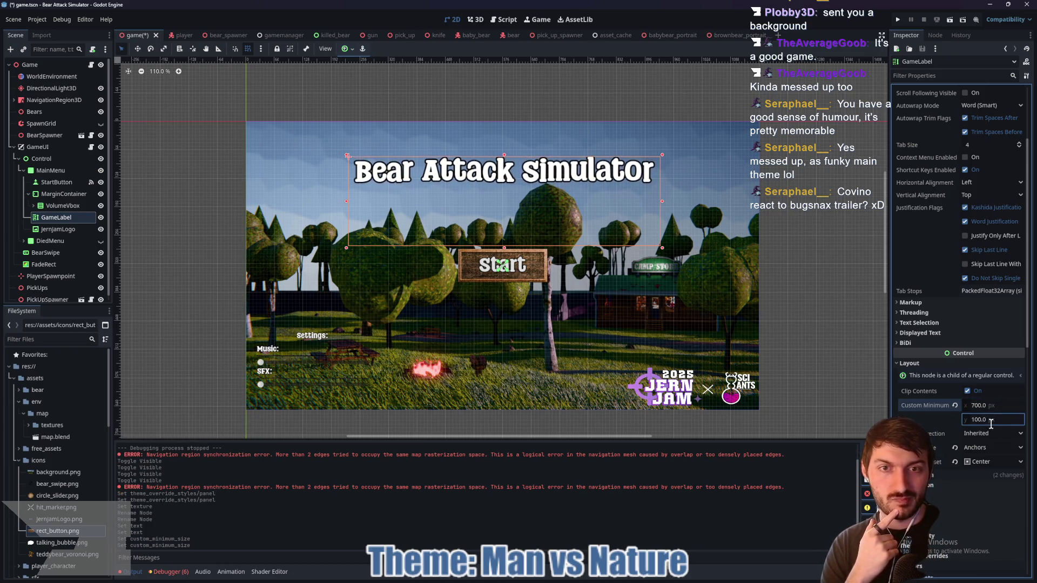
left_click(986, 476)
left_click(958, 488)
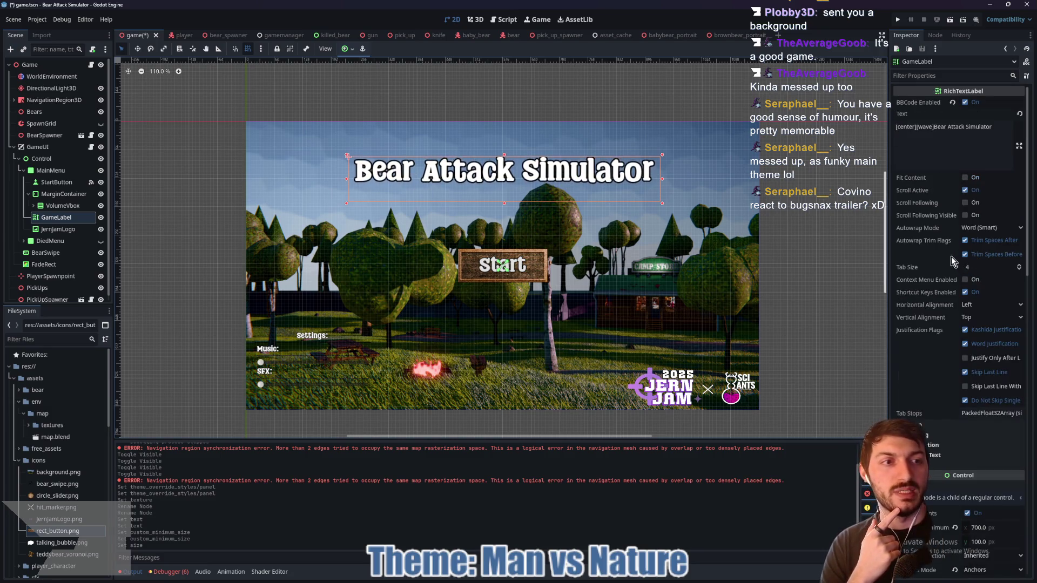
- Set the title's Normal Font Size override to 84, after trying 100 and 94
scroll(951, 257, "down", 5)
scroll(926, 410, "down", 5)
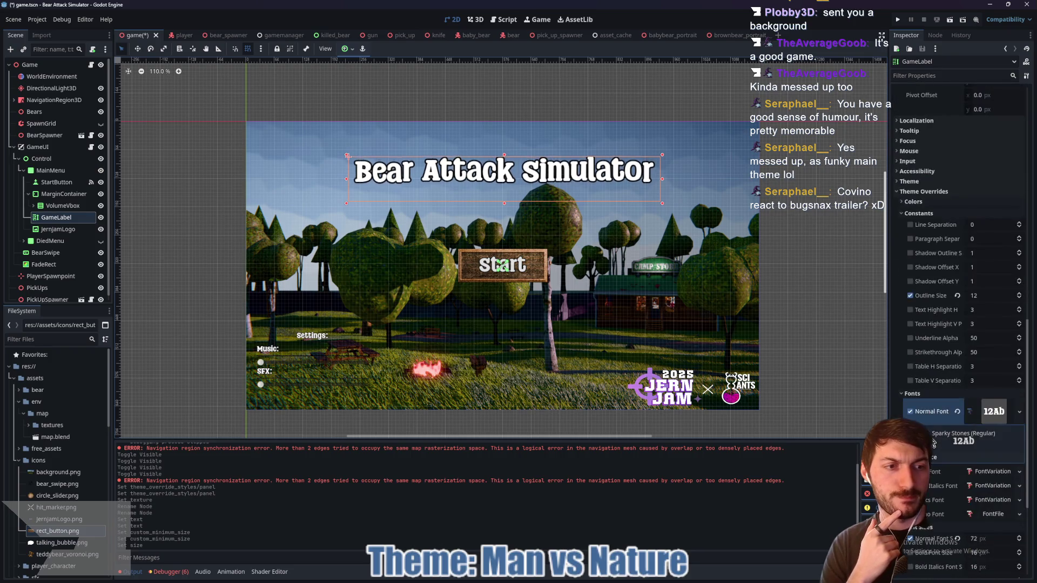
scroll(972, 400, "down", 3)
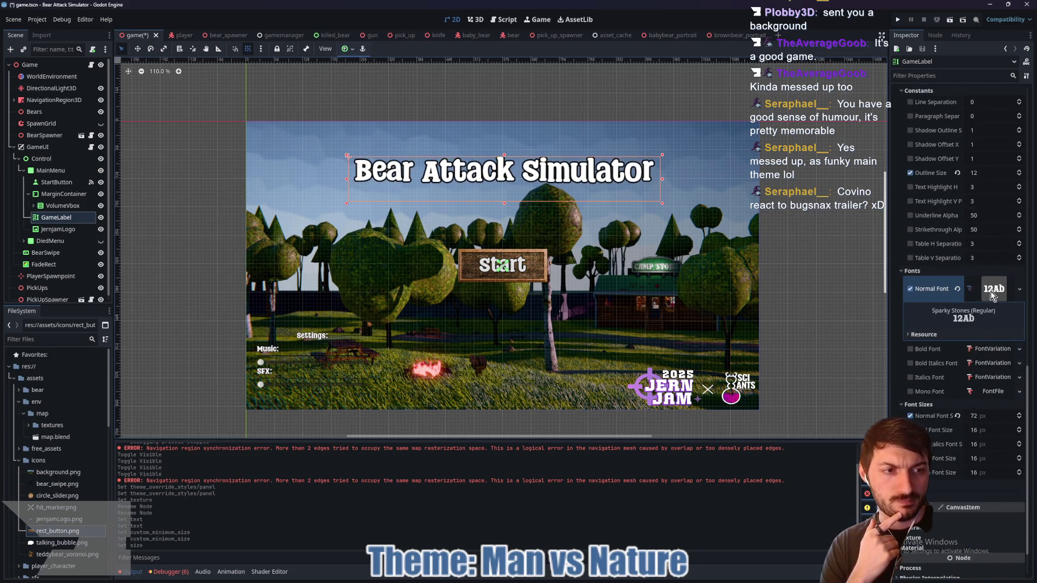
left_click(980, 416)
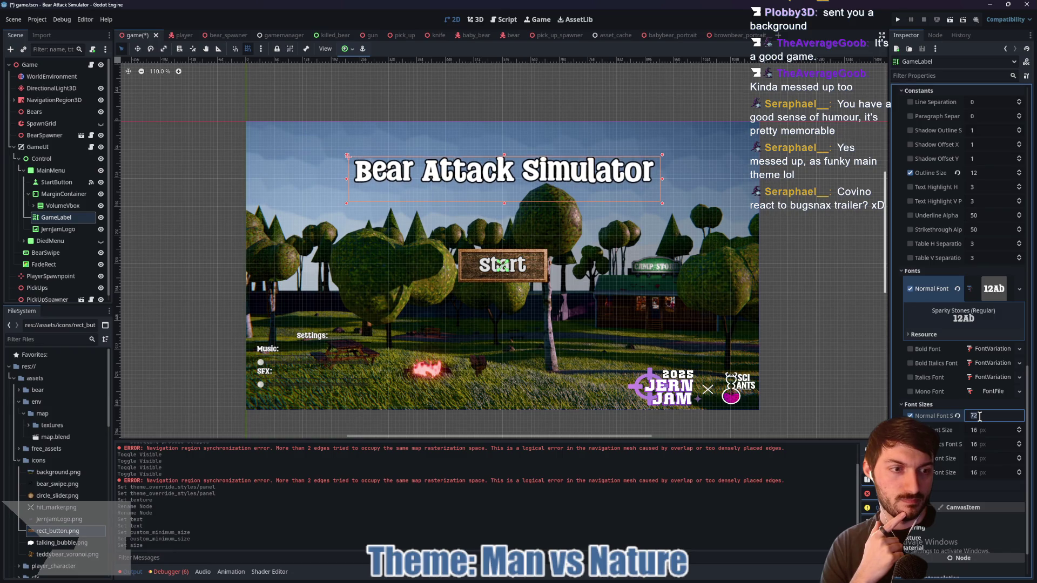
type("100")
key("Return")
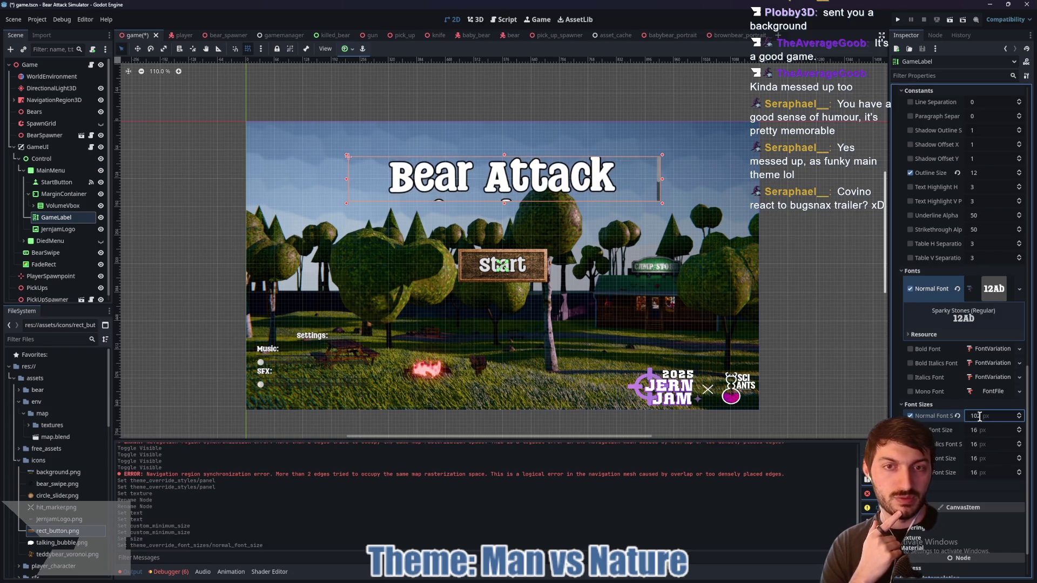
left_click(983, 414)
type("94")
key("Return")
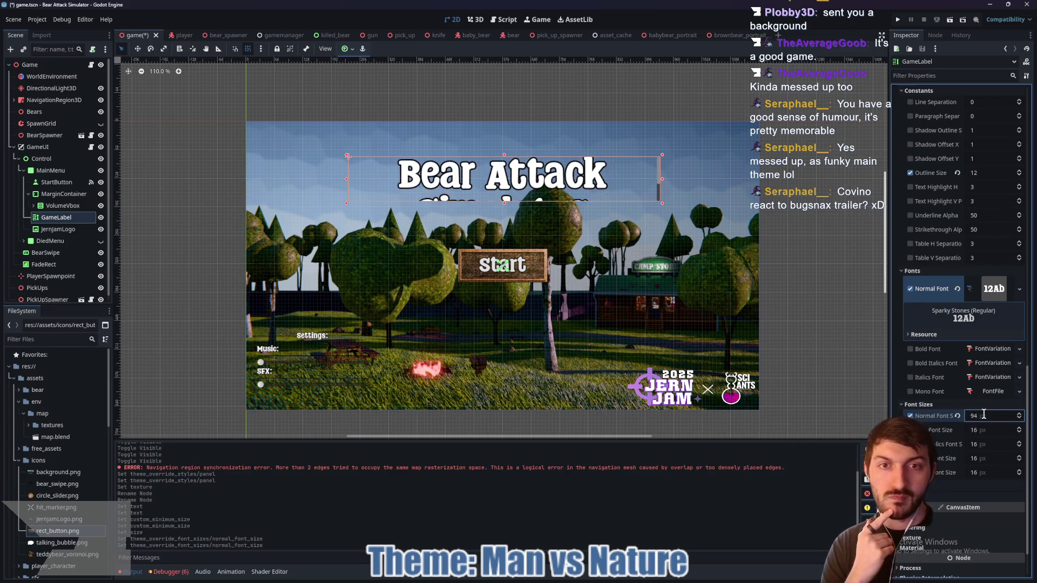
type("84")
key("Return")
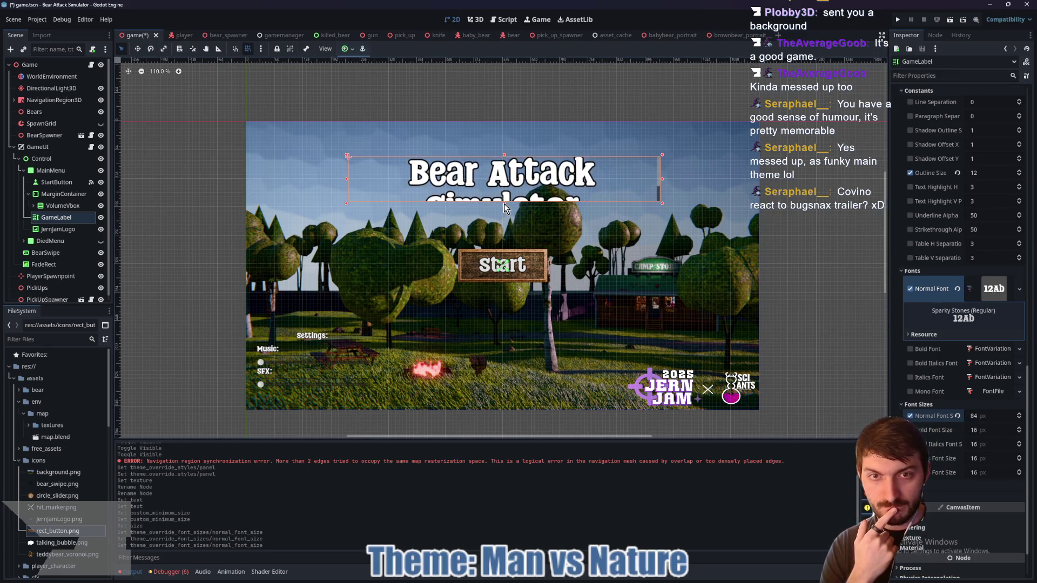
- Stretch the title label to 700 × 168 so Simulator fits on line two, then save the scene
left_click_drag(504, 203, 504, 237)
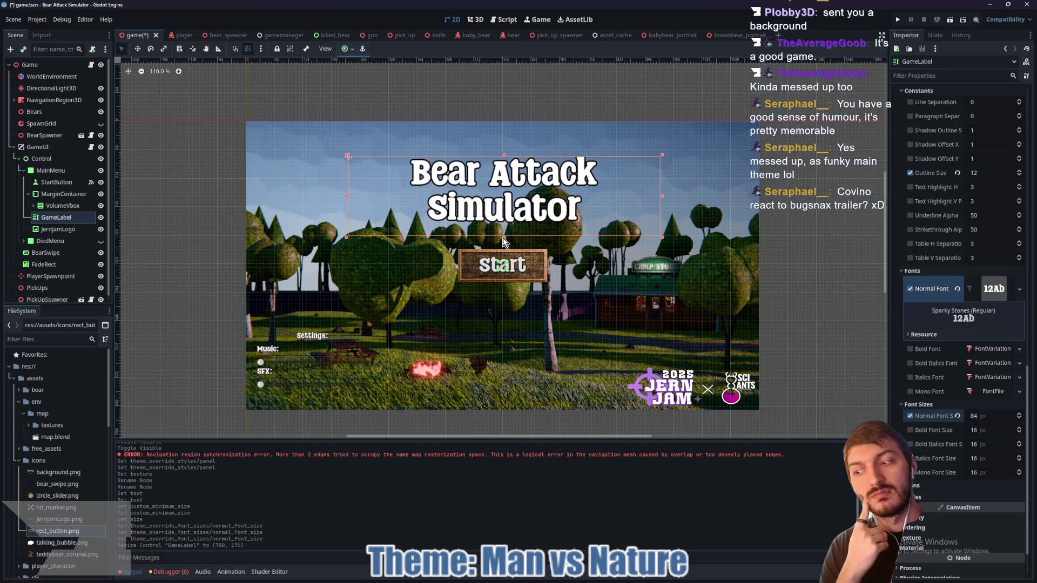
left_click_drag(504, 238, 506, 237)
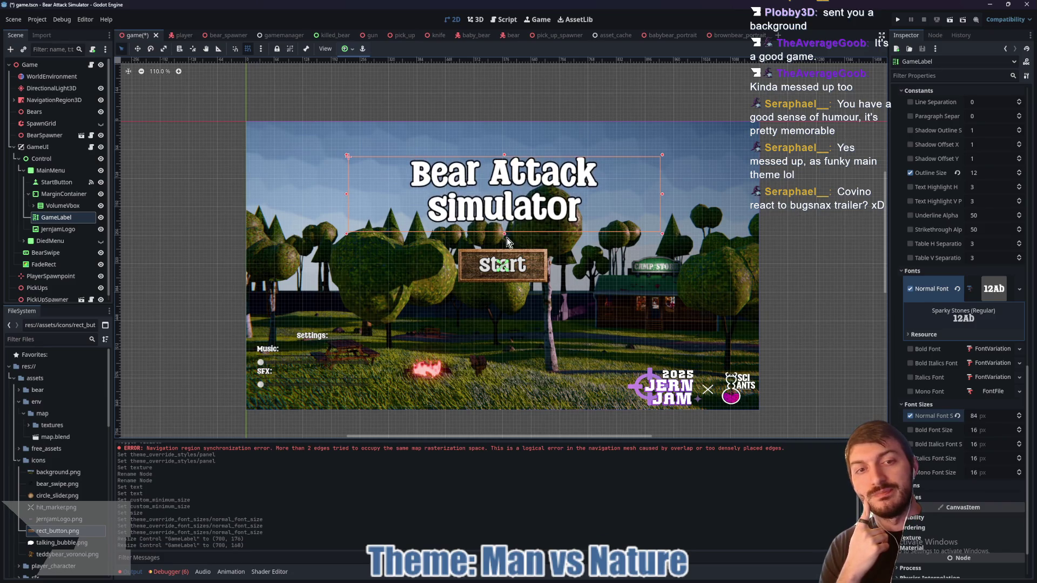
left_click(994, 288)
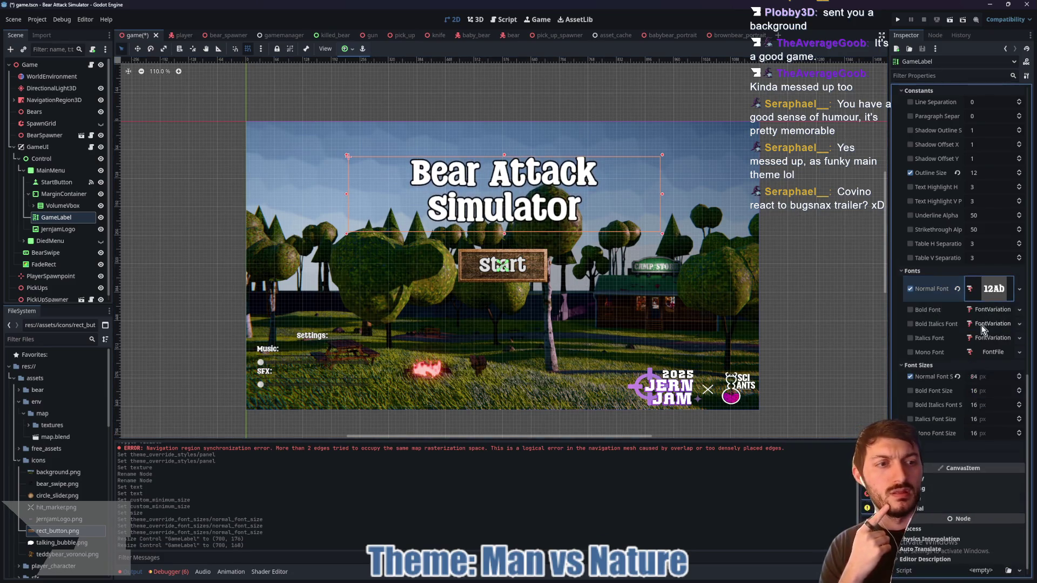
left_click(926, 452)
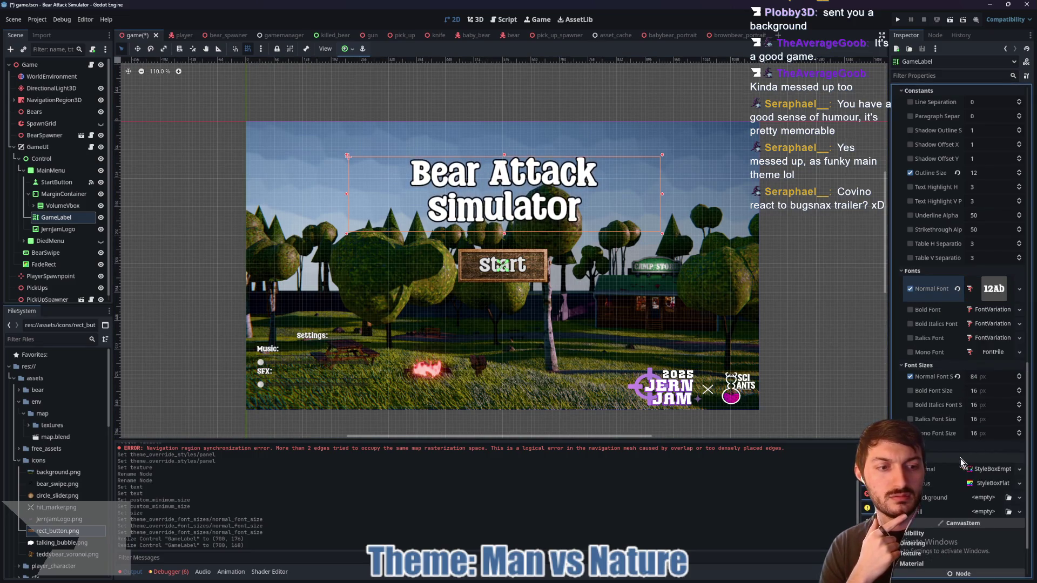
scroll(949, 442, "up", 10)
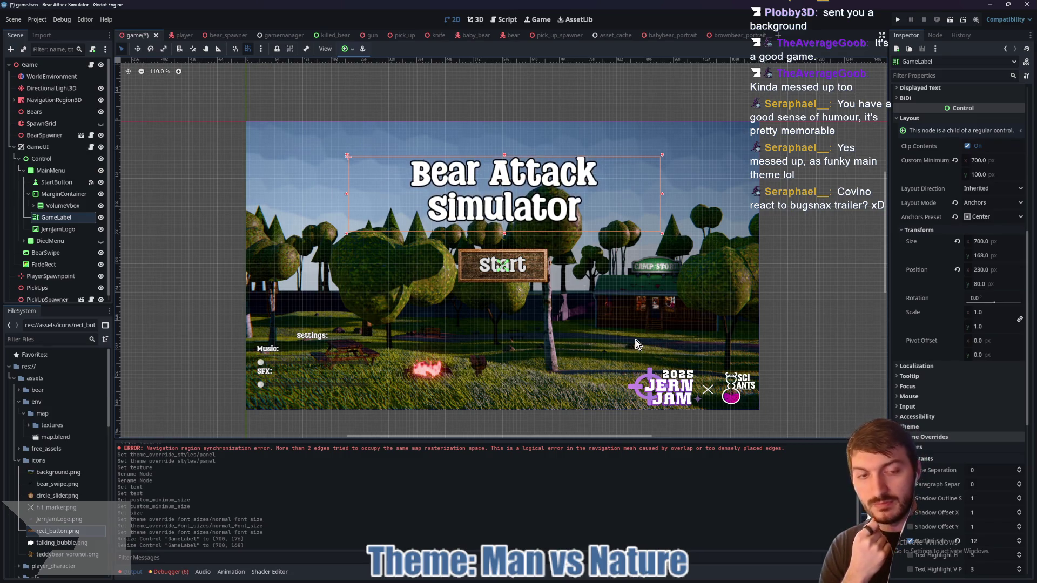
key("ctrl+s")
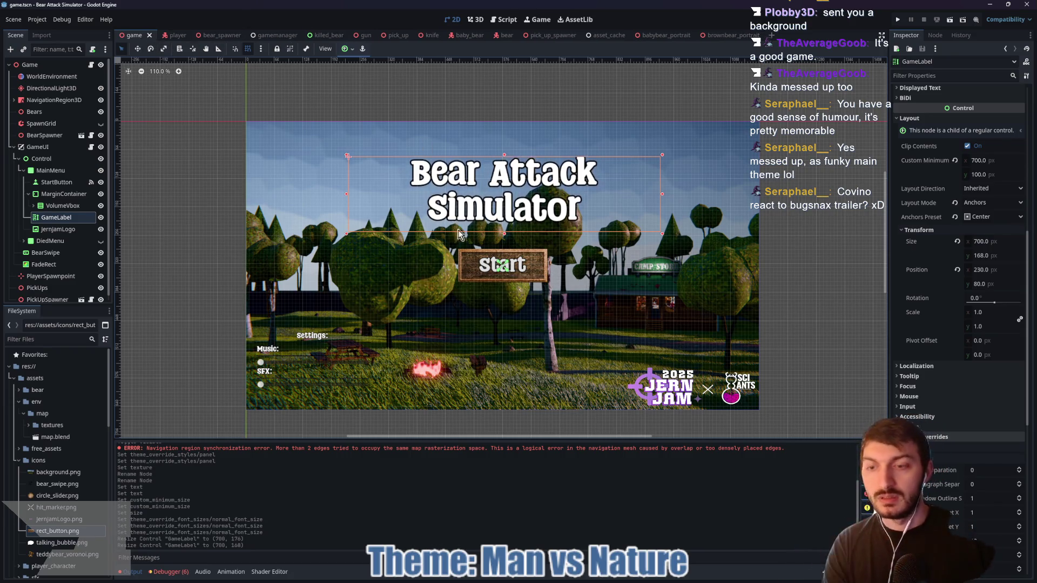
- Playtest the game, start from the main menu, walk around the forest, then stop it with F8
key("F5")
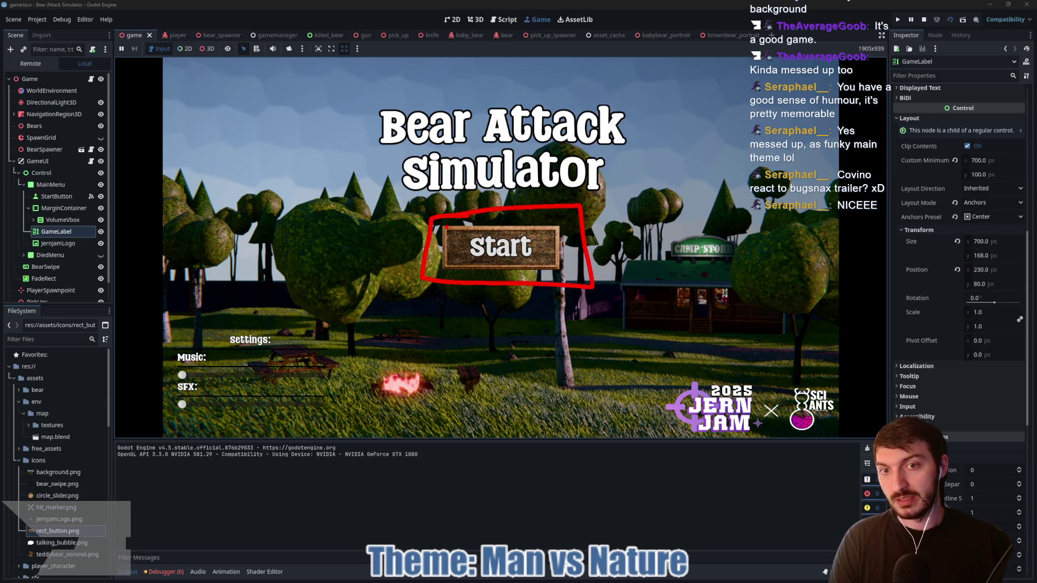
left_click_drag(241, 195, 362, 296)
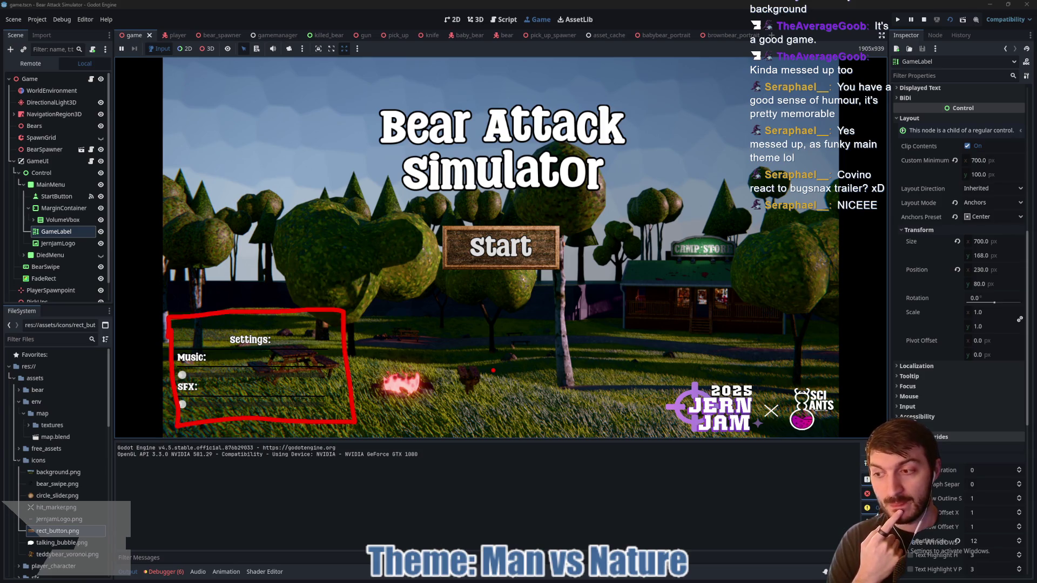
left_click(503, 257)
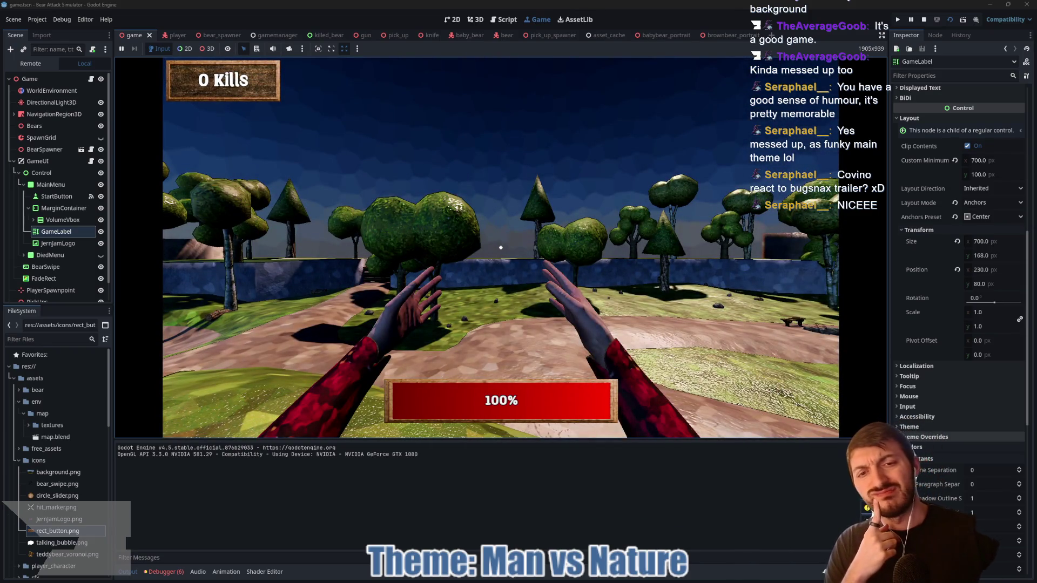
key("s")
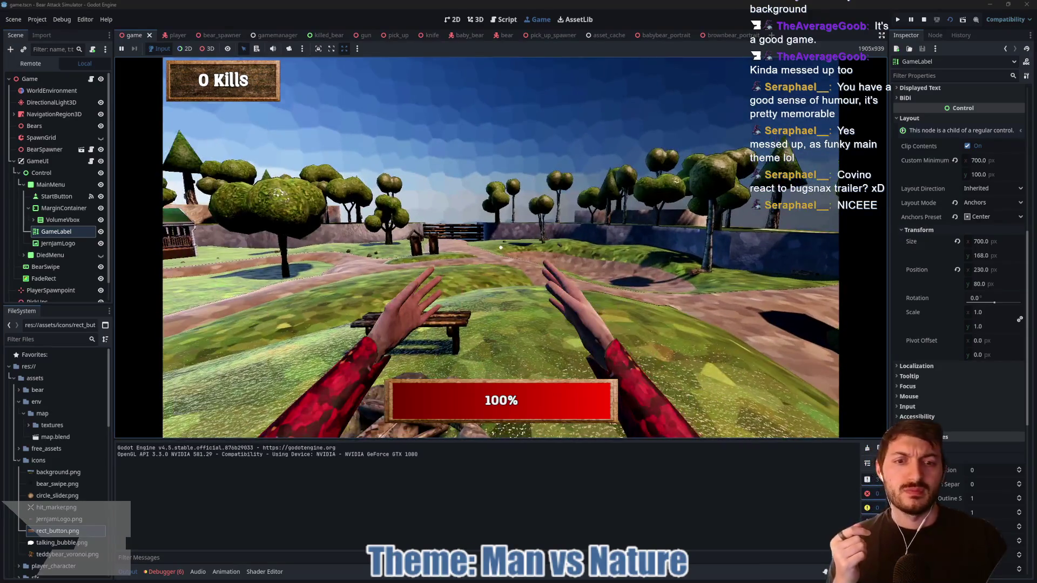
key("s")
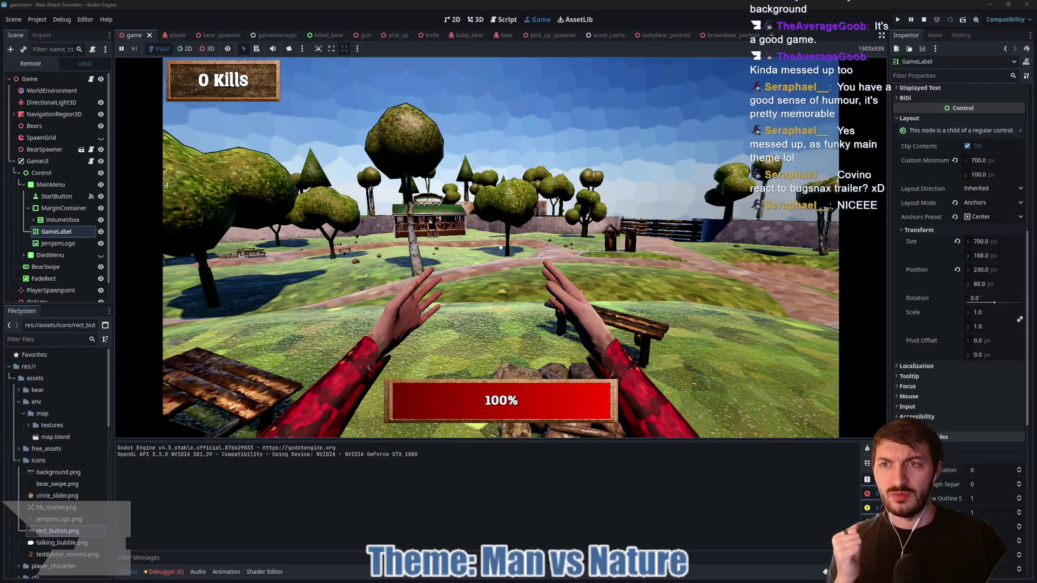
key("w")
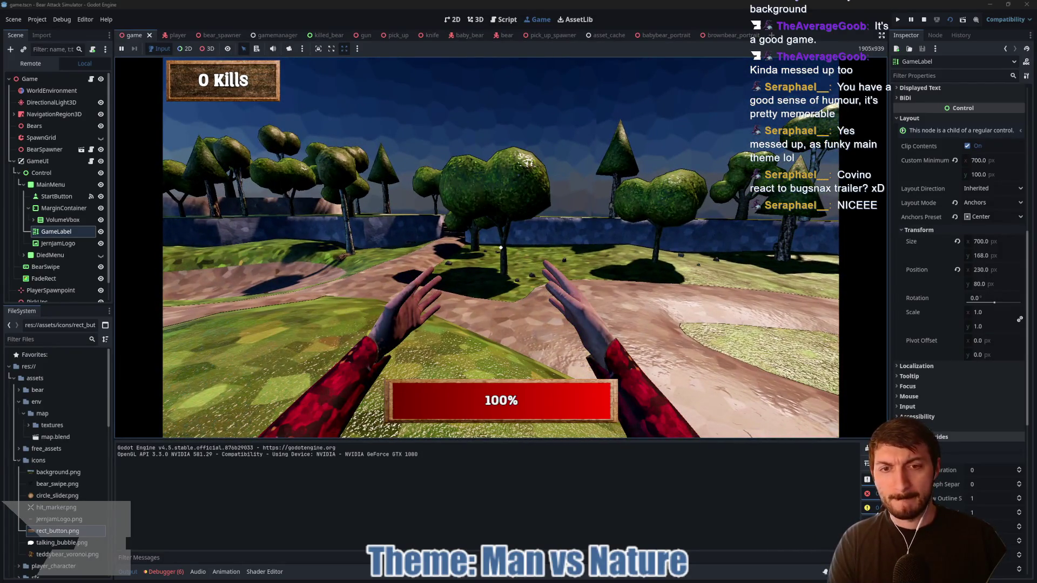
key("F8")
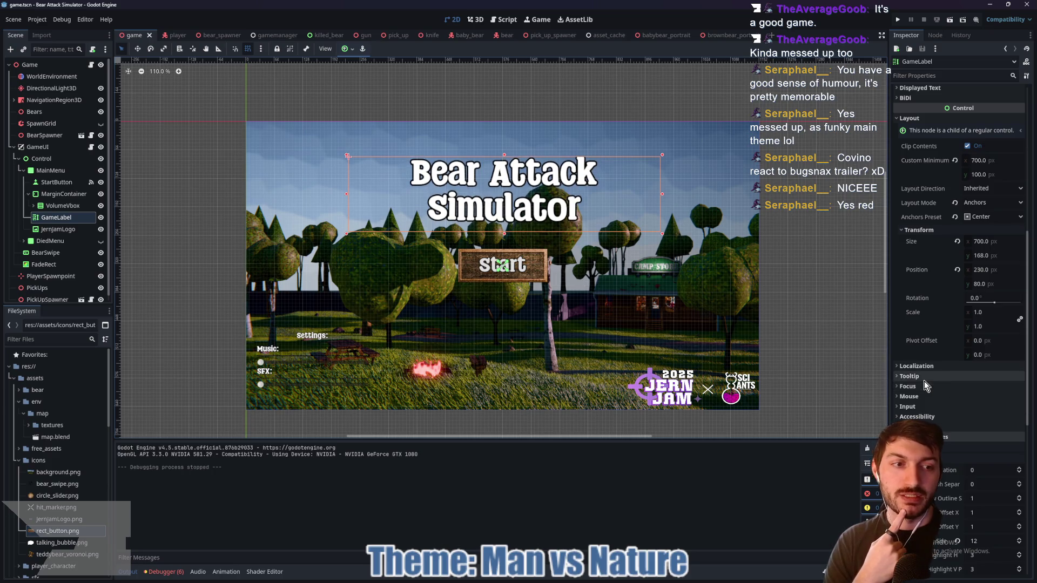
left_click(953, 436)
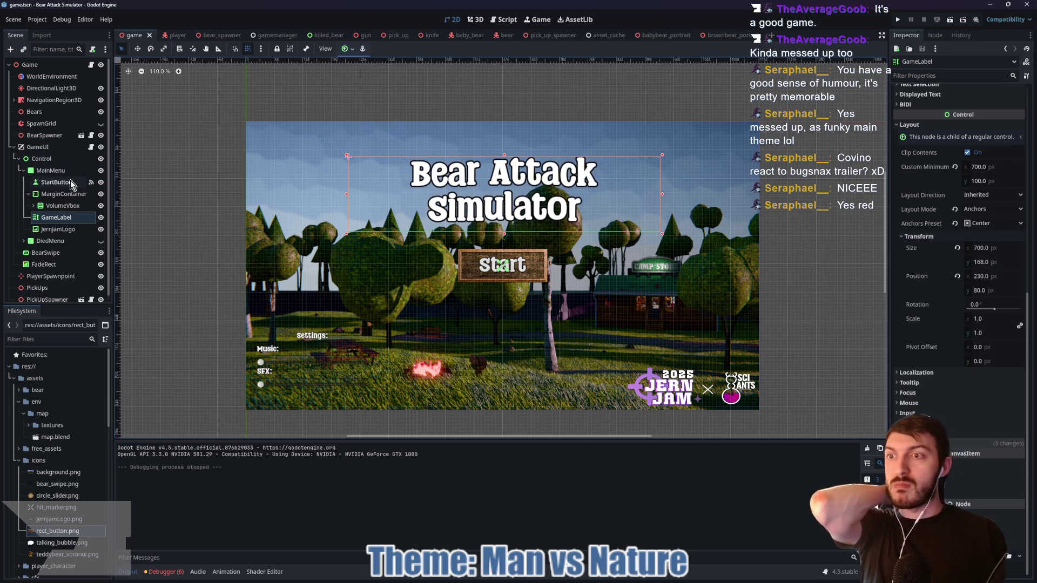
- Tint BearSwipe's Modulate pure red (ff0000) and do a quick F5/F8 test run
left_click(49, 254)
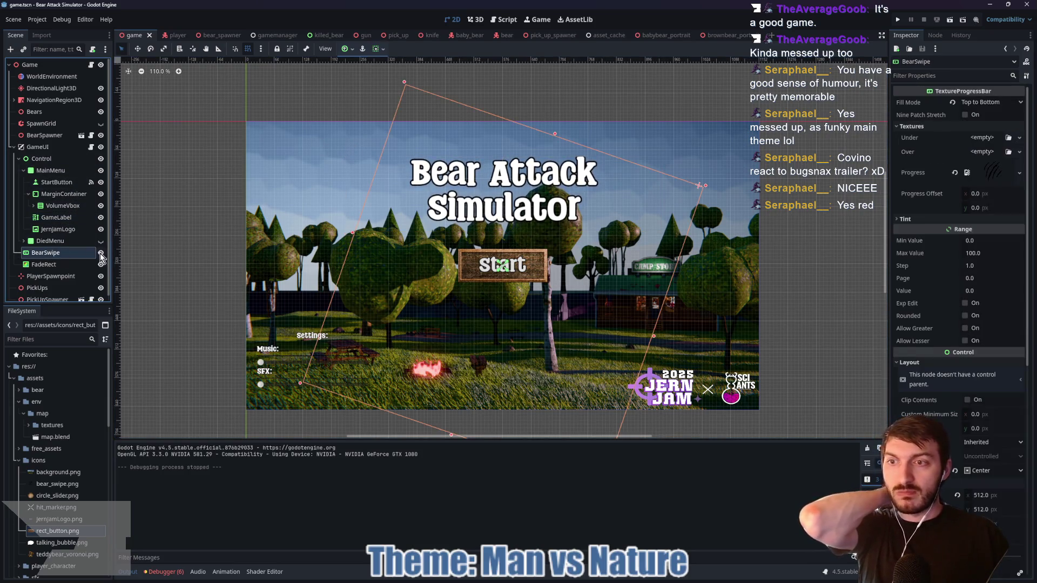
scroll(955, 364, "down", 7)
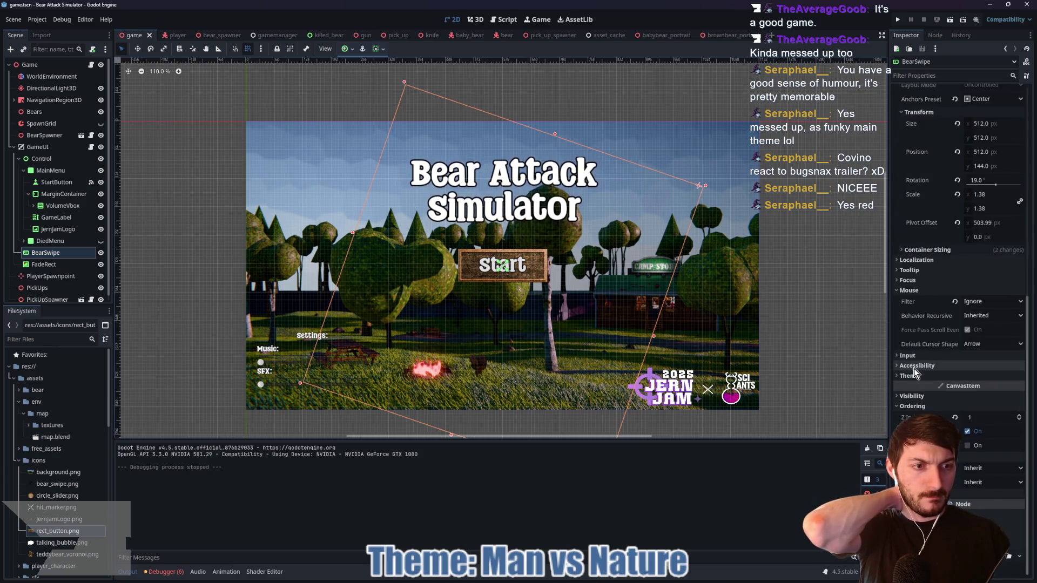
left_click(912, 395)
left_click(999, 422)
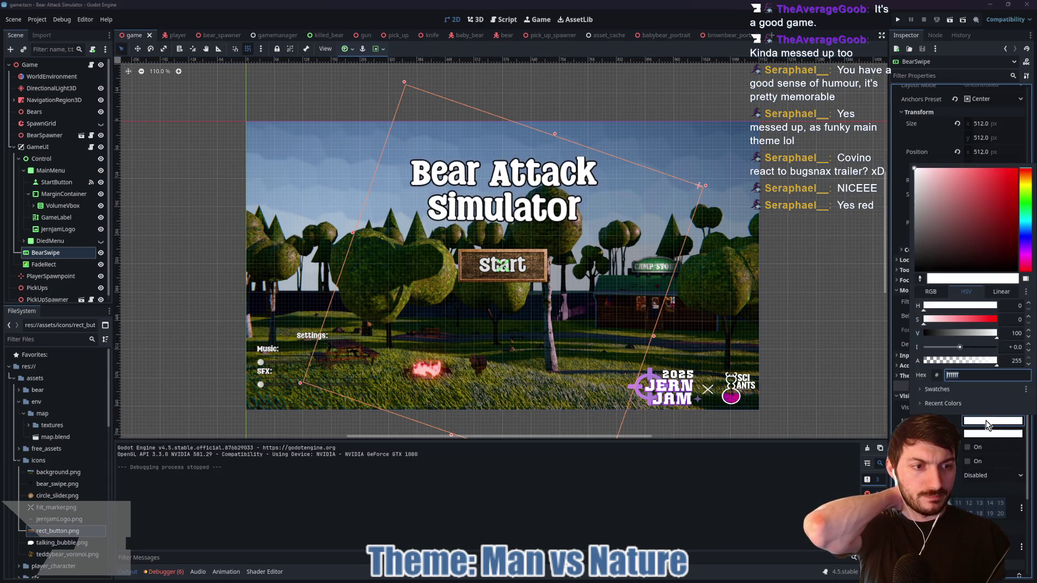
left_click(1017, 169)
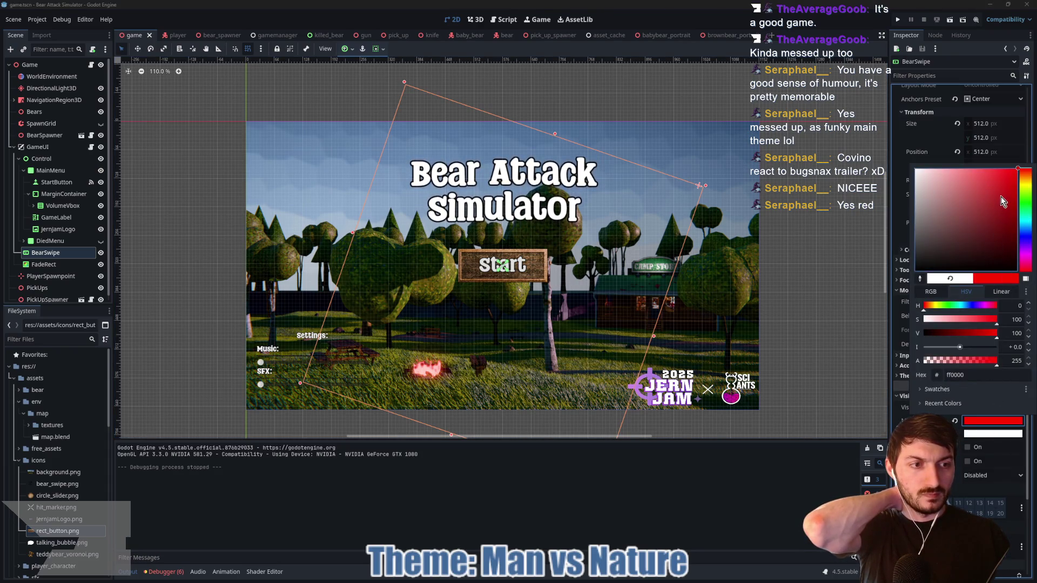
left_click(979, 423)
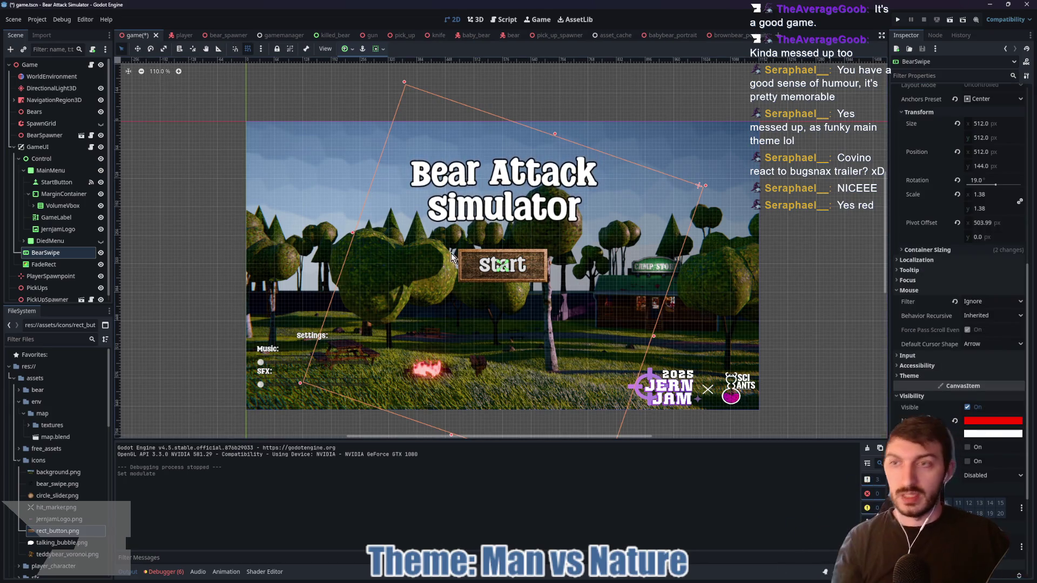
key("F5")
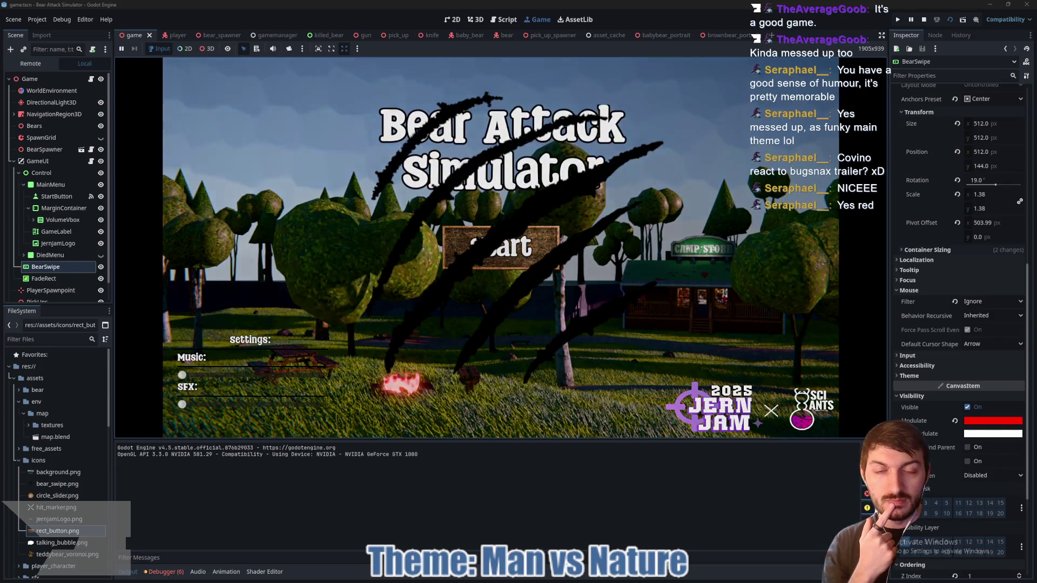
key("F8")
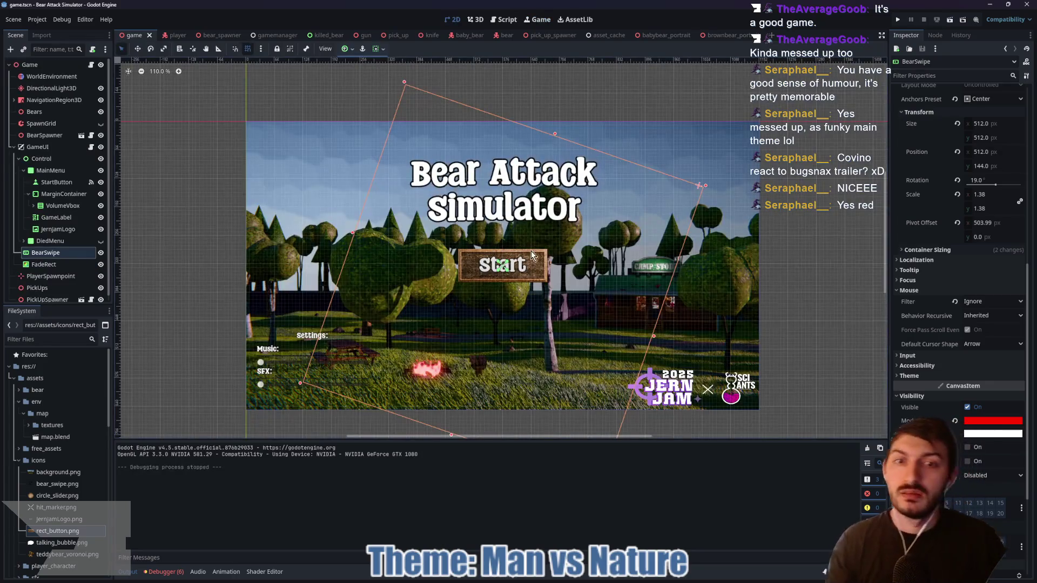
- Inspect BearSwipe's tint, Mouse and Focus properties without changing them
left_click(964, 435)
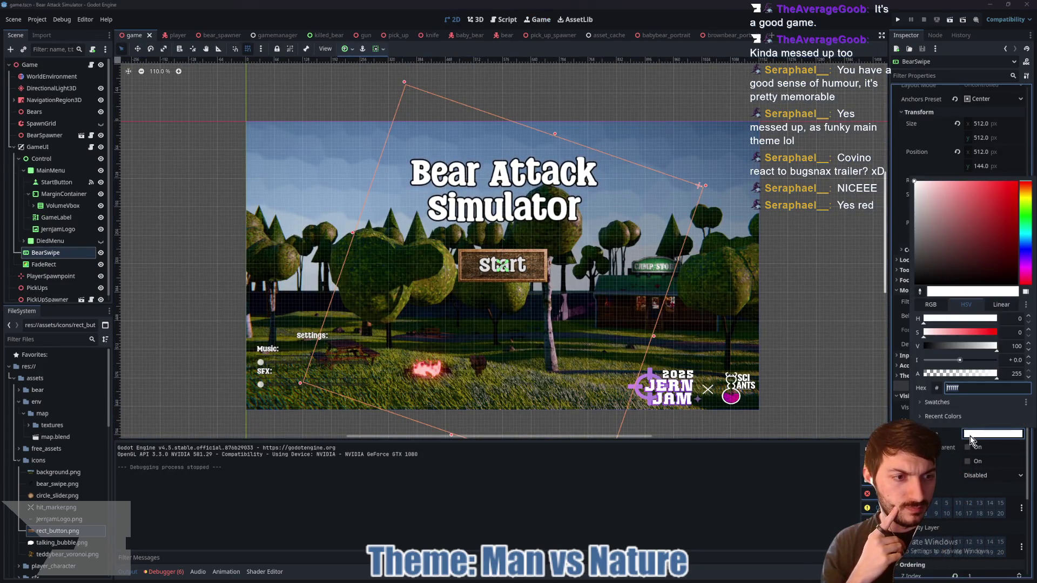
left_click(970, 437)
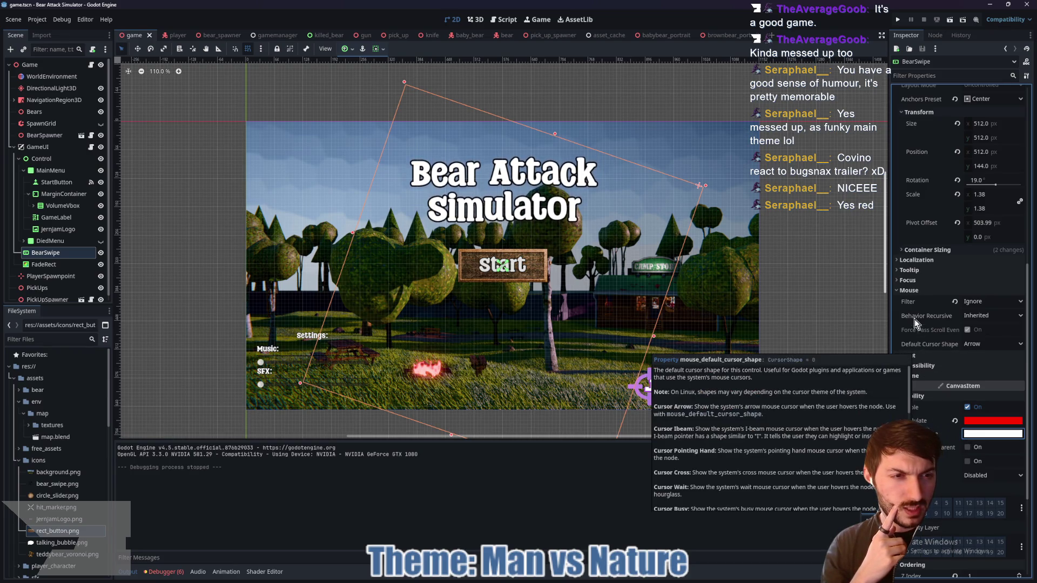
left_click(910, 292)
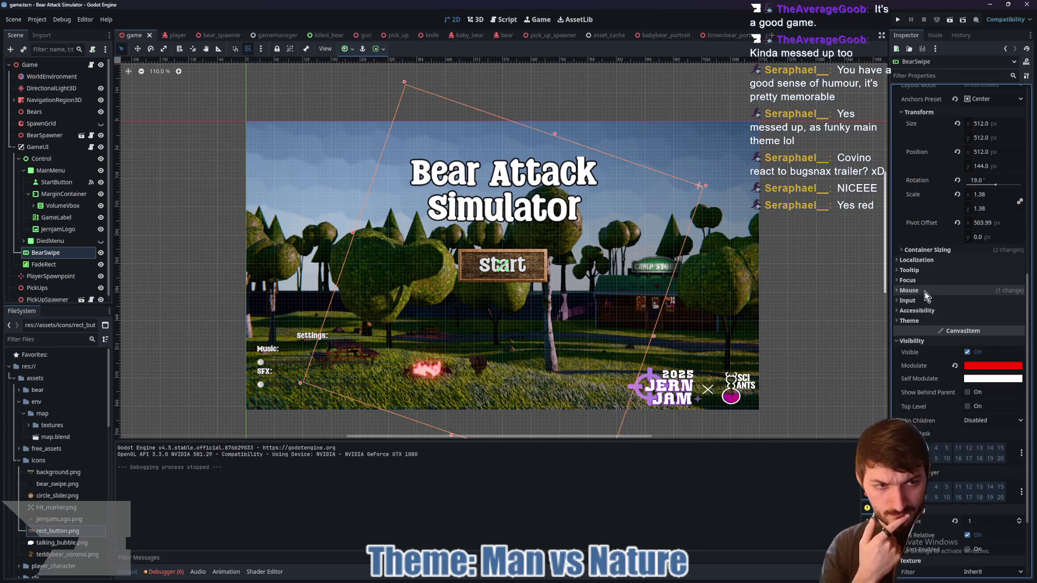
scroll(924, 306, "down", 3)
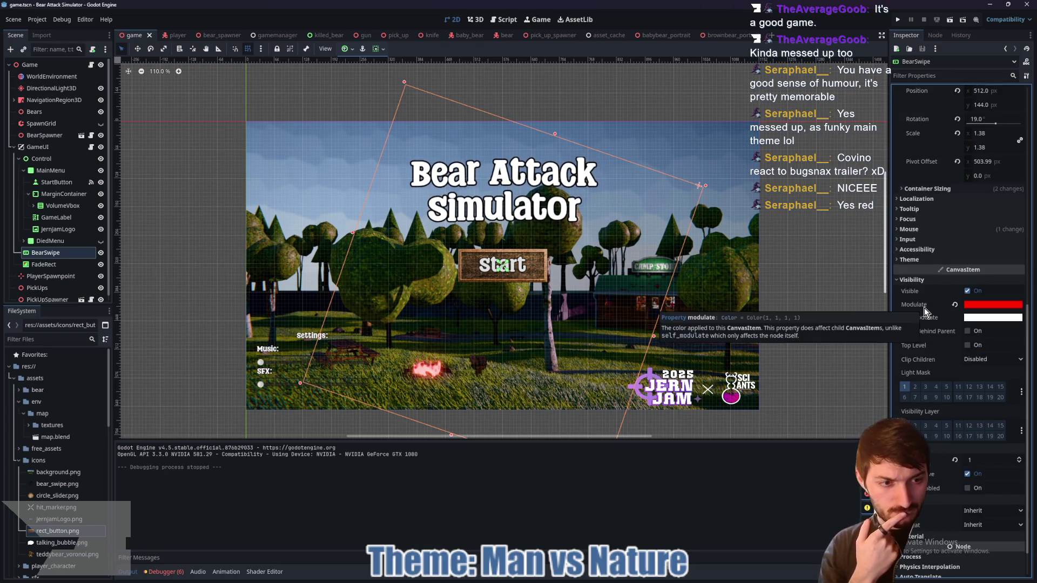
scroll(924, 308, "up", 3)
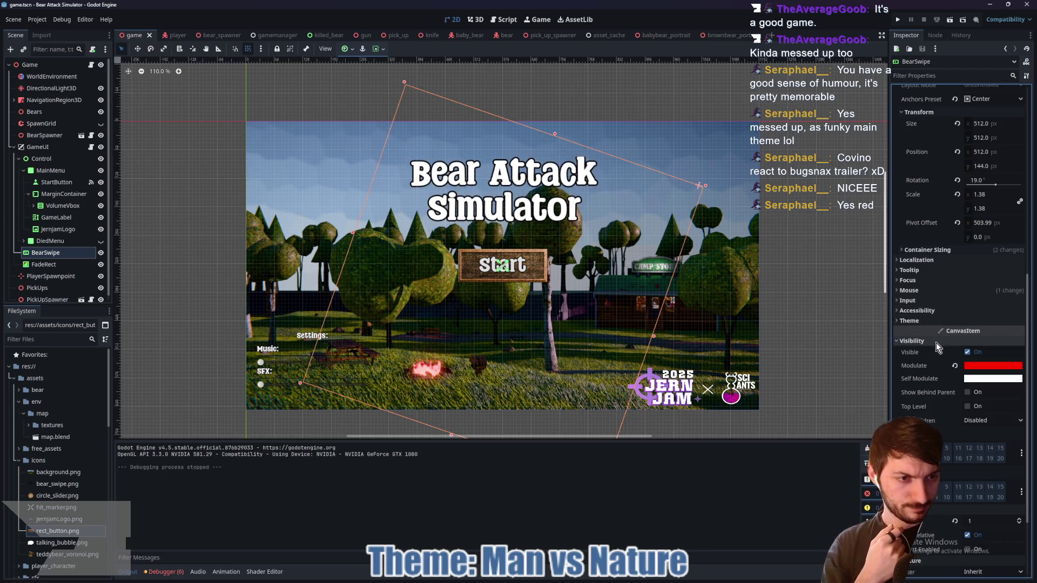
left_click(976, 369)
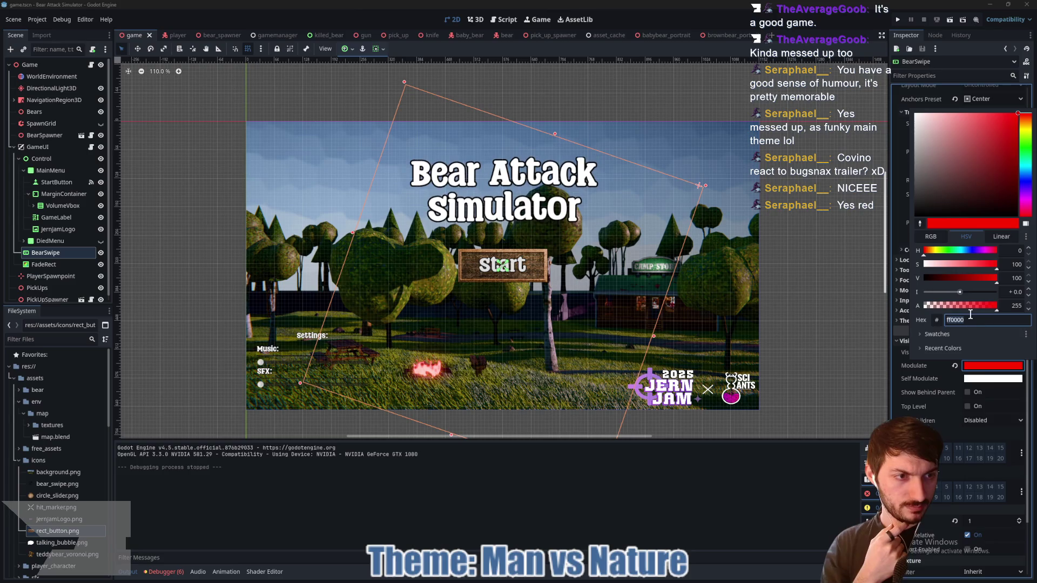
left_click(977, 369)
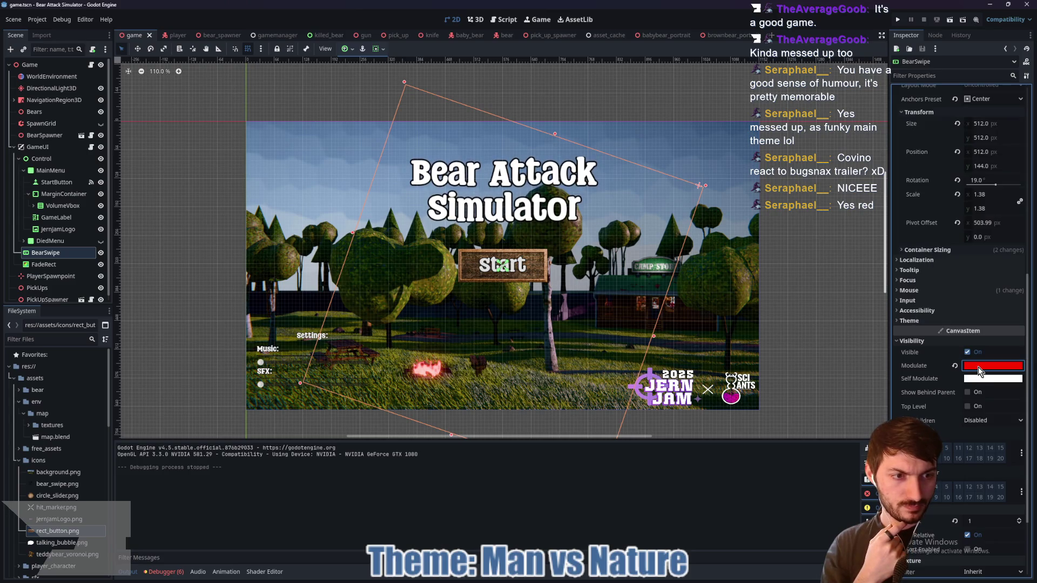
left_click(915, 291)
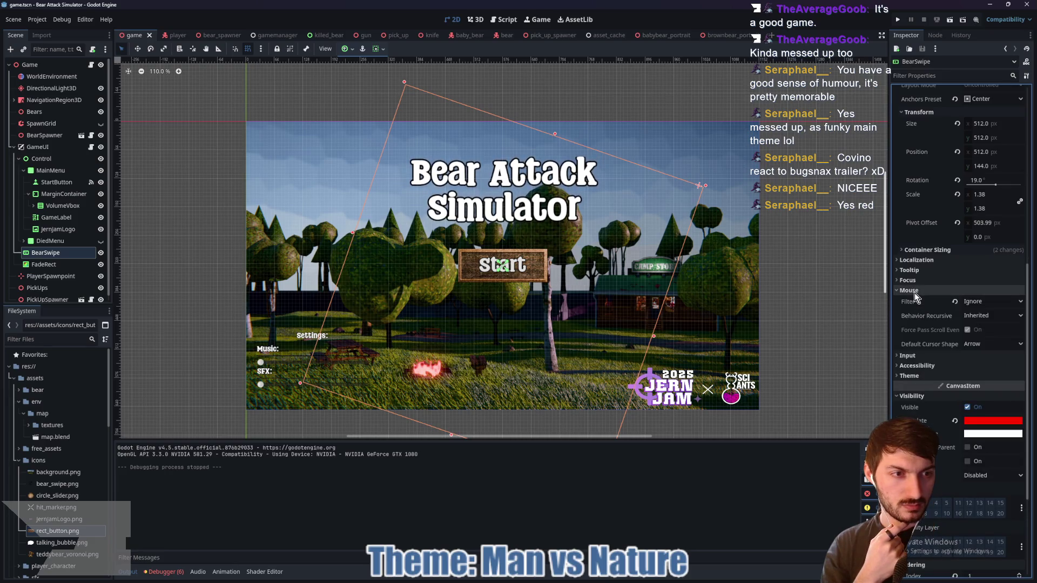
left_click(914, 291)
left_click(914, 281)
left_click(913, 281)
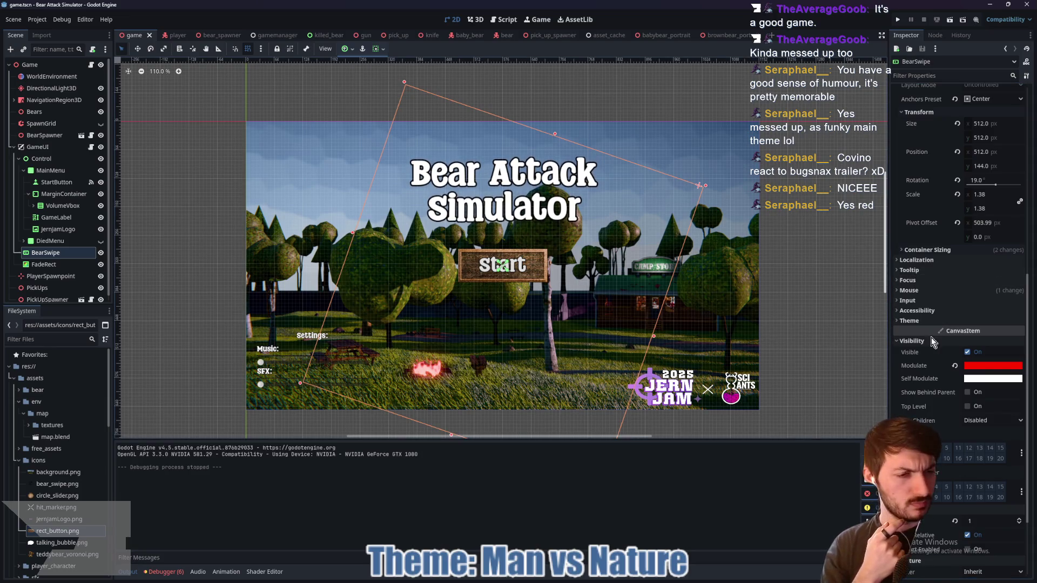
scroll(935, 375, "down", 3)
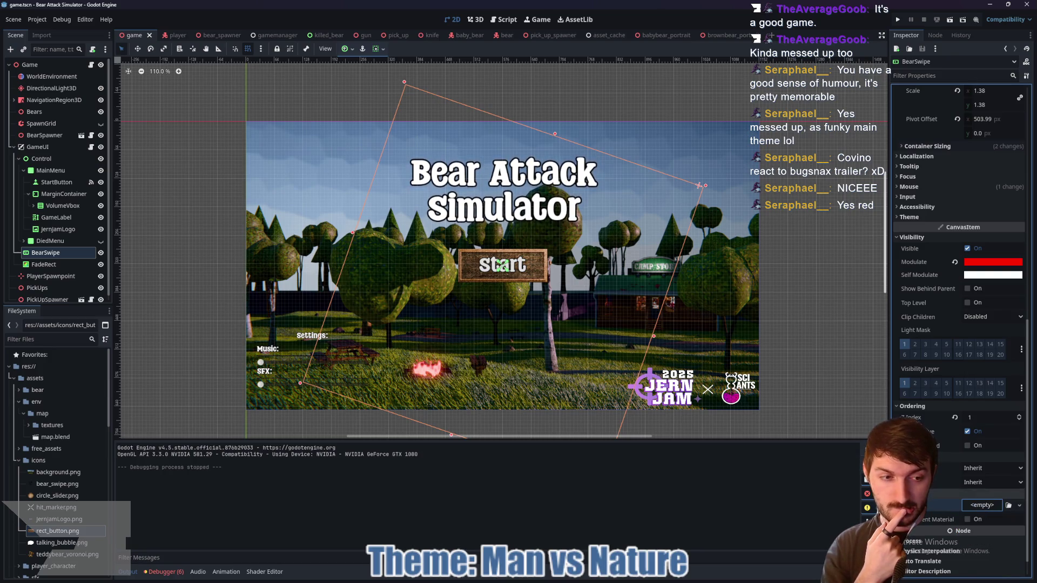
scroll(979, 506, "down", 2)
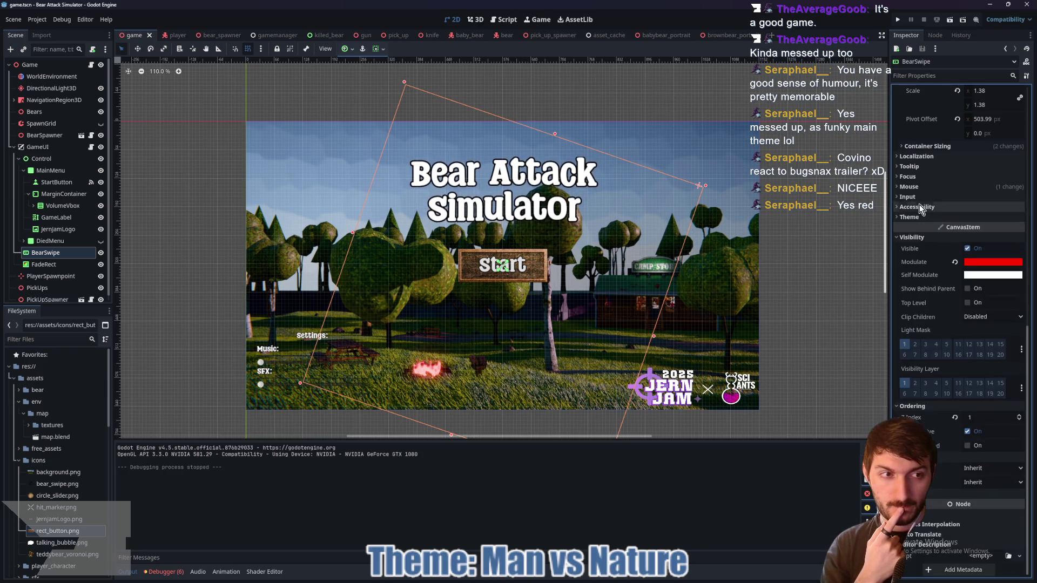
left_click(912, 186)
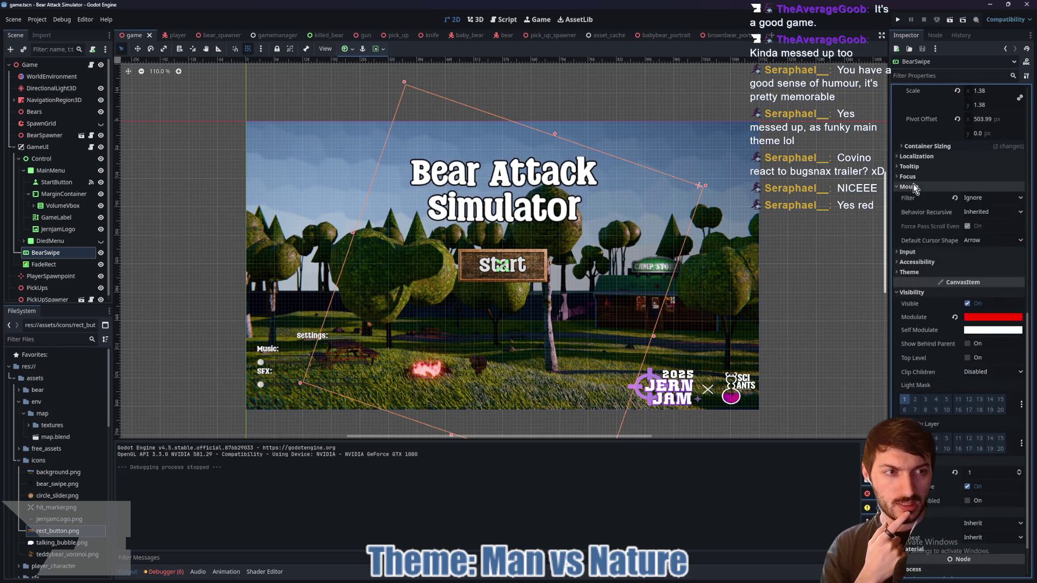
left_click(913, 186)
scroll(923, 195, "up", 5)
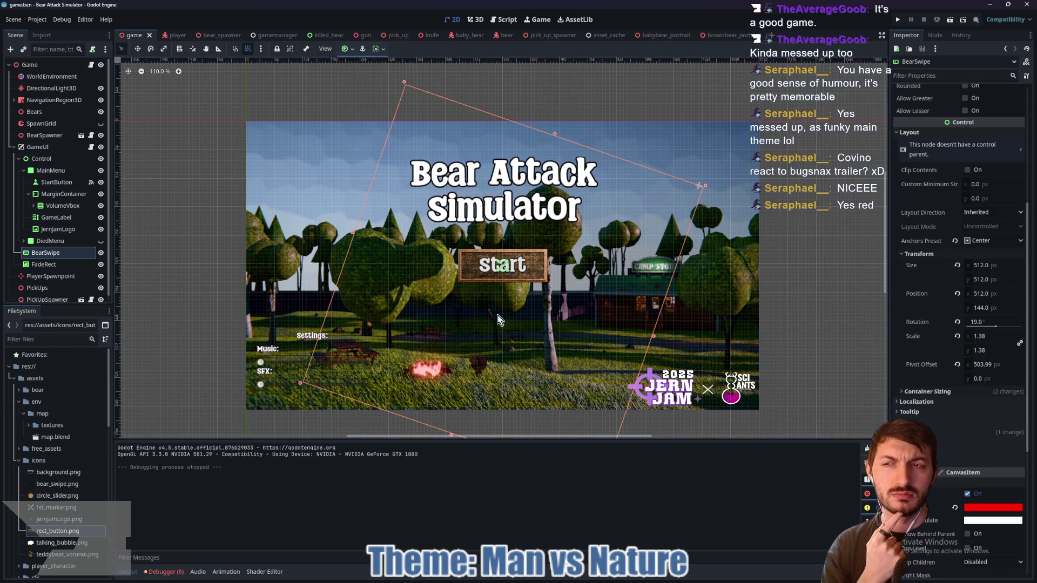
- Toggle BearSwipe's visibility off and on, turn off Top Level, and open game_ui.gd
left_click(100, 253)
left_click(101, 253)
scroll(904, 345, "down", 3)
scroll(904, 345, "down", 5)
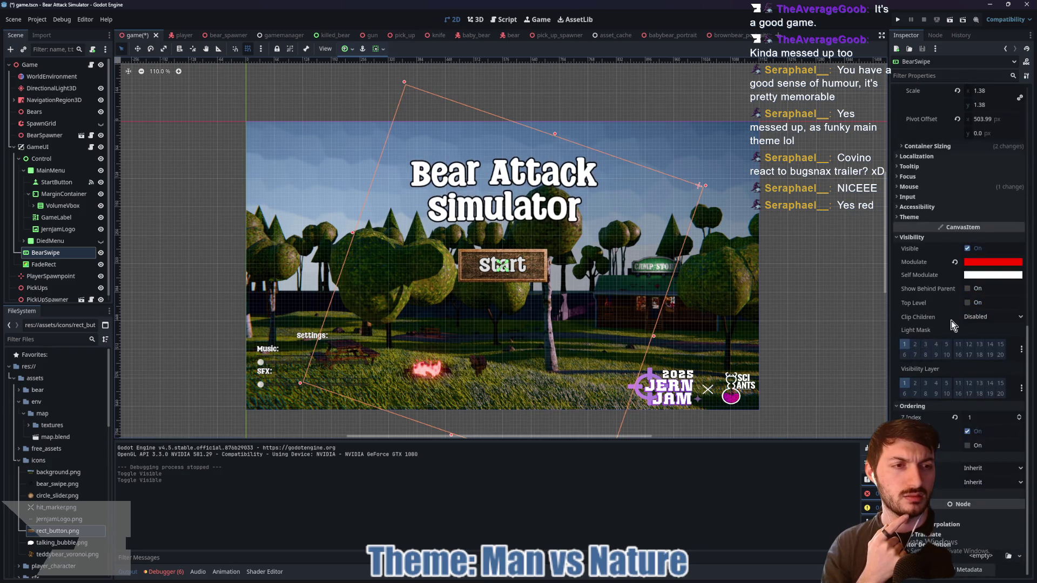
left_click(967, 248)
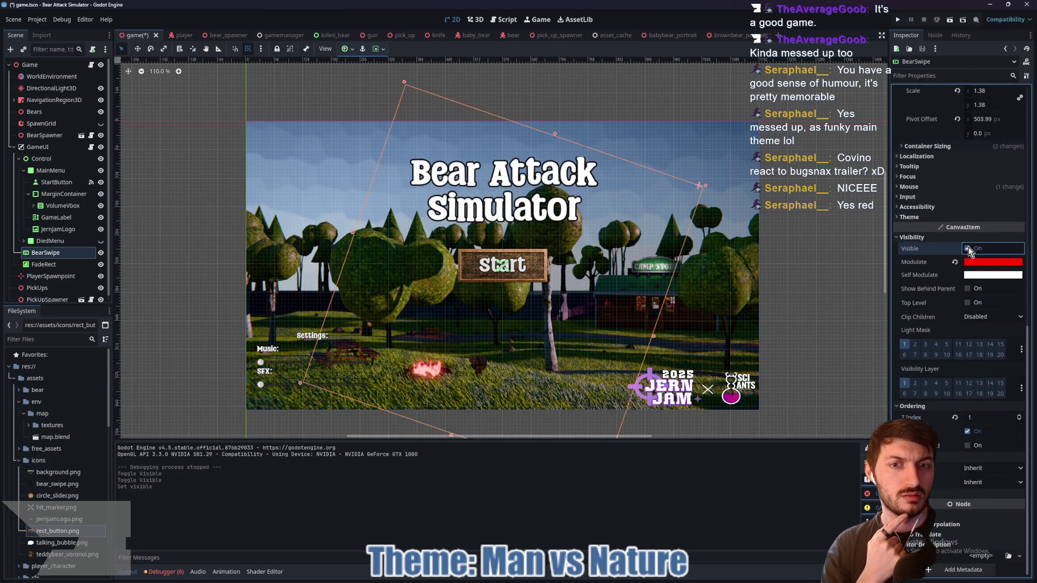
left_click(968, 304)
left_click(967, 303)
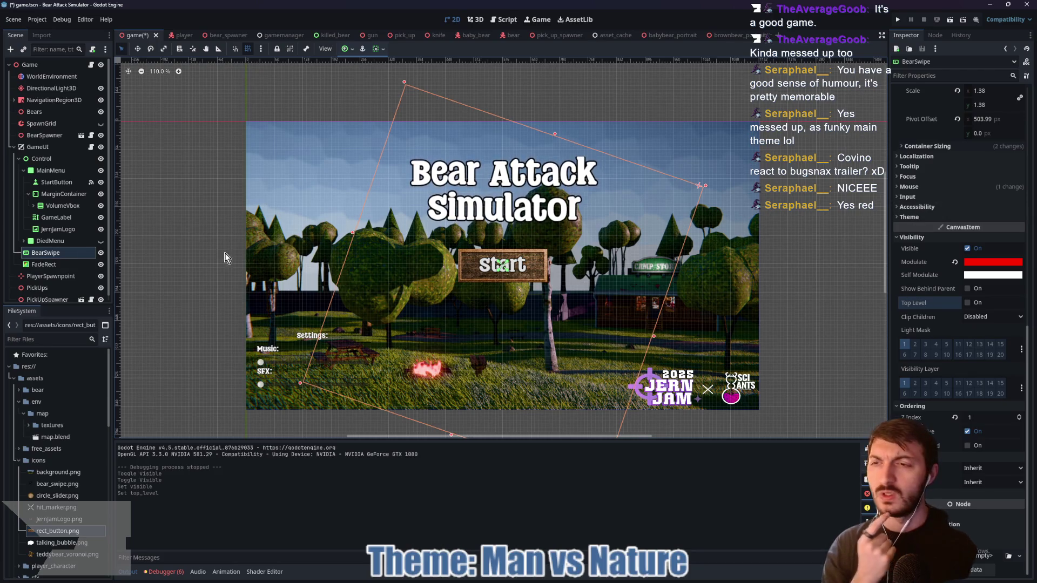
left_click(93, 150)
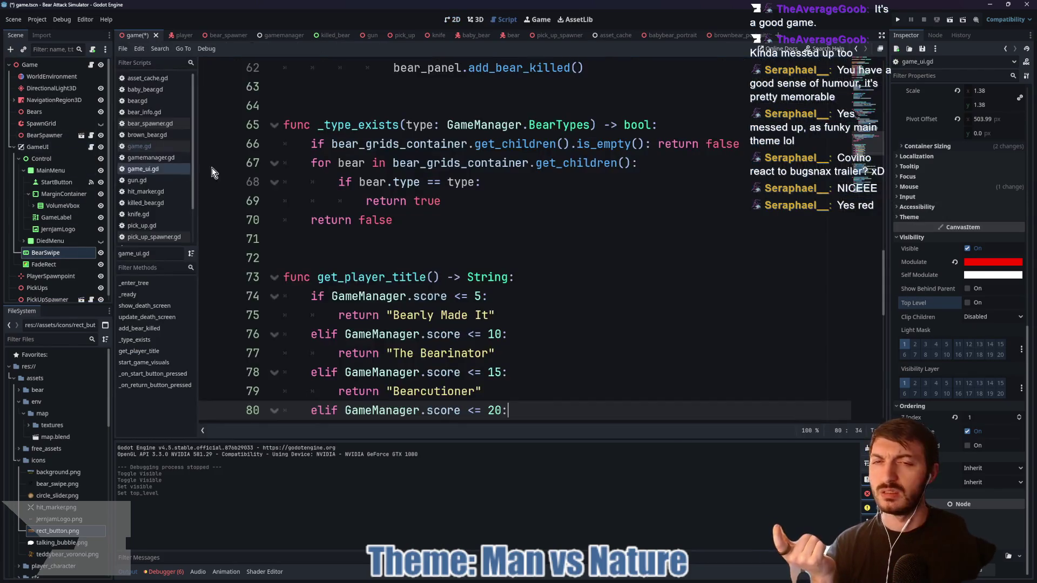
- Leave game_ui.gd via the 3D view and return to the 2D main menu scene
scroll(549, 260, "up", 10)
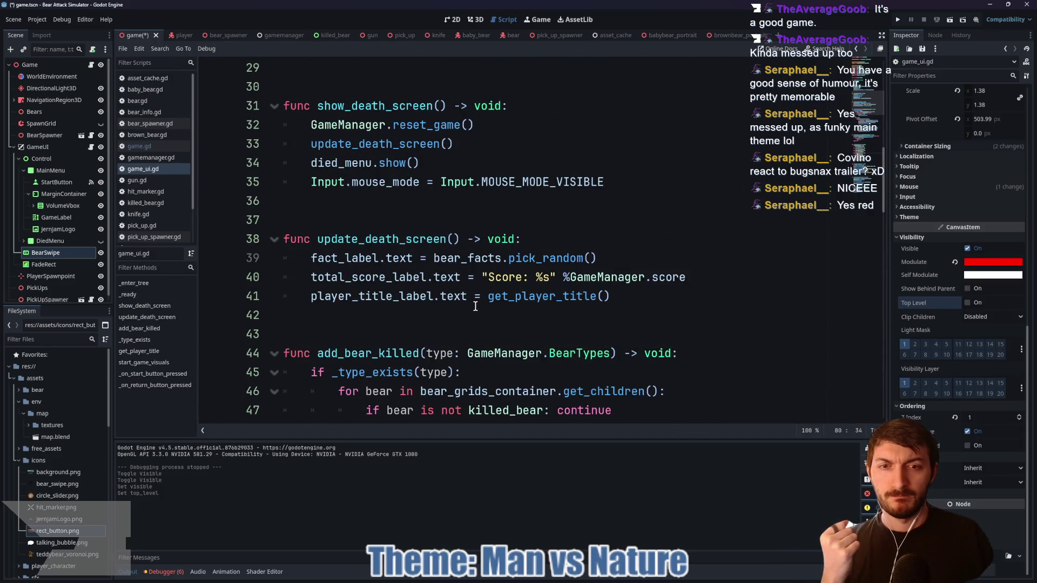
scroll(475, 306, "down", 10)
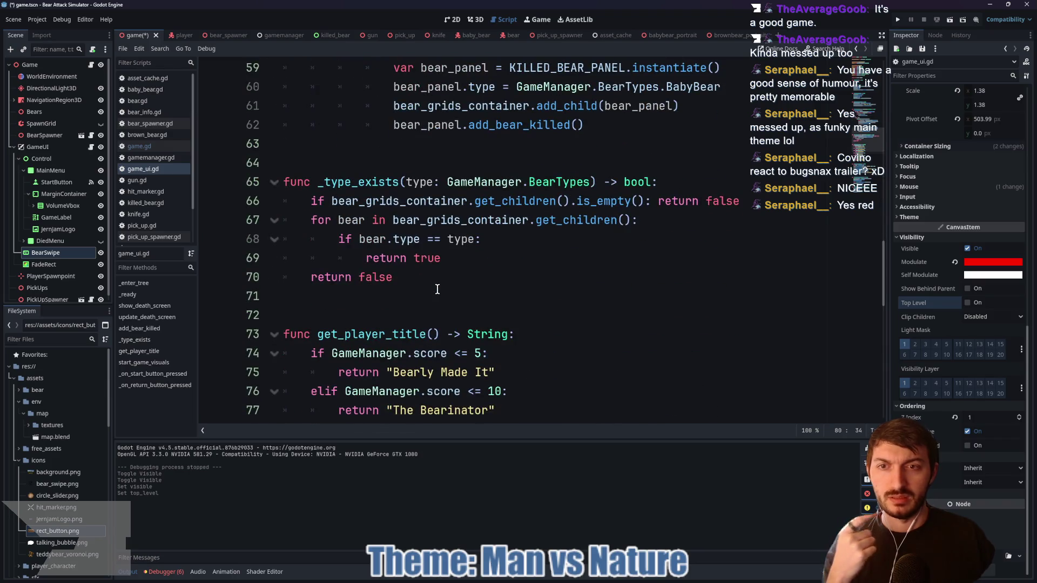
scroll(436, 289, "down", 5)
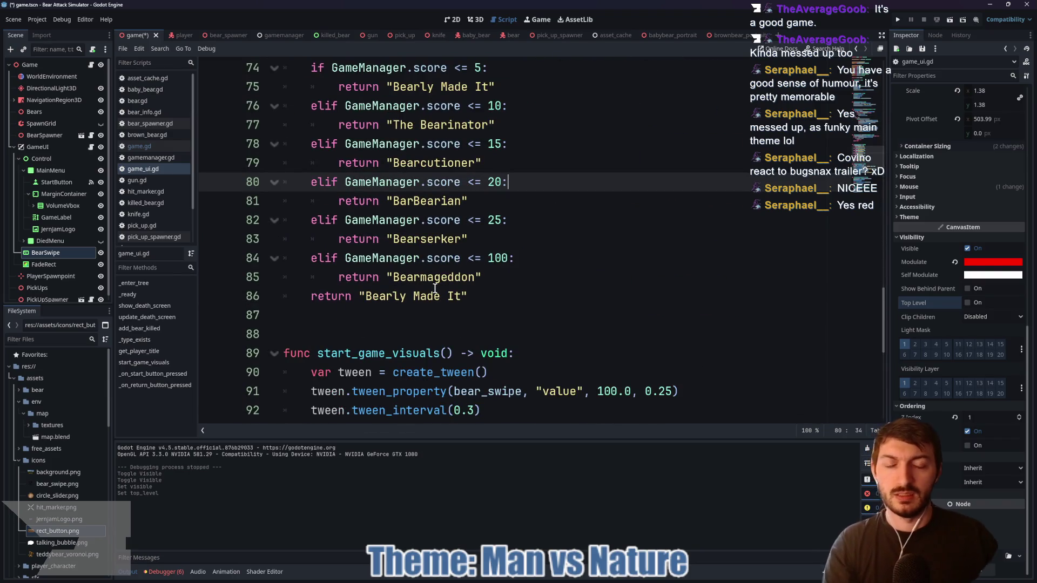
scroll(436, 289, "down", 2)
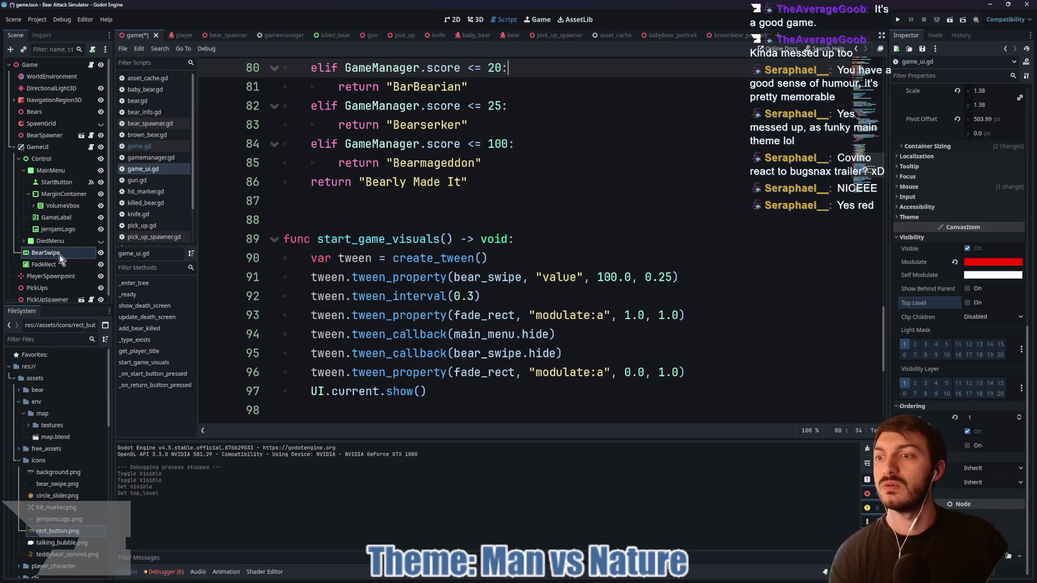
left_click(475, 20)
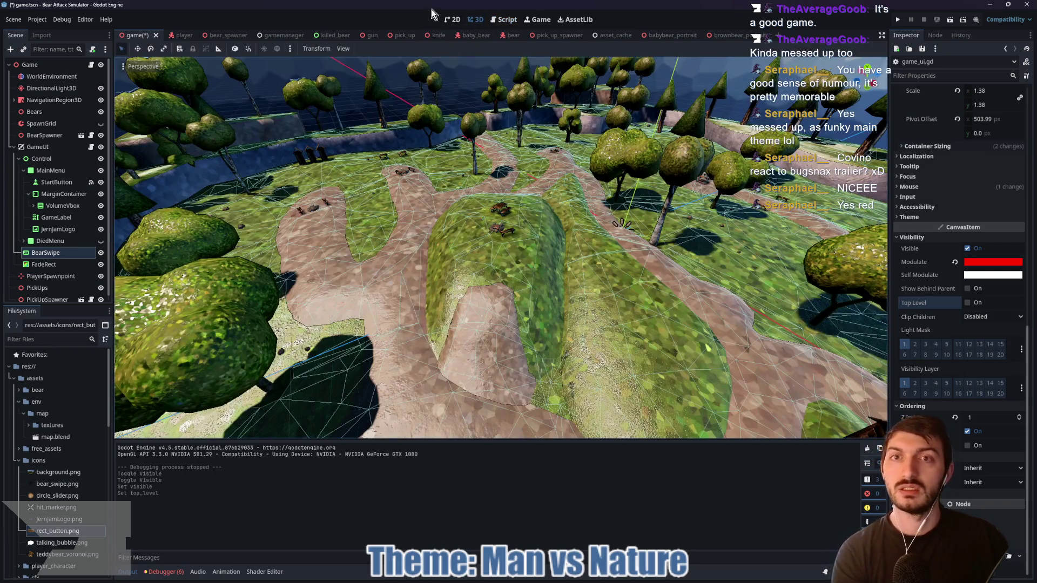
left_click(452, 19)
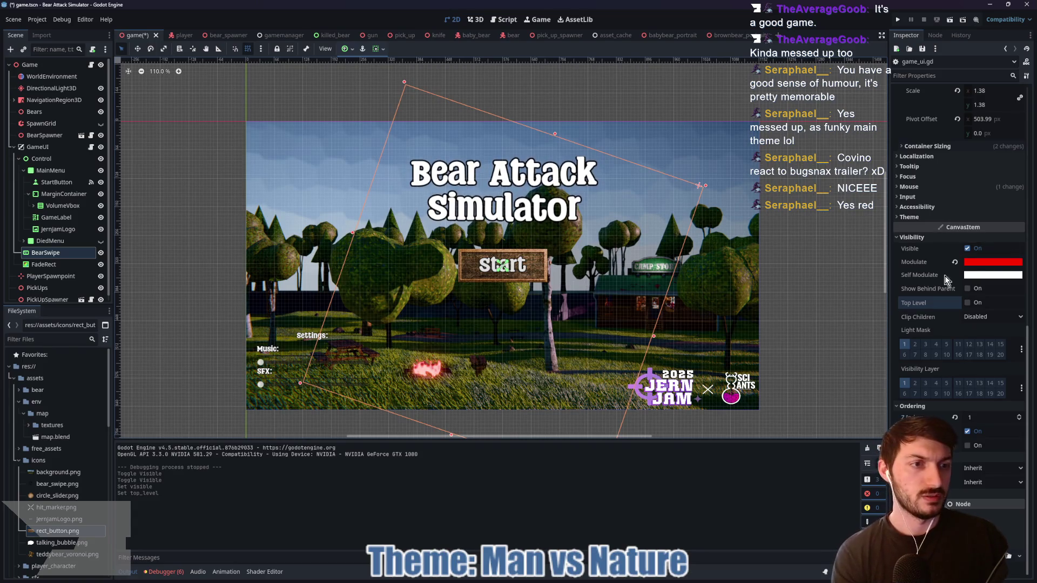
- Set BearSwipe's Range Value to 100 so the claw marks cover the menu
scroll(958, 243, "up", 10)
left_click(979, 182)
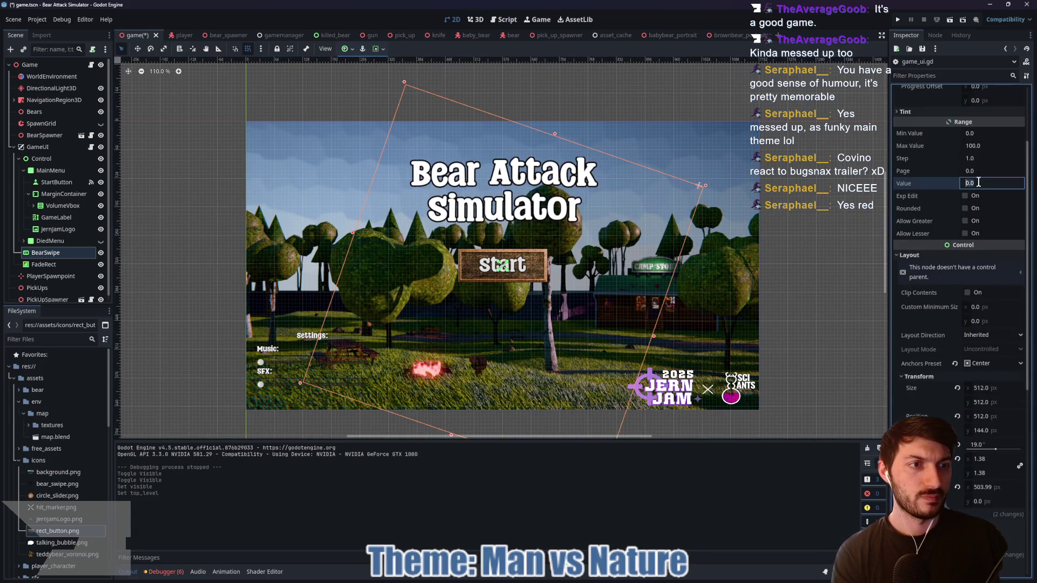
key("Return")
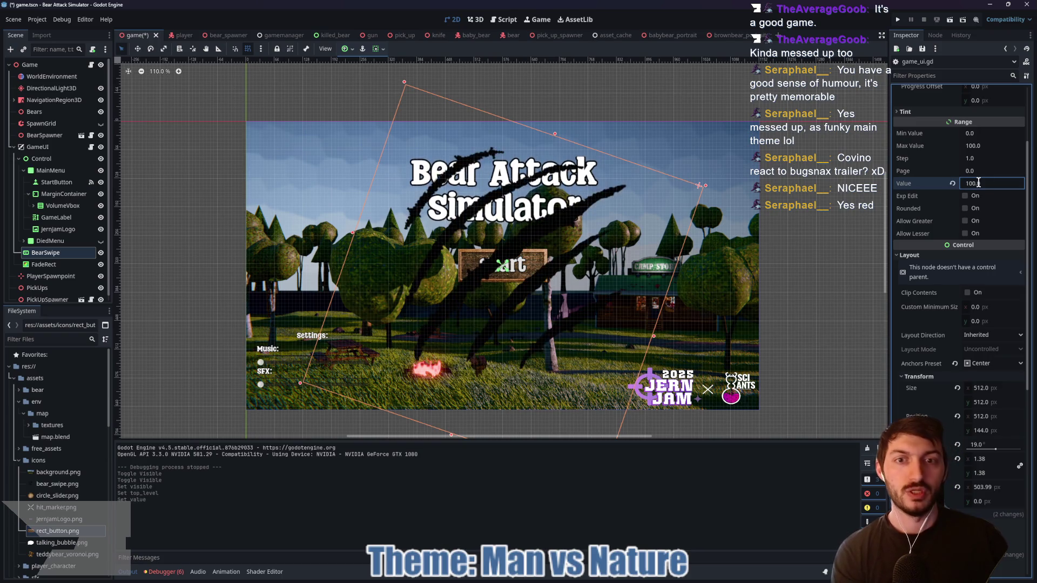
- Try red Modulate and Self Modulate tints on BearSwipe, then revert both to white
scroll(971, 296, "down", 10)
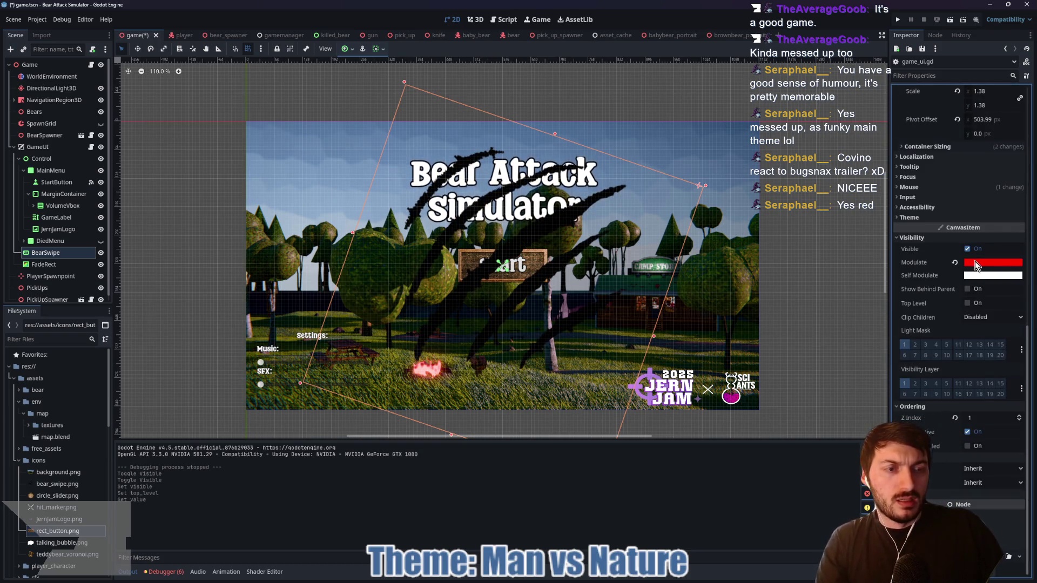
left_click(955, 262)
left_click(993, 275)
left_click_drag(1010, 300, 1027, 296)
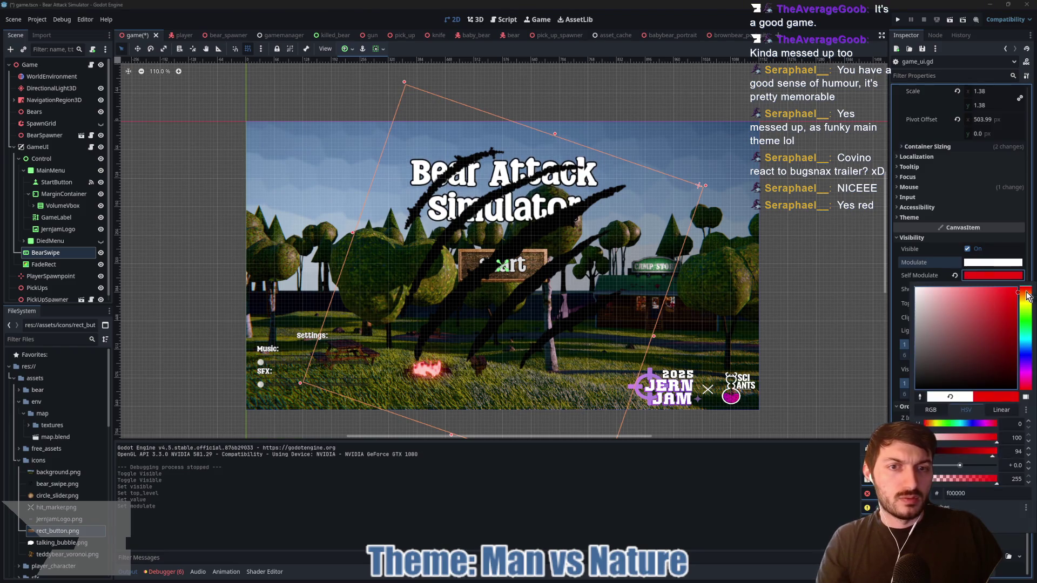
left_click(992, 263)
left_click(991, 262)
left_click(1016, 287)
left_click(991, 262)
left_click(954, 262)
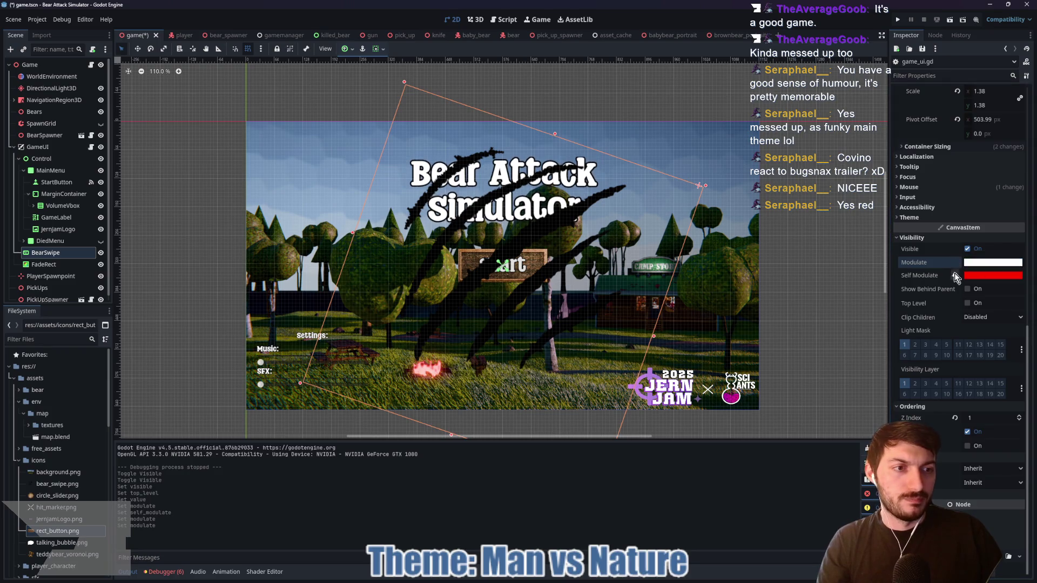
left_click(954, 275)
scroll(961, 278, "up", 5)
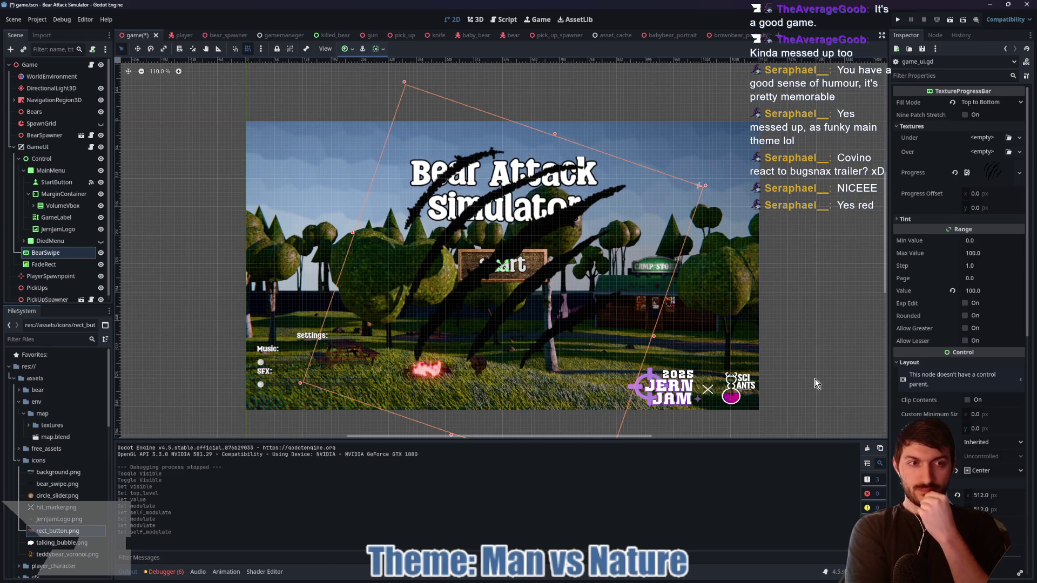
- Try red Under, Over and Progress tints, then revert all three to white
left_click(907, 219)
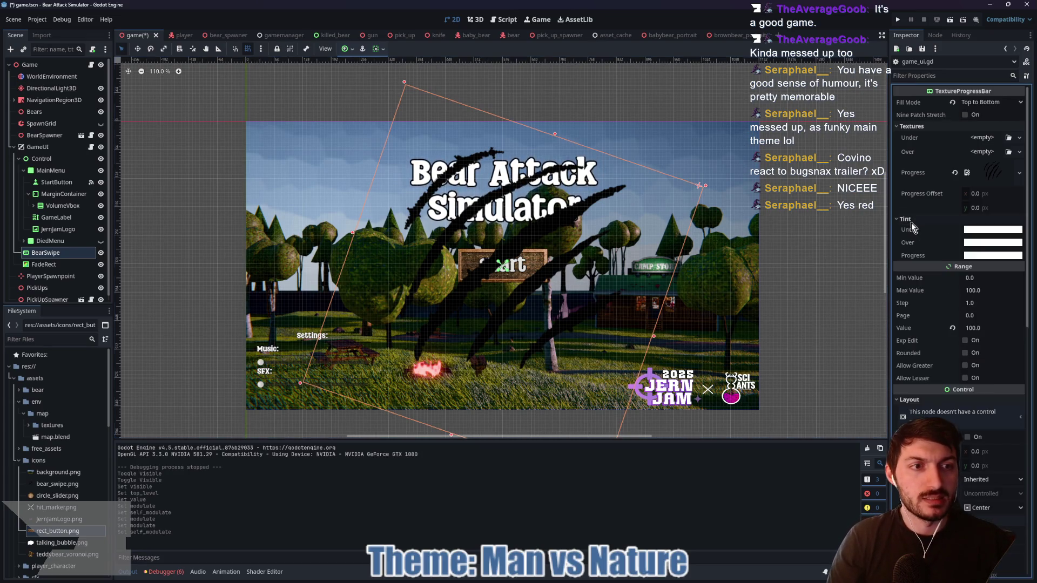
left_click(973, 247)
mouse_move(1013, 258)
left_mouse_down()
mouse_move(1035, 248)
mouse_move(1022, 244)
left_mouse_up()
left_click(982, 233)
left_click(989, 230)
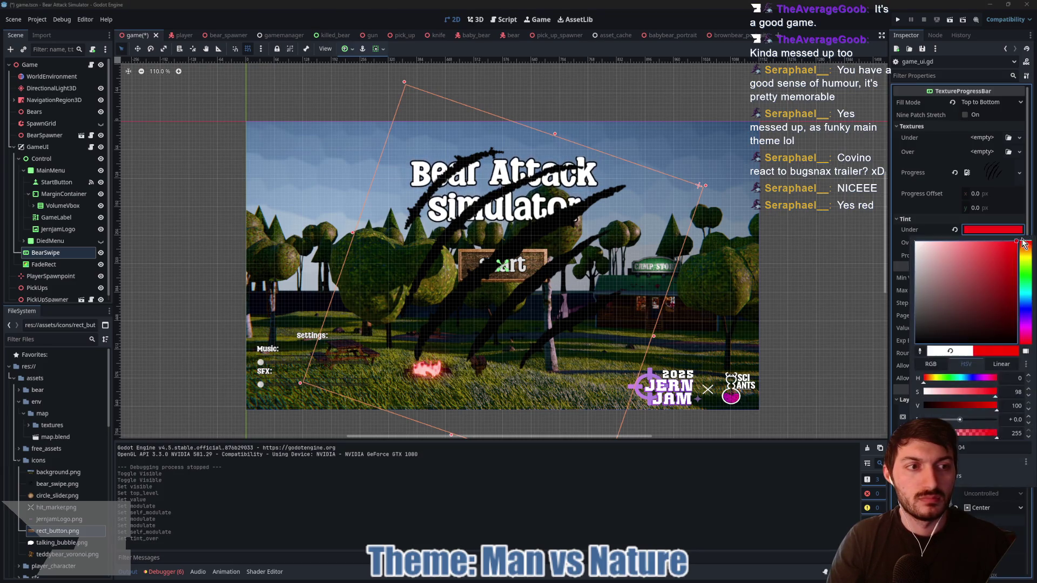
left_click(986, 253)
left_click(991, 256)
left_click_drag(993, 276, 1018, 266)
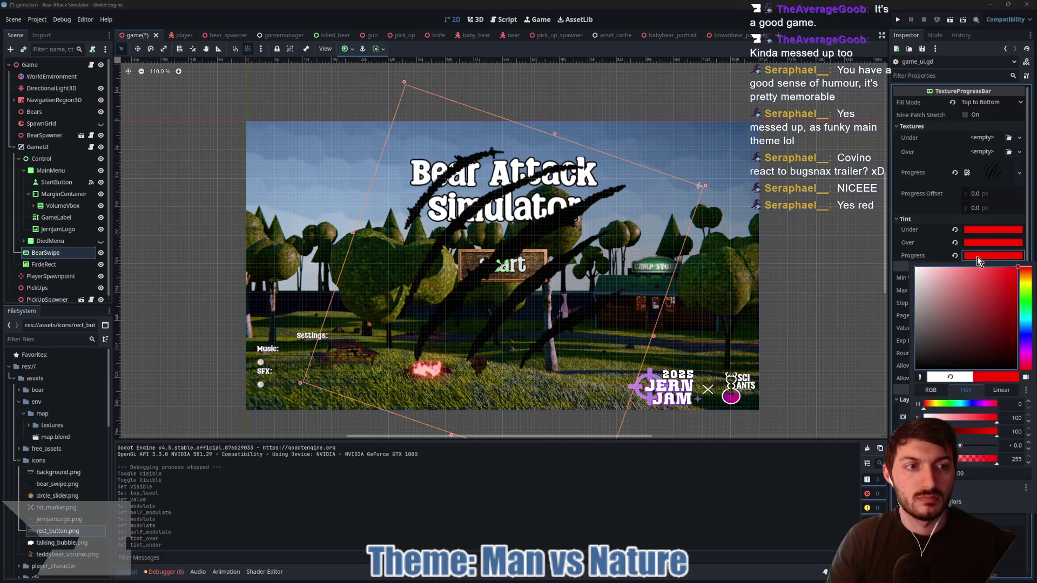
left_click(977, 257)
left_click(954, 255)
left_click(954, 242)
left_click(954, 230)
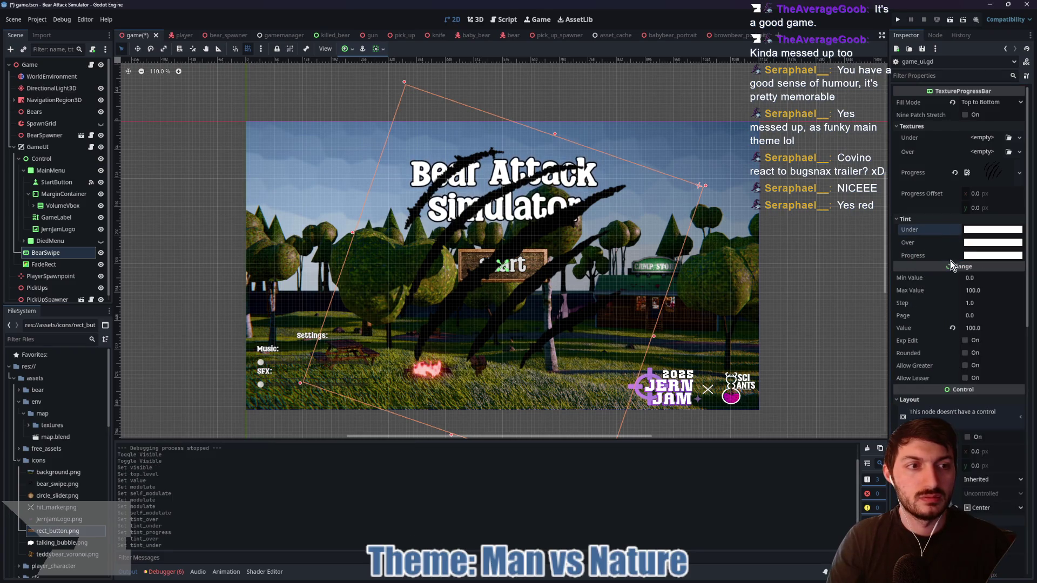
left_click(904, 220)
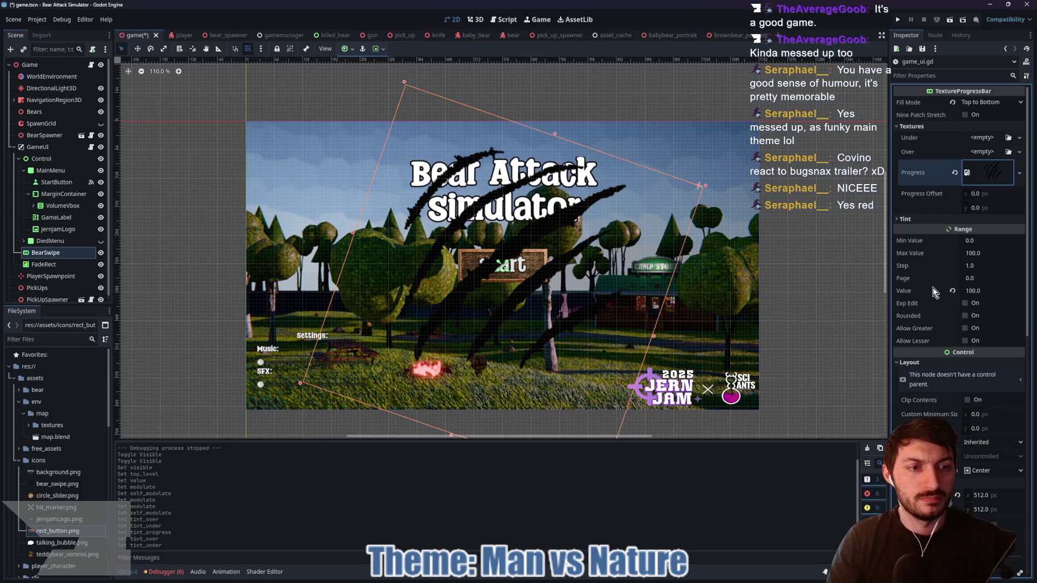
- Enlarge the BearSwipe overlay, undo that, and undo the Value back to 0
scroll(932, 287, "down", 5)
scroll(931, 287, "down", 1)
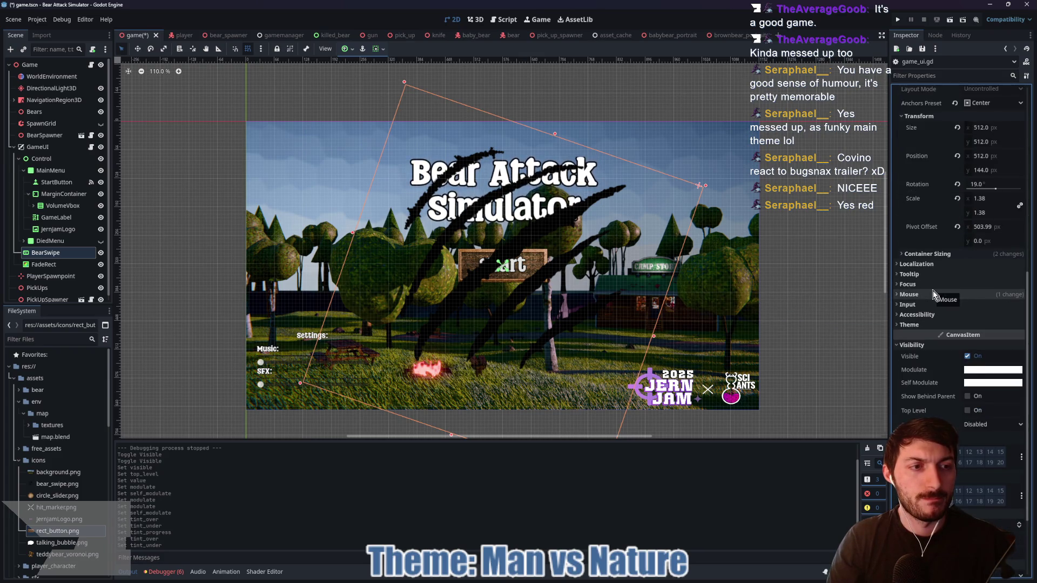
scroll(931, 287, "down", 1)
scroll(935, 292, "up", 5)
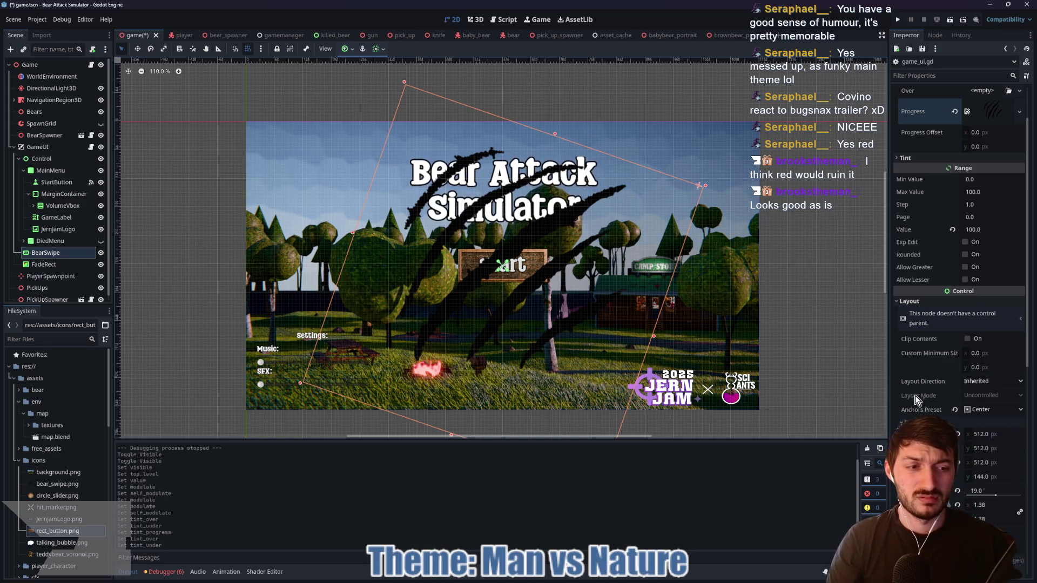
mouse_move(919, 382)
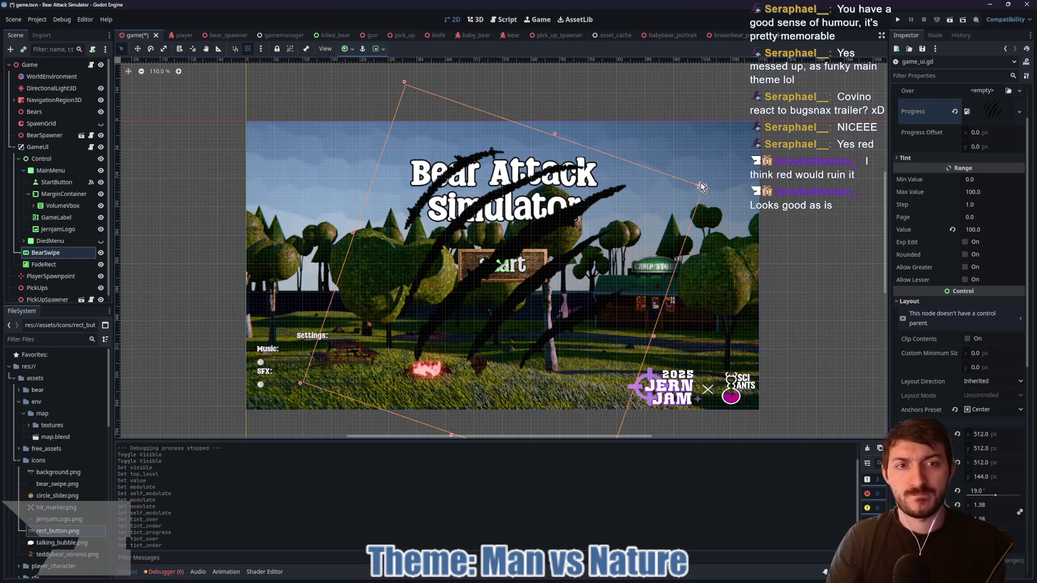
left_click_drag(706, 188, 782, 166)
key("ctrl+z")
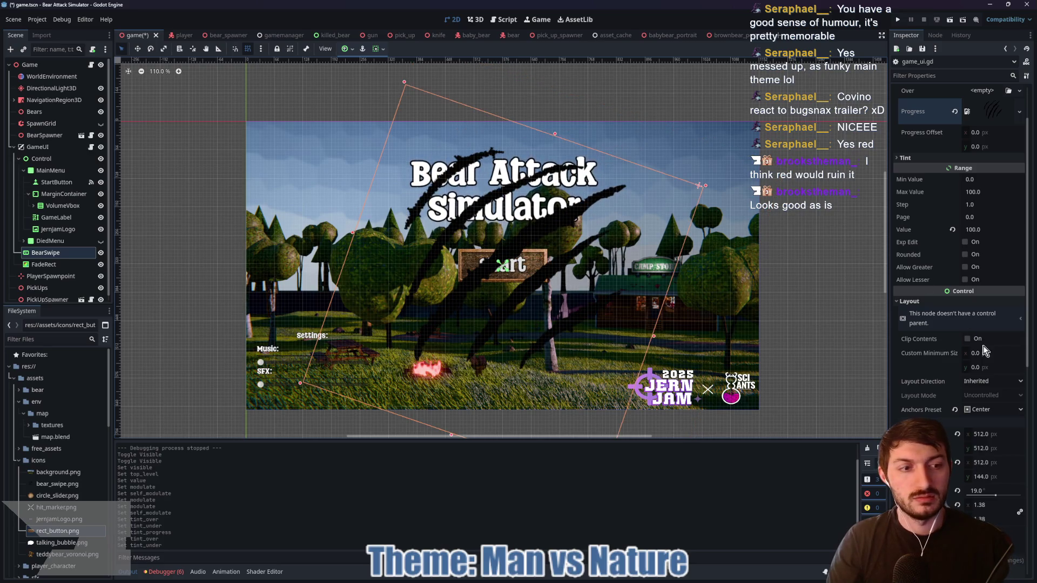
key("ctrl+z")
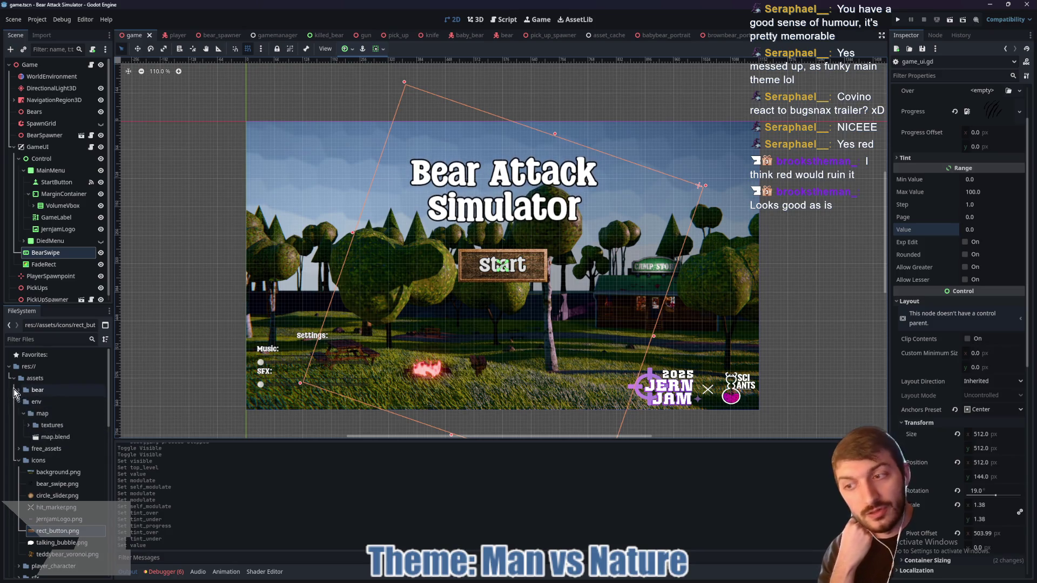
- Collapse the icons folder, expand sfx and select title.wav to view its properties
left_click(18, 461)
scroll(53, 440, "down", 2)
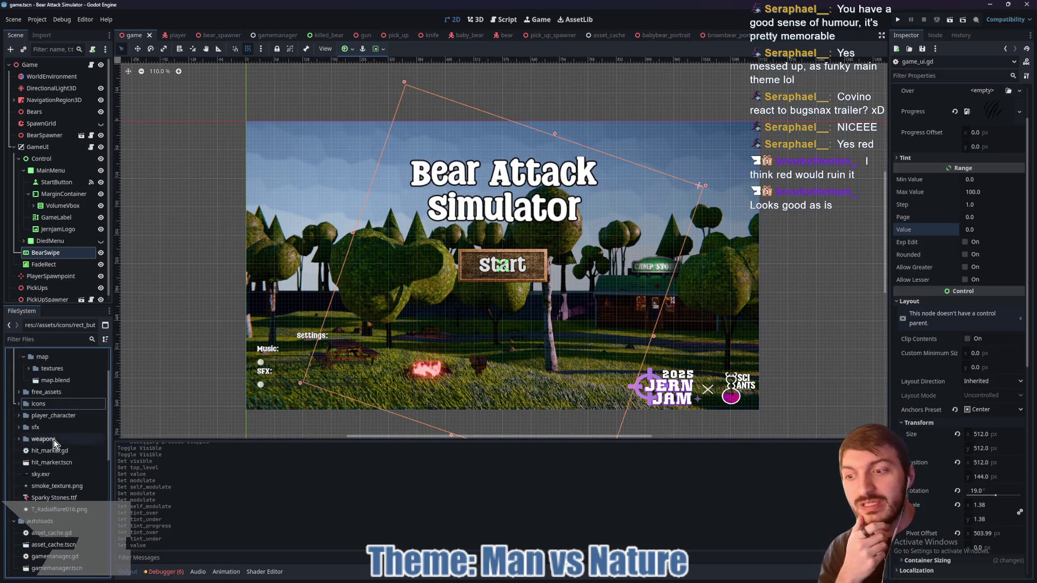
left_click(18, 427)
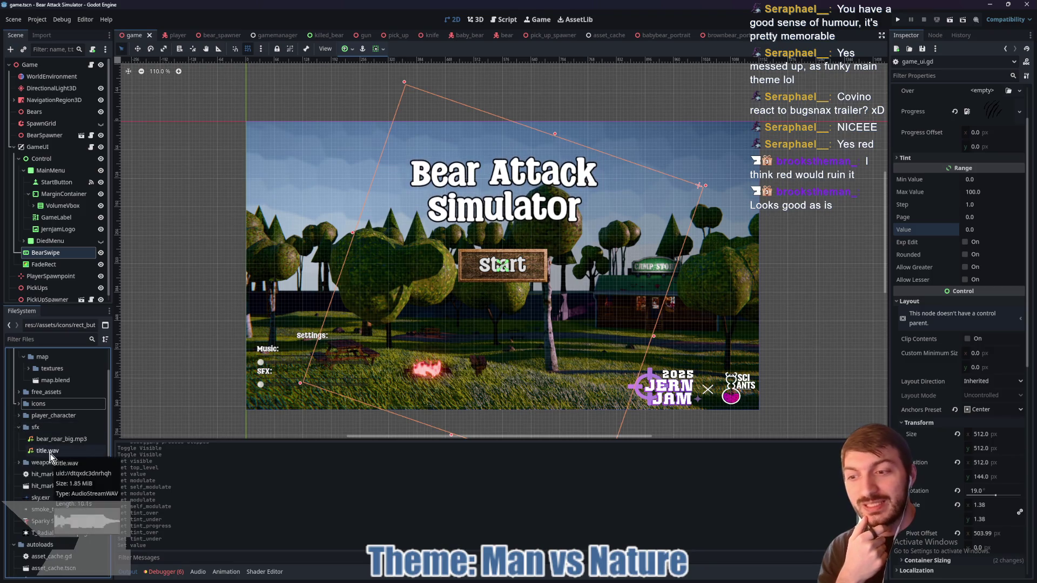
left_click(49, 451)
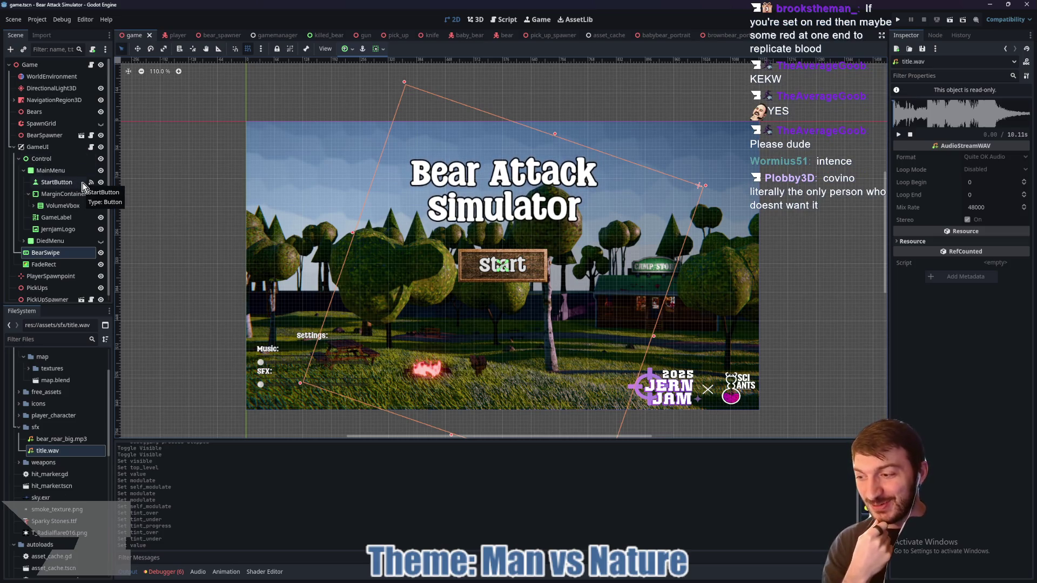
scroll(84, 188, "down", 1)
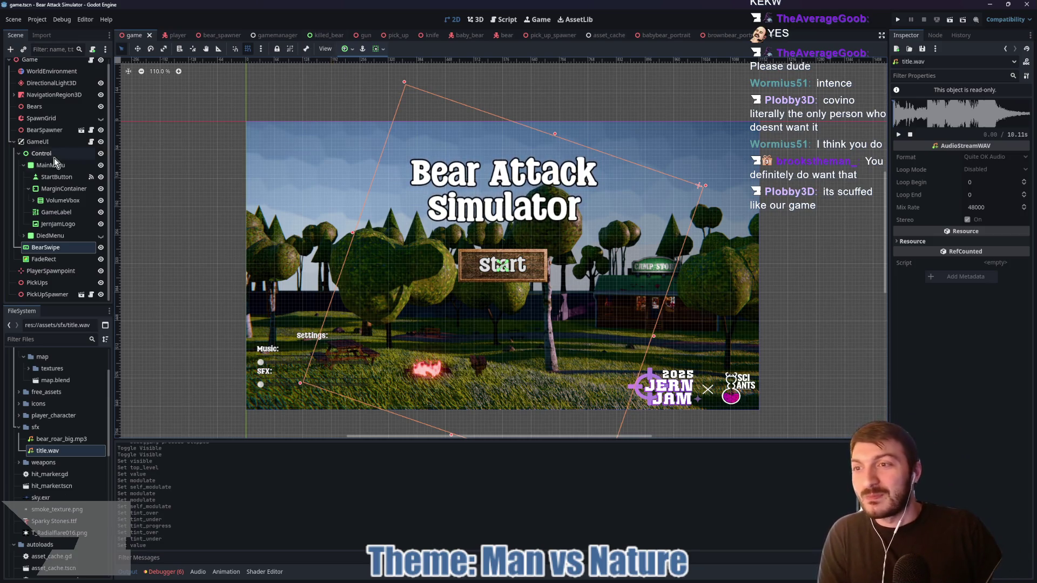
scroll(38, 169, "up", 1)
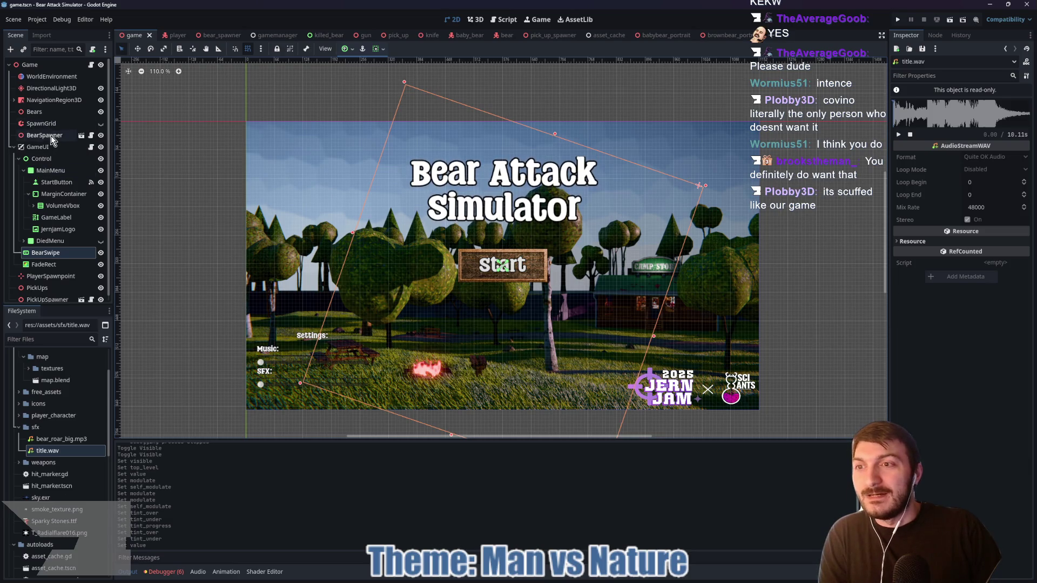
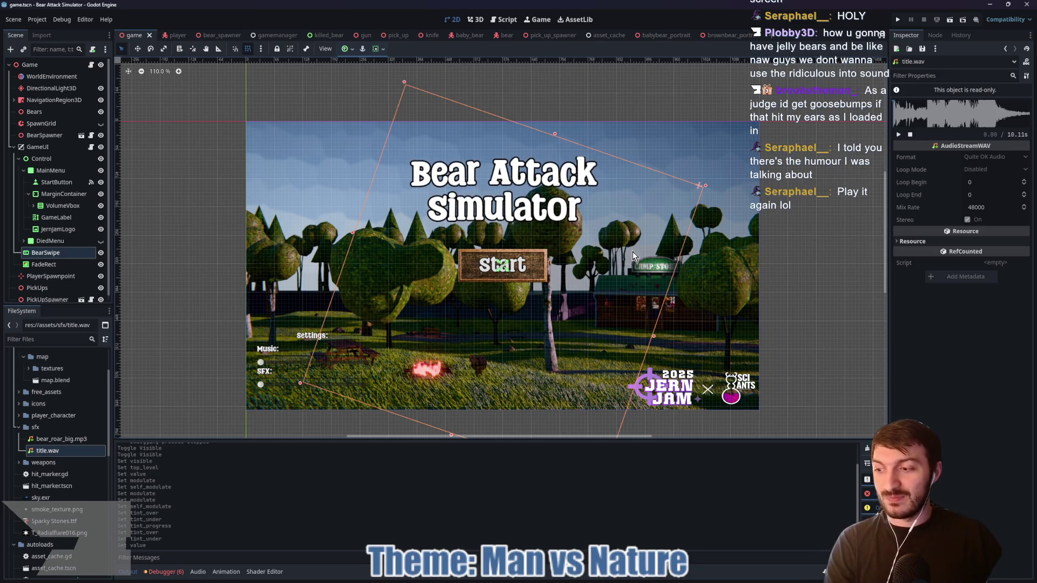
- Preview title.wav in the Inspector, then open the Gamemanager node's gamemanager.gd script
left_click(898, 134)
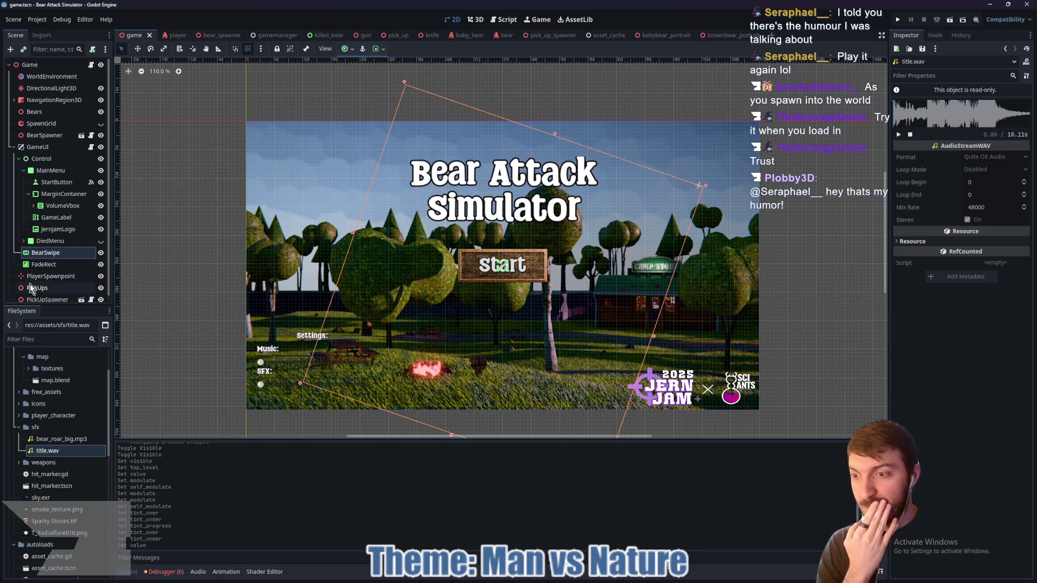
scroll(54, 232, "down", 1)
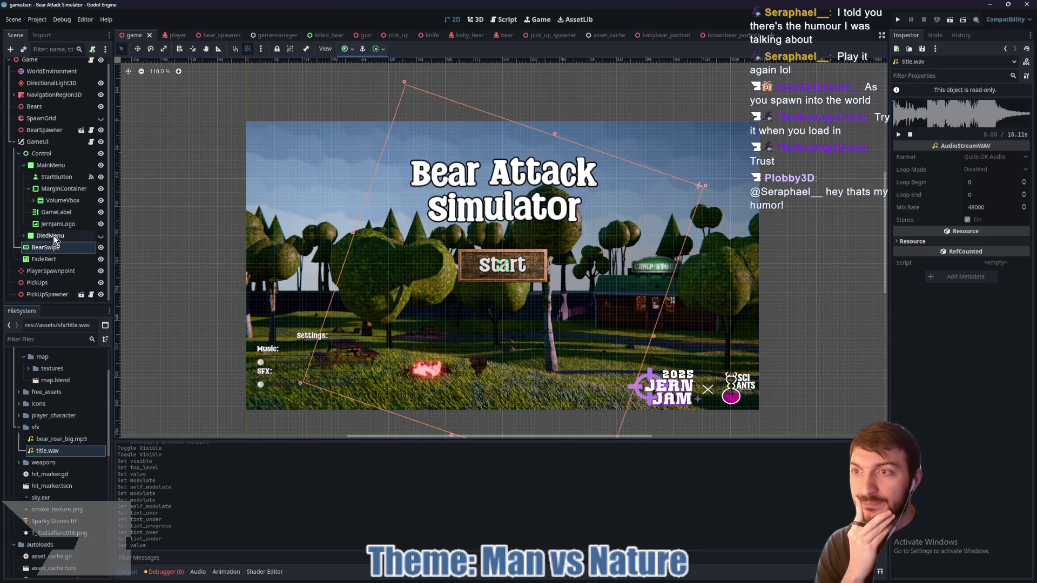
scroll(54, 235, "up", 1)
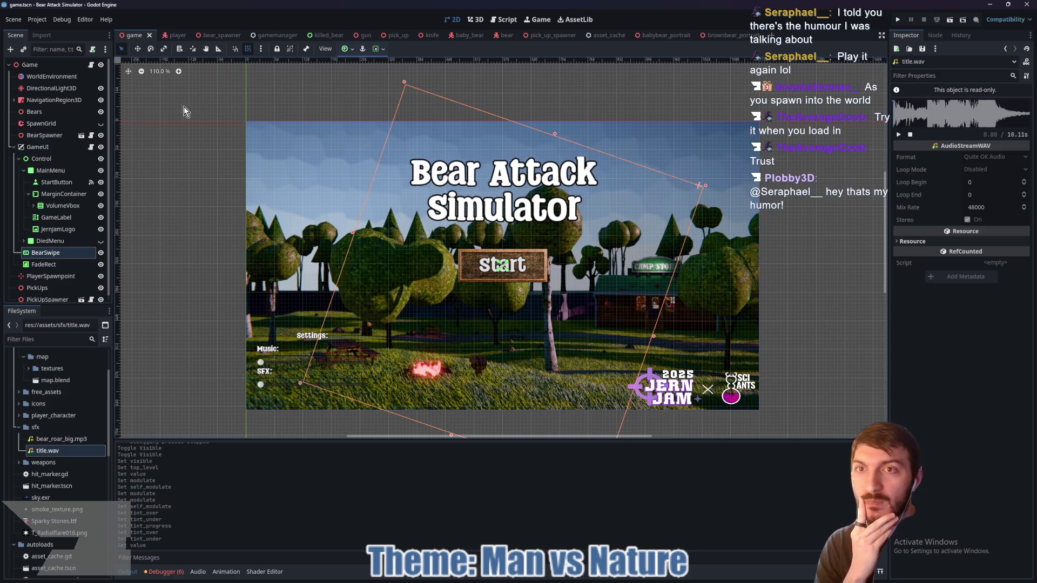
left_click(267, 35)
left_click(104, 65)
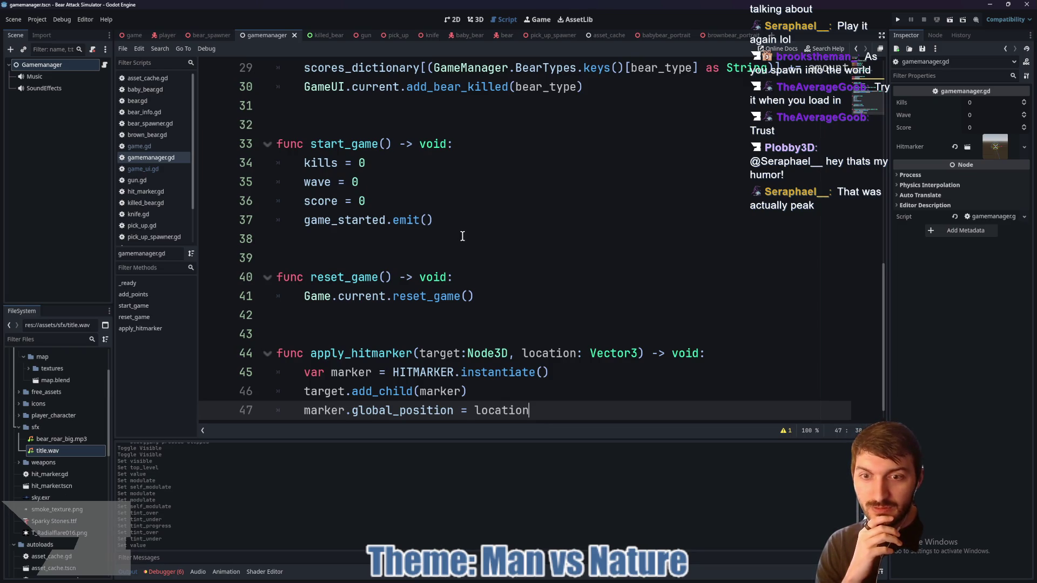
- Read through gamemanager.gd, then return to the game scene and open its game.gd script
scroll(462, 236, "up", 5)
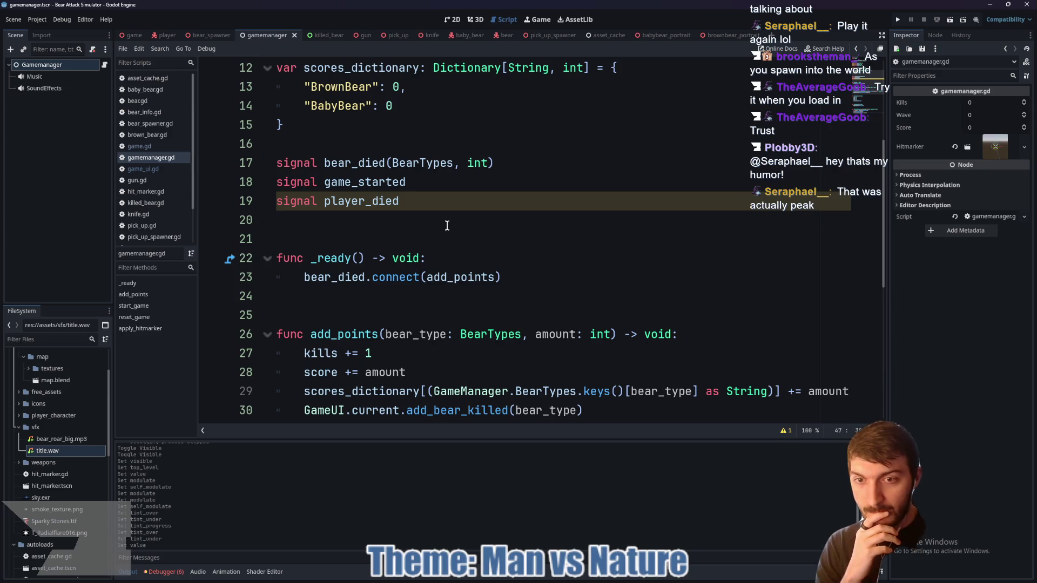
left_click(365, 228)
scroll(443, 257, "down", 4)
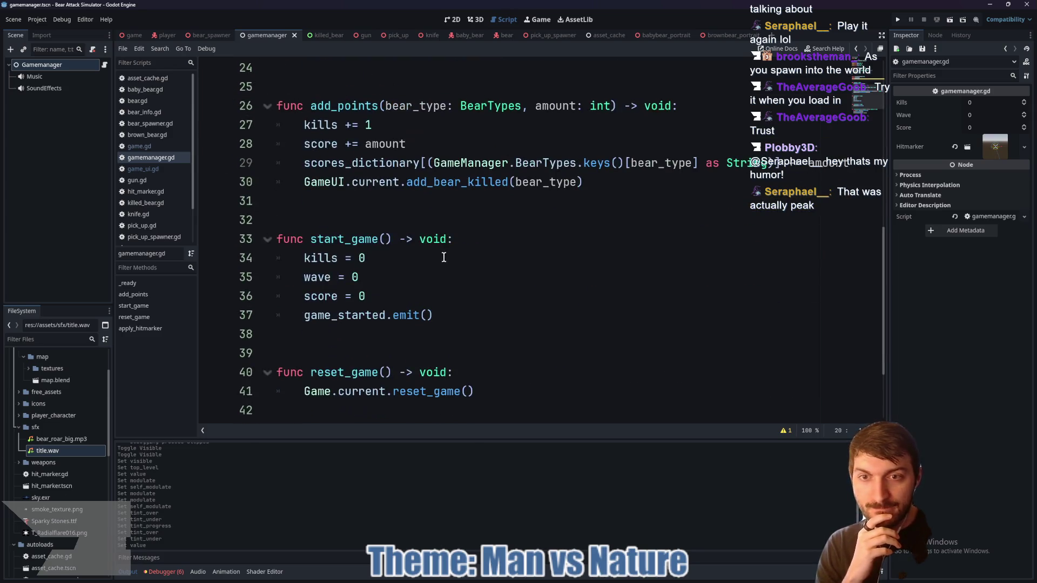
scroll(348, 216, "down", 2)
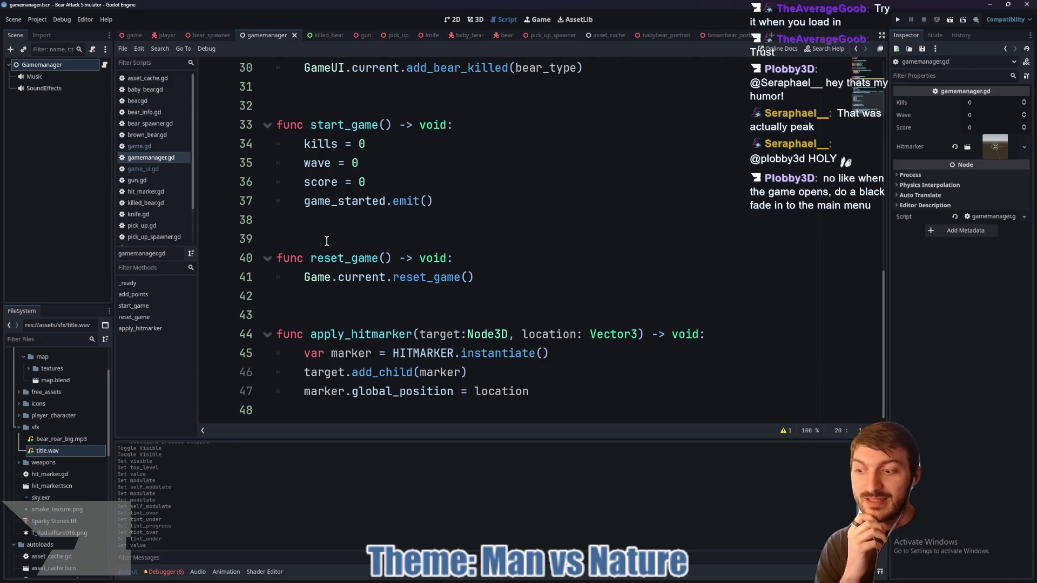
left_click(131, 36)
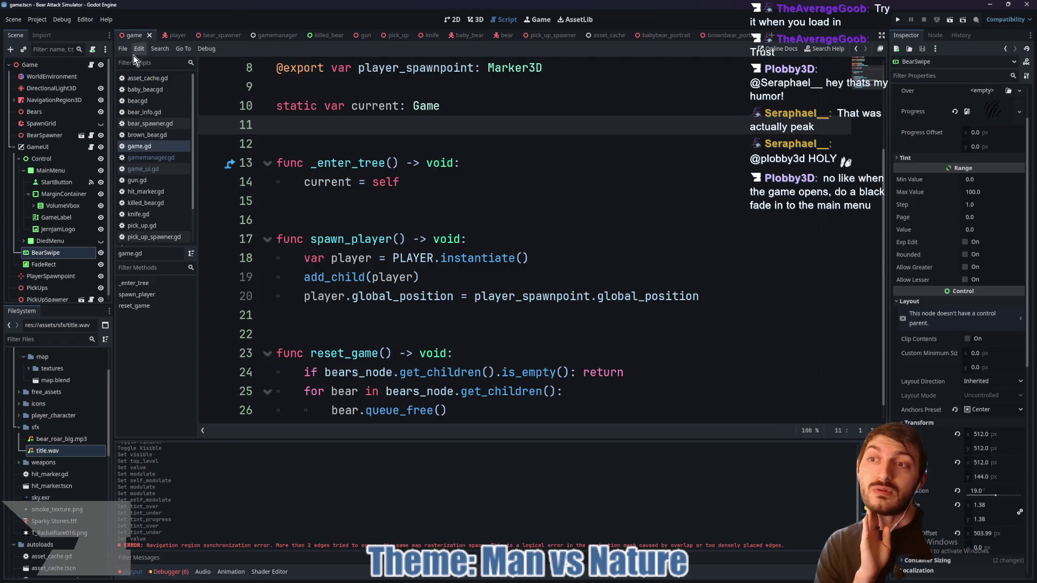
left_click(90, 64)
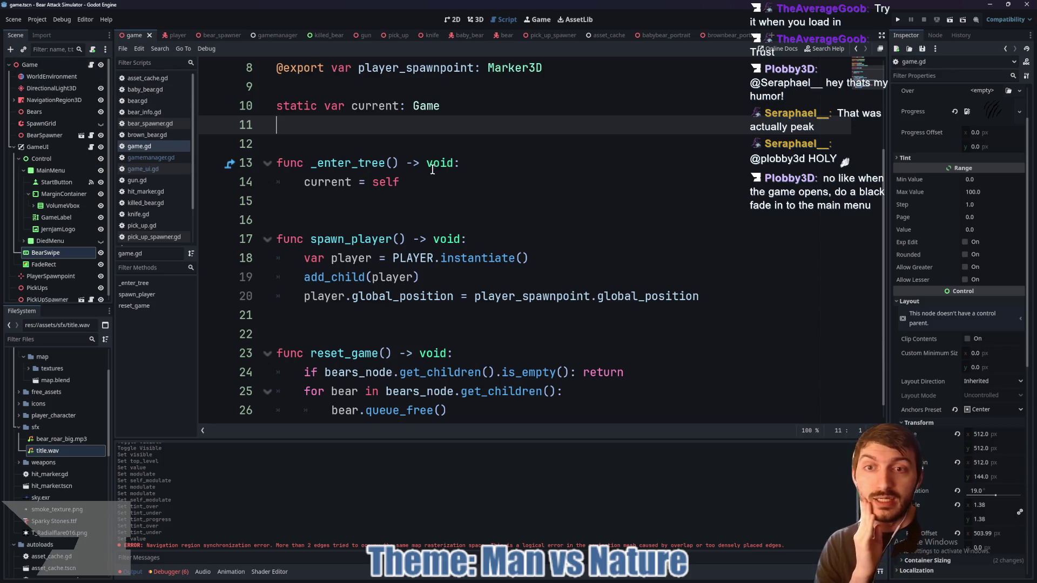
- Complete line 104 as tween.tween_property(fade_rect, "modulate:a", 0.0, 1.0), save, and jump to GameManager
type("en")
key("Down")
key("Down")
key("Down")
key("Return")
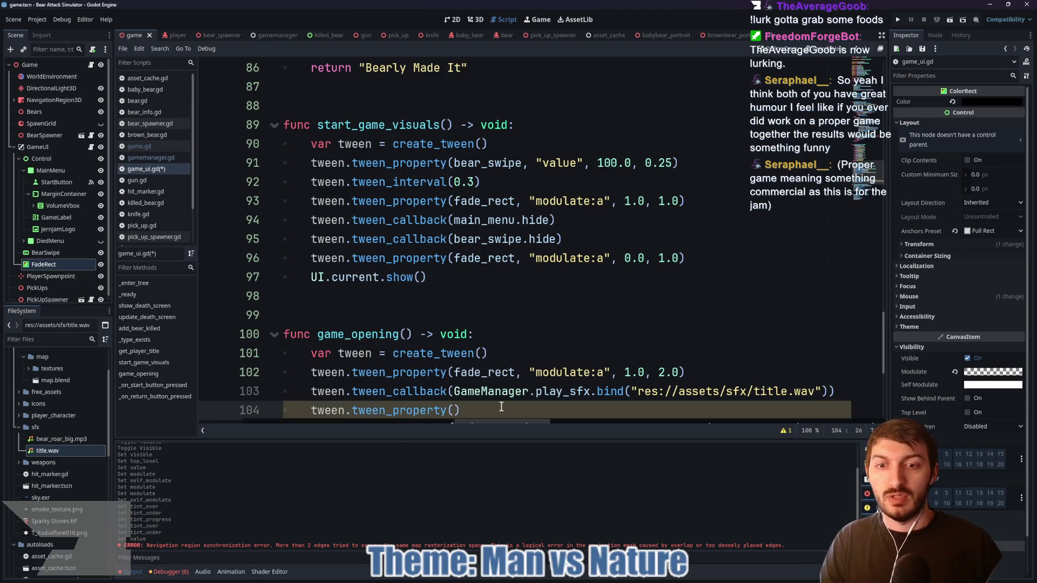
key("Return")
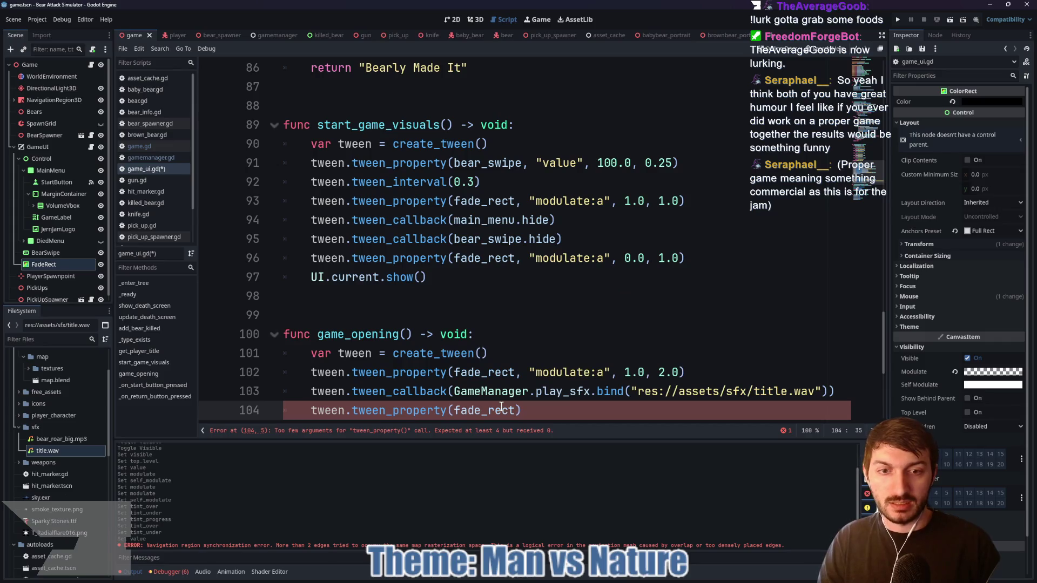
type("\"mou")
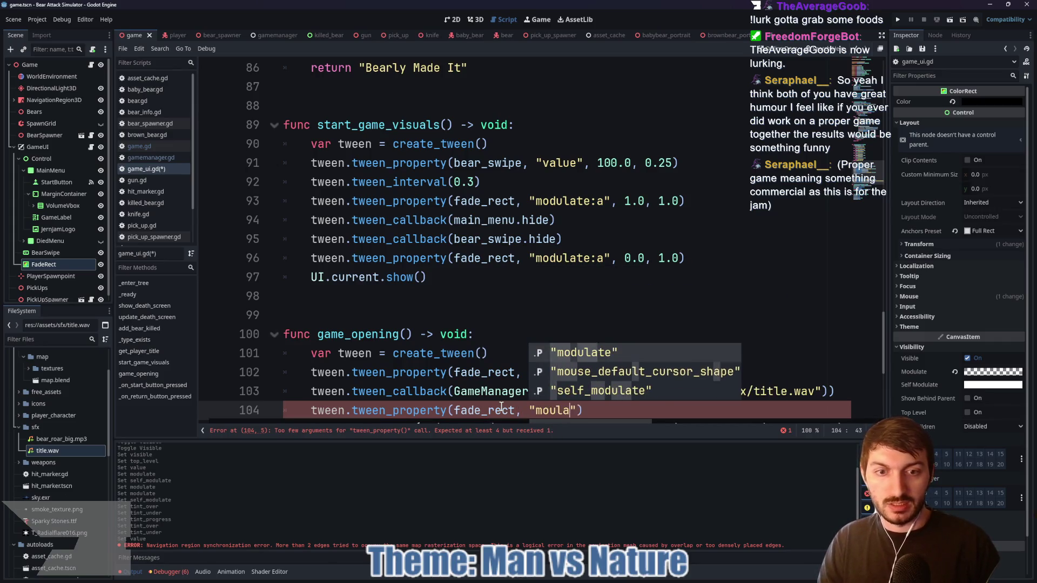
key("BackSpace")
type("dulate:a\"")
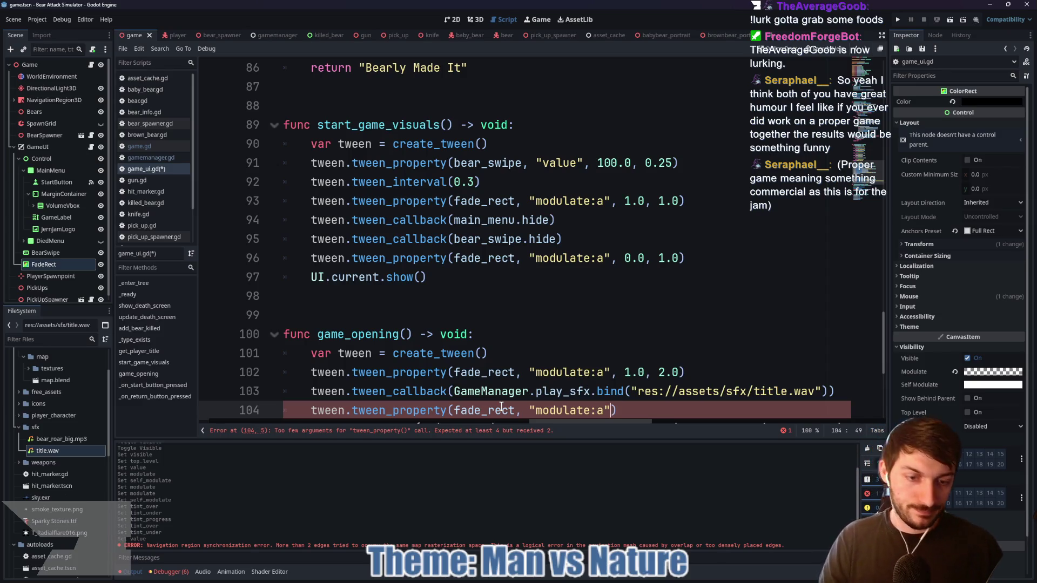
type(", 0.0,")
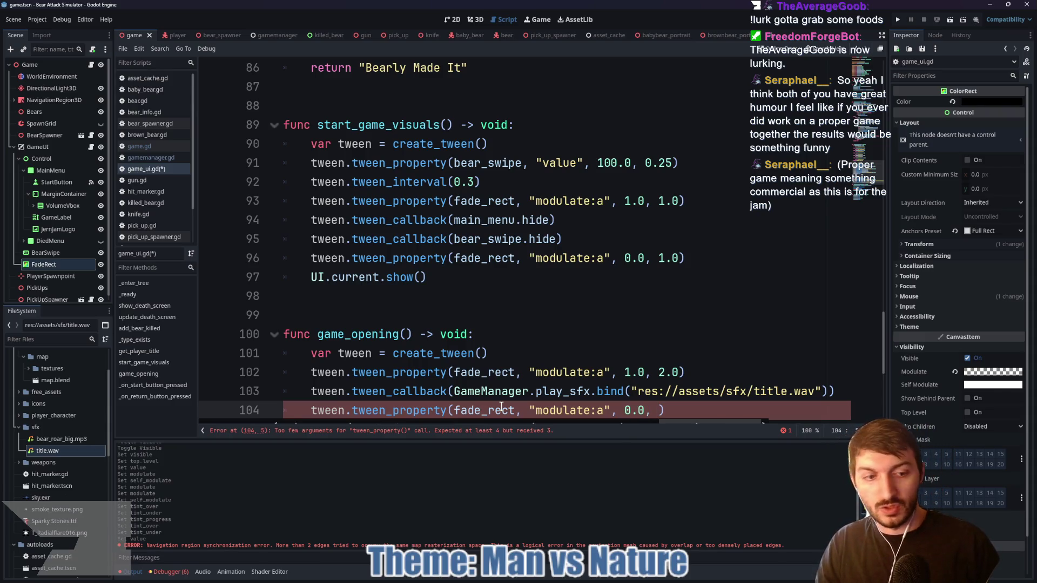
type(")")
key("ctrl+s")
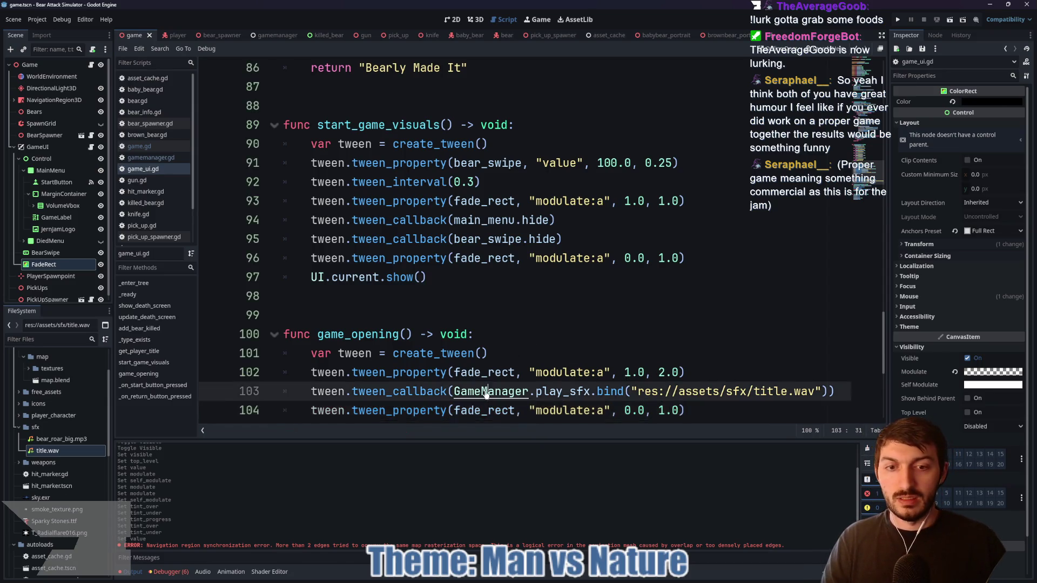
left_click(461, 392, "ctrl")
scroll(335, 351, "down", 5)
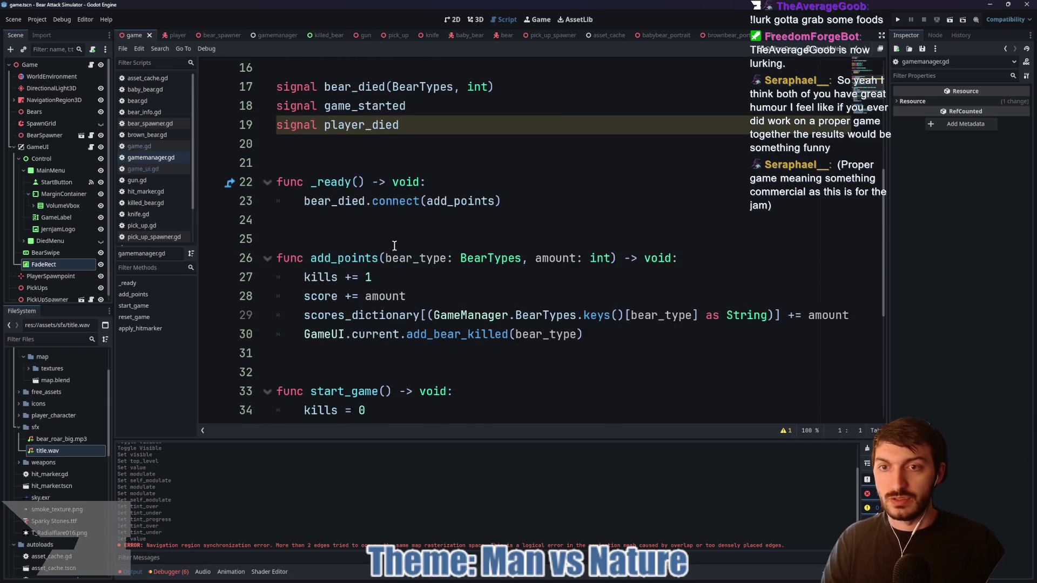
- Add blank lines at the end of gamemanager.gd, below reset_game
scroll(394, 245, "down", 5)
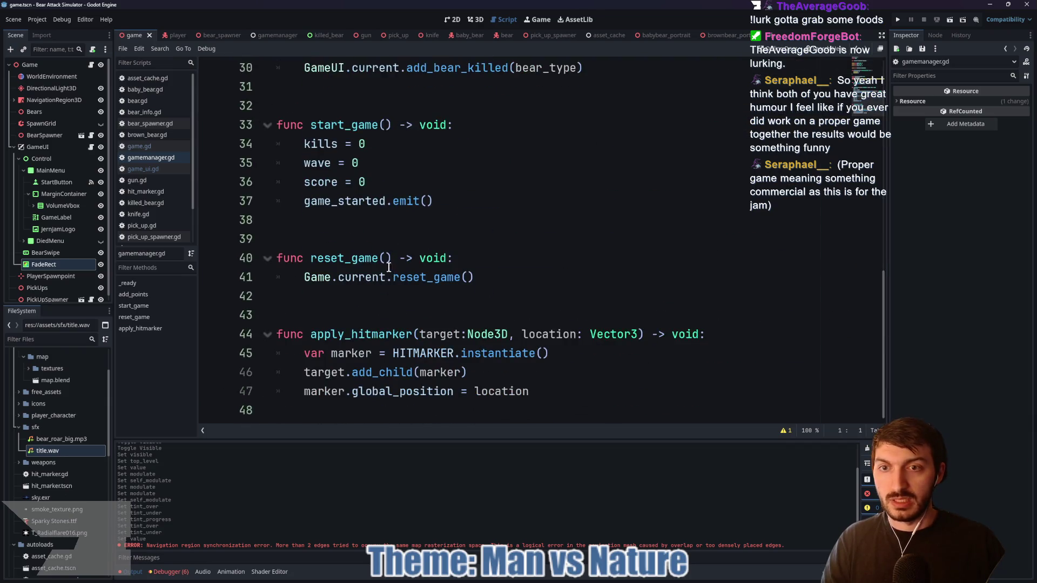
left_click(296, 315)
left_click(311, 408)
key("Return")
key("Return")
key("Return")
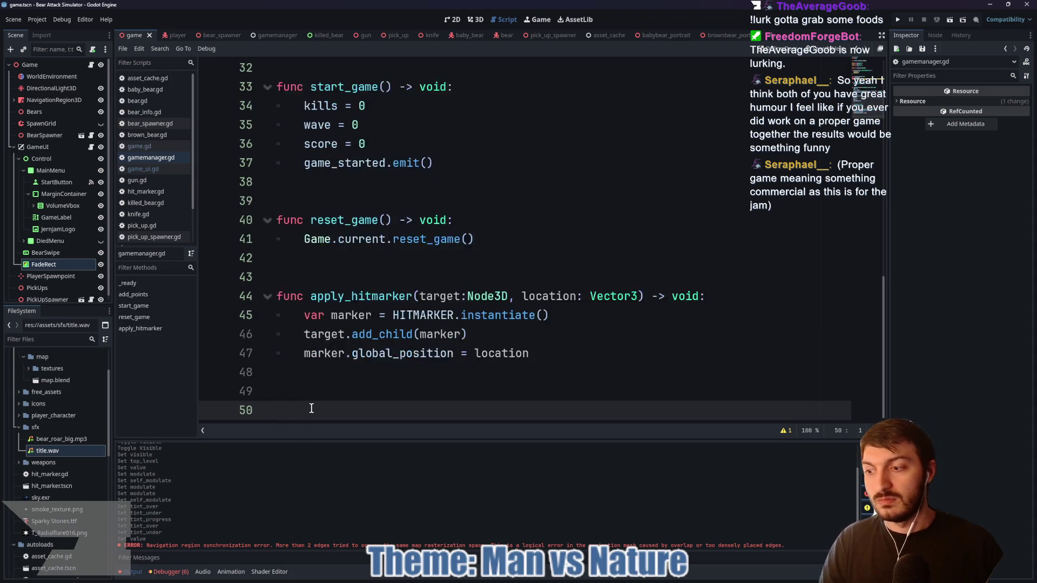
key("Up")
key("Up")
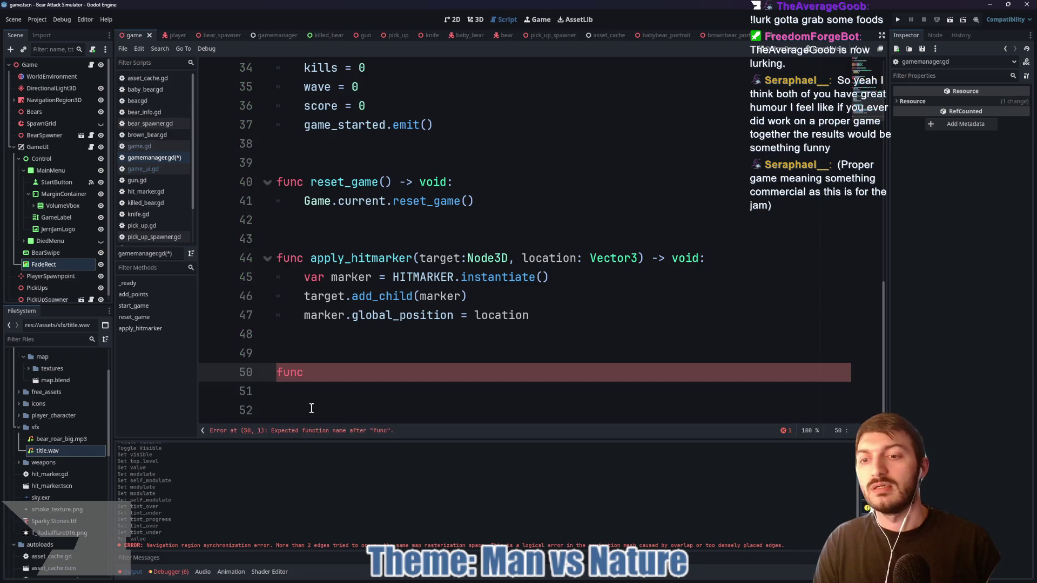
- Declare func play_sfx(path: String) -> void: on the new line
type("play_sfx")
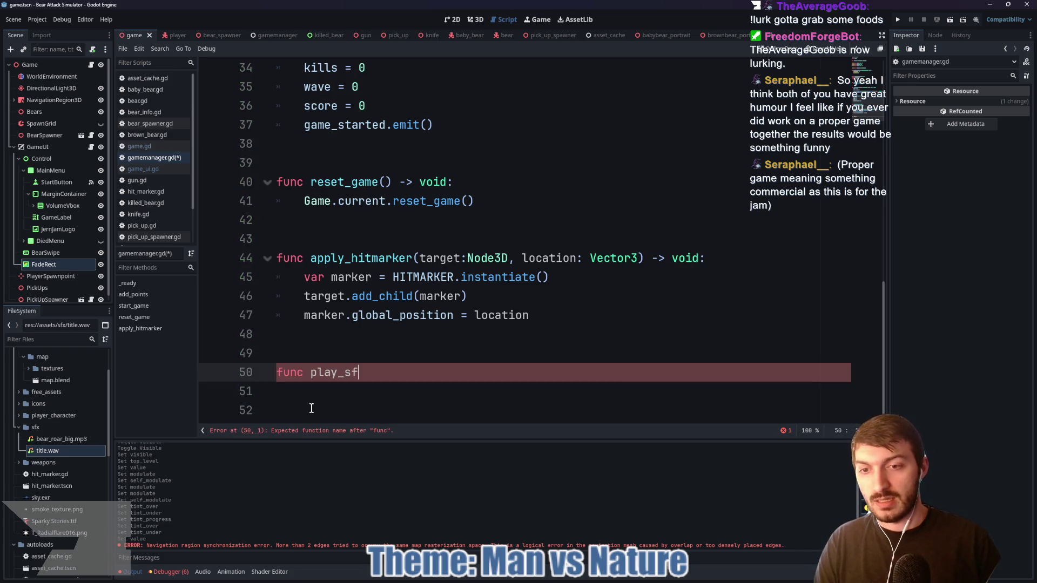
type("(")
key("BackSpace")
key("BackSpace")
type("x(")
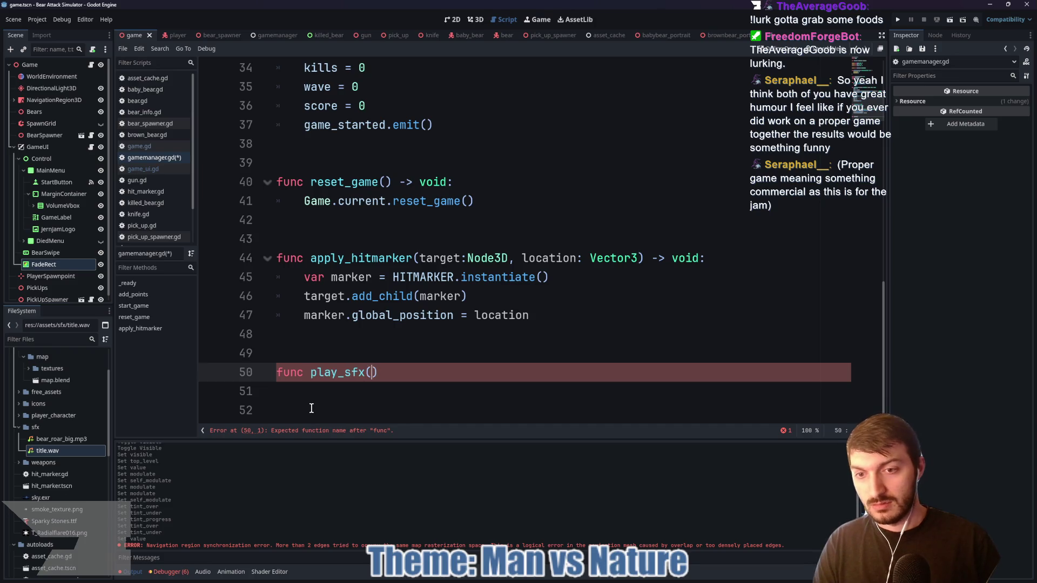
type("path:")
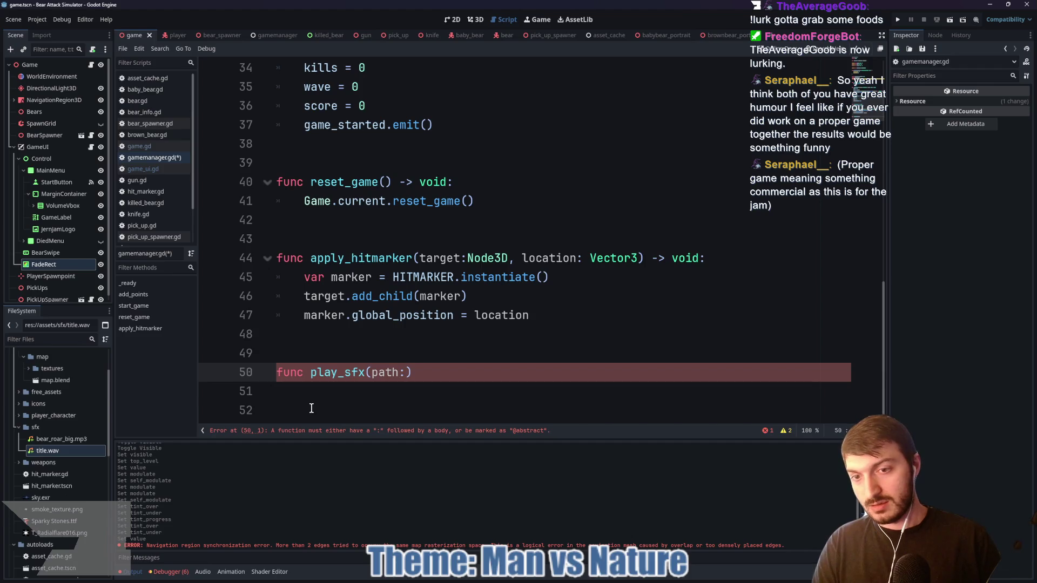
type(" file")
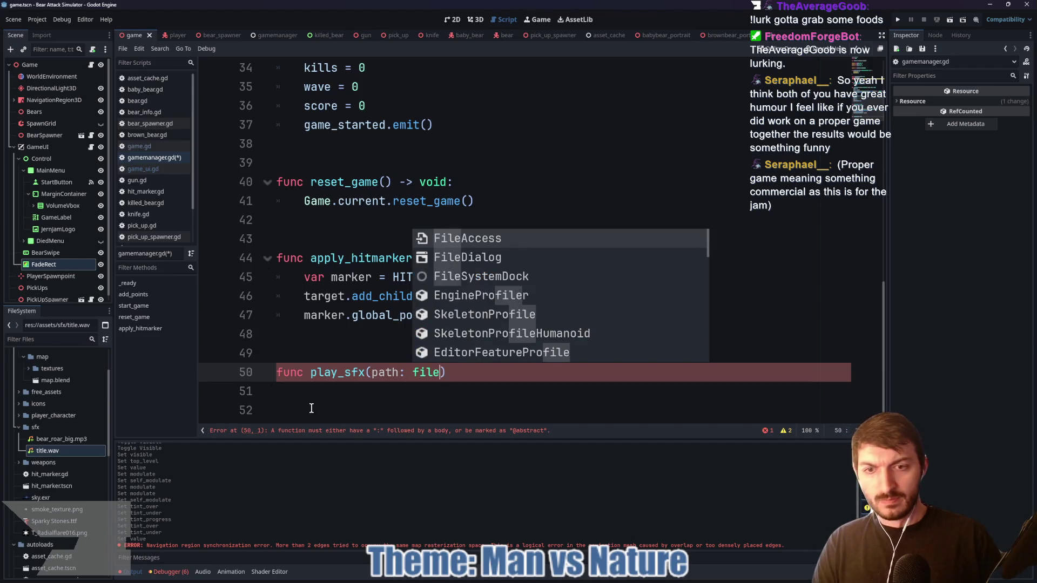
key("BackSpace")
key("BackSpace")
key("BackSpace")
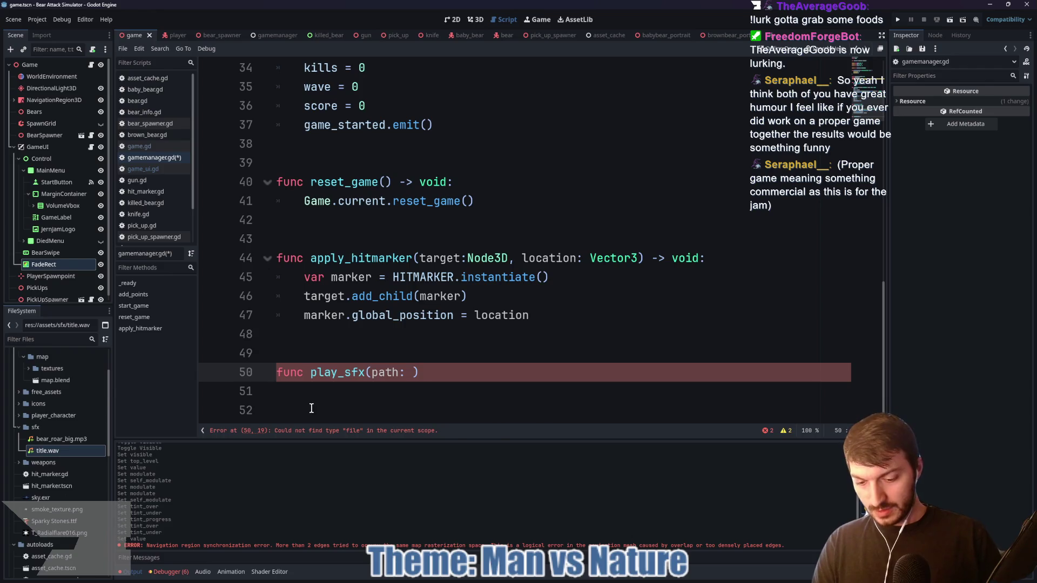
type("stri")
key("BackSpace")
key("BackSpace")
type("ring")
key("Return")
type(") -> void:")
key("Return")
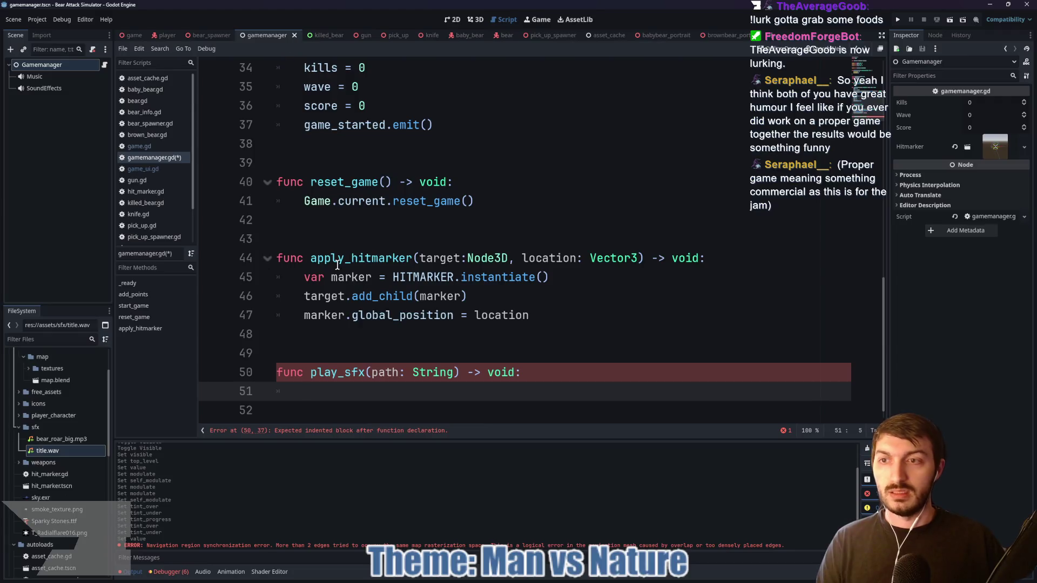
type("s")
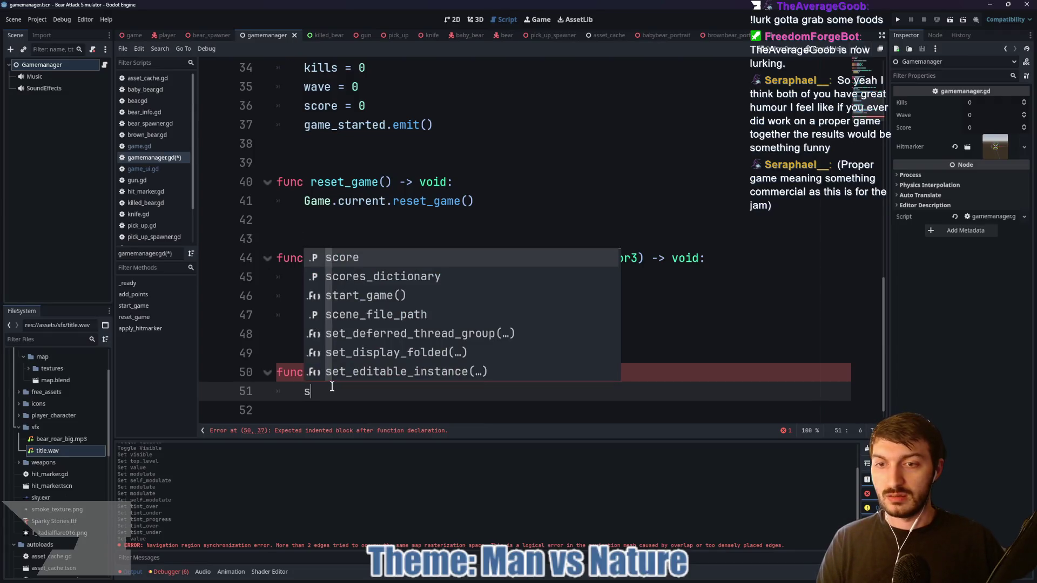
key("BackSpace")
scroll(340, 367, "up", 10)
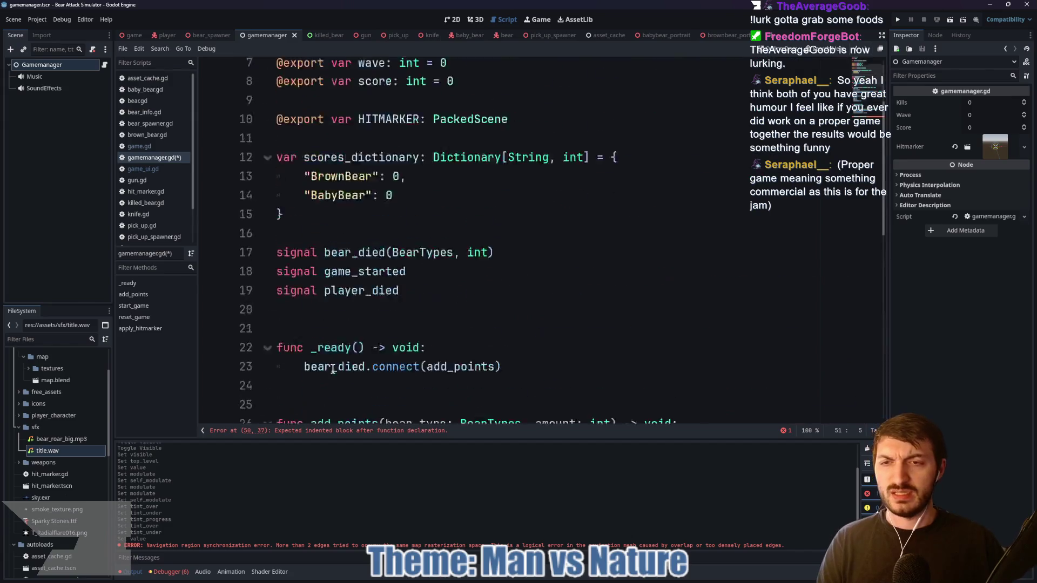
left_click(547, 238)
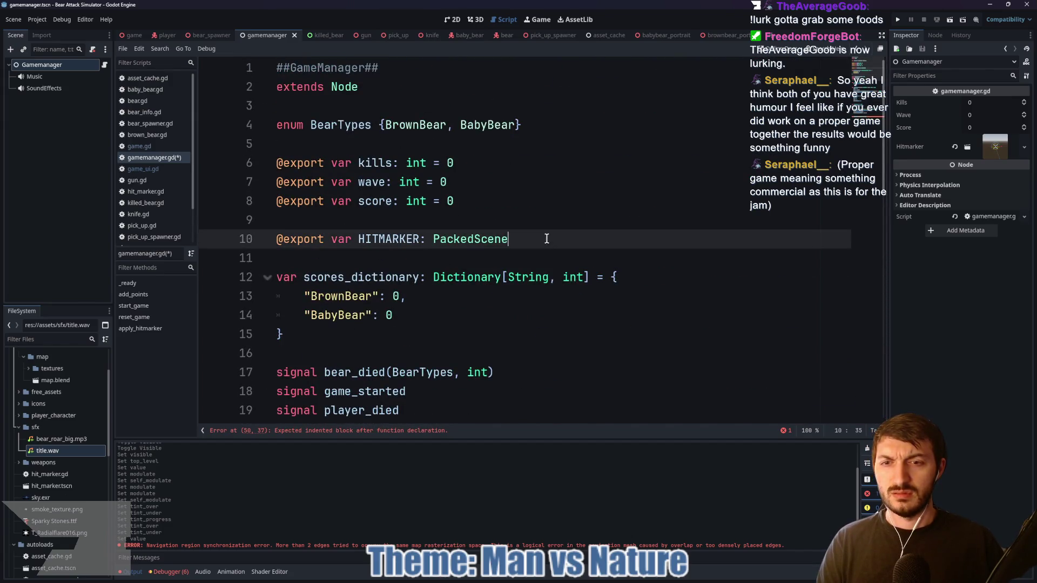
key("Return")
type("@export var sfx")
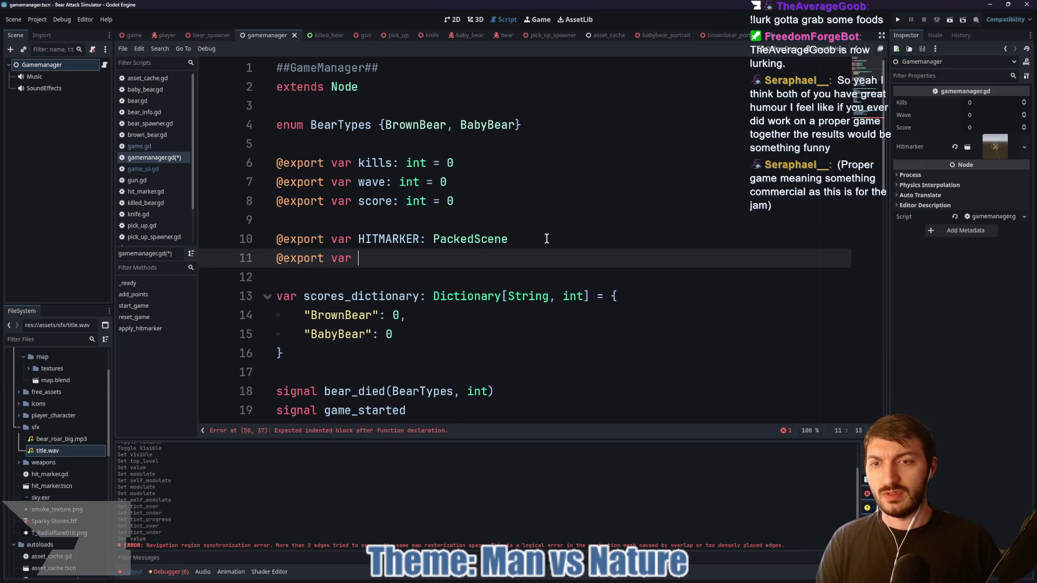
type(": Audio")
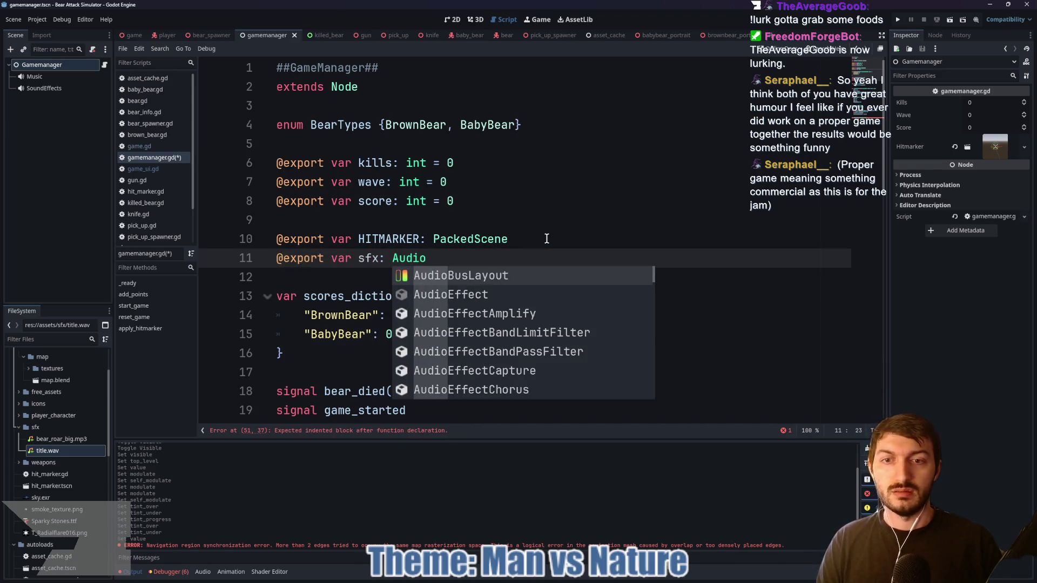
type("StreamPla")
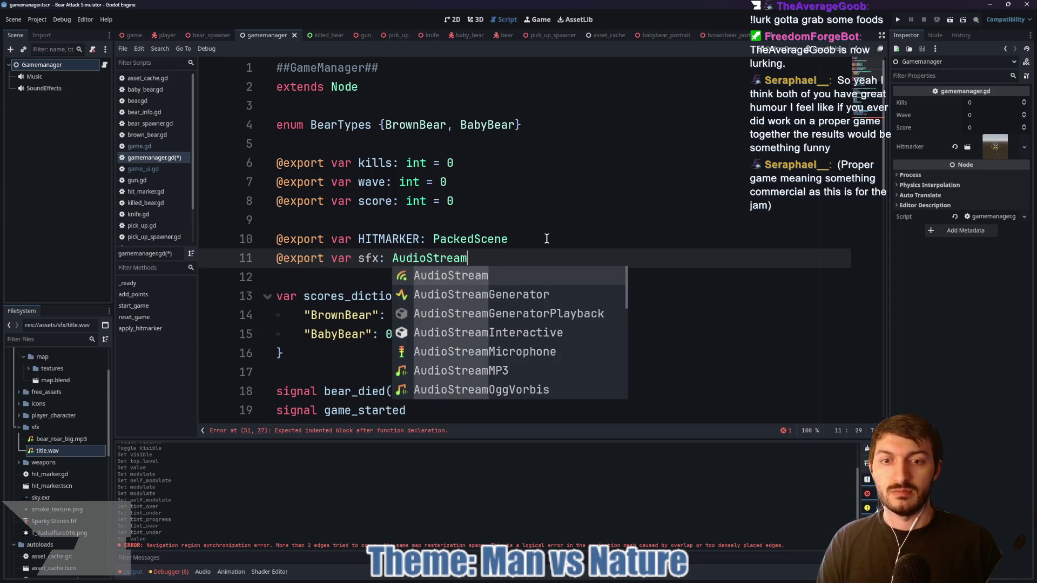
type("yer")
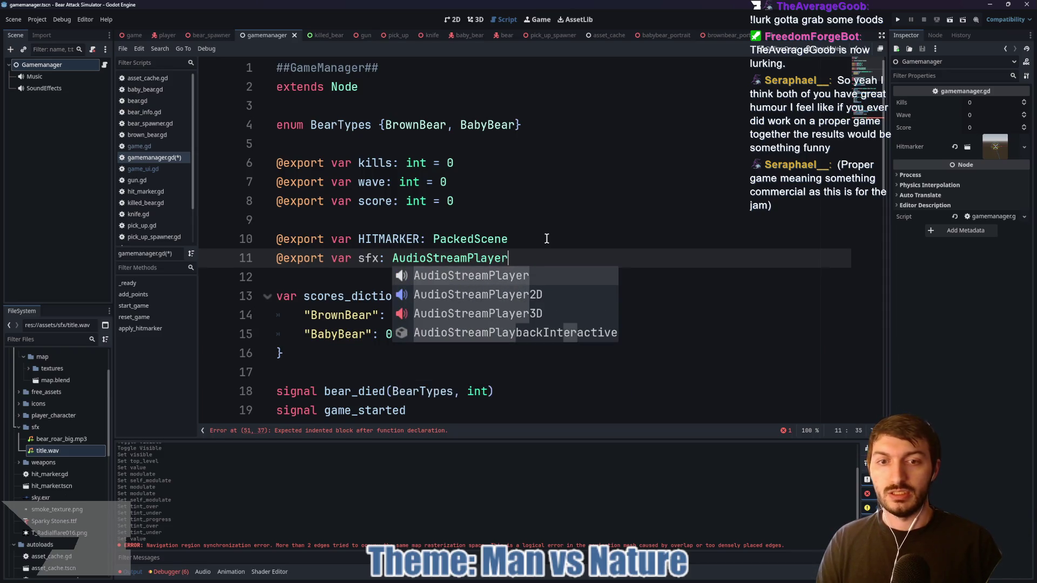
key("Escape")
key("Return")
type("@export var music")
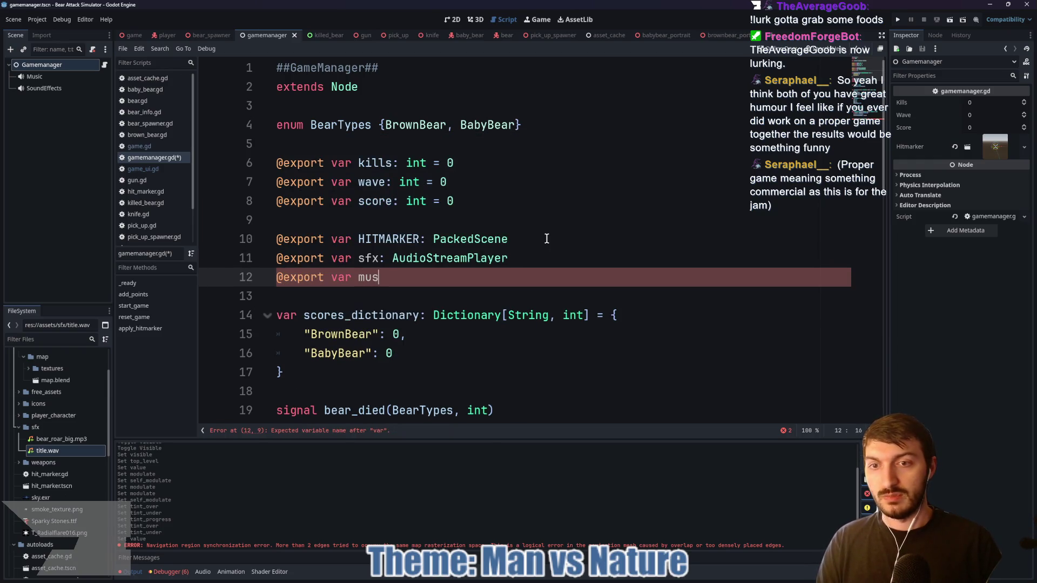
type(": Audio")
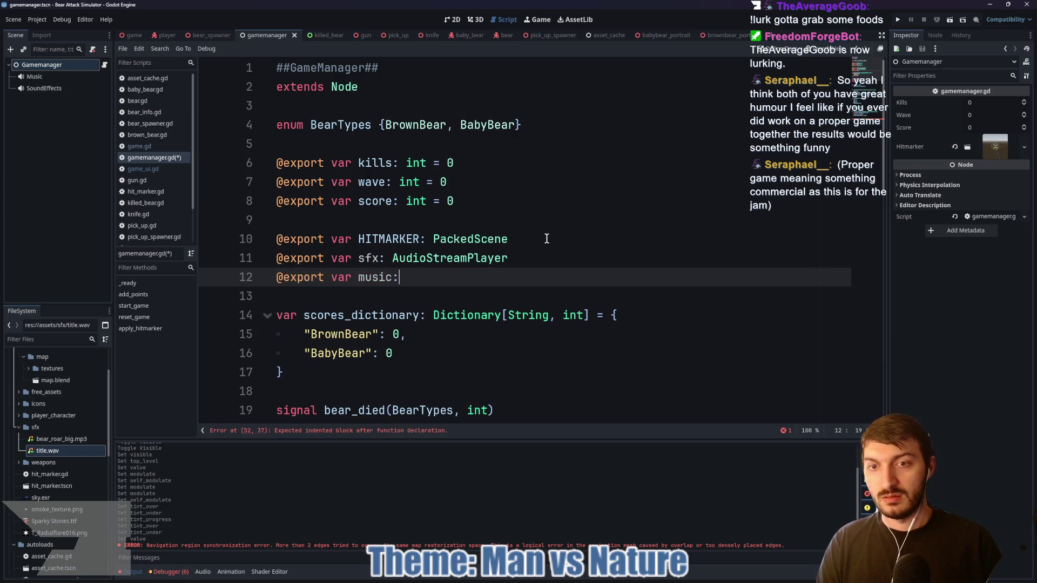
type("StreamPlay")
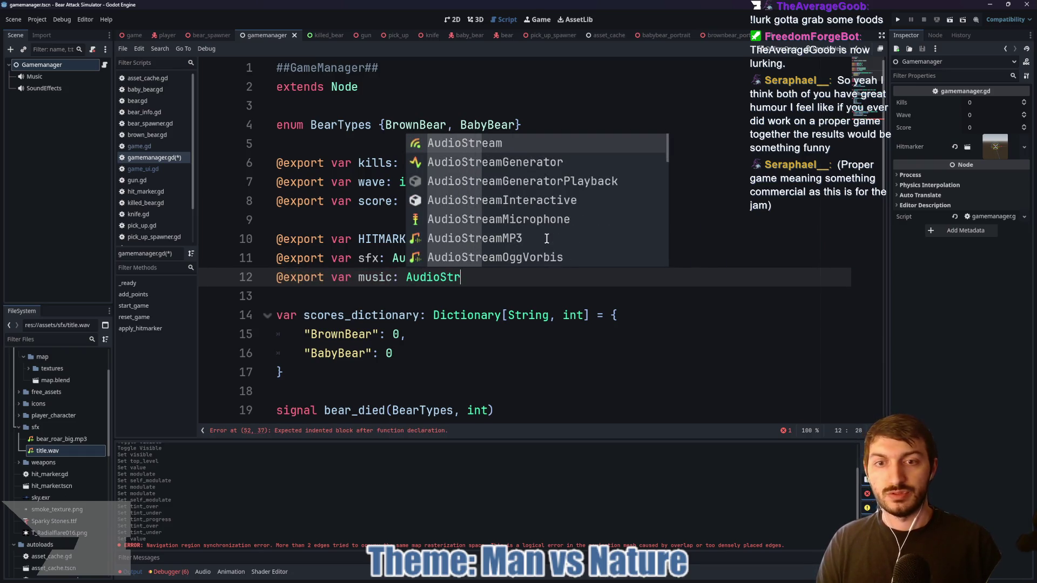
type("er")
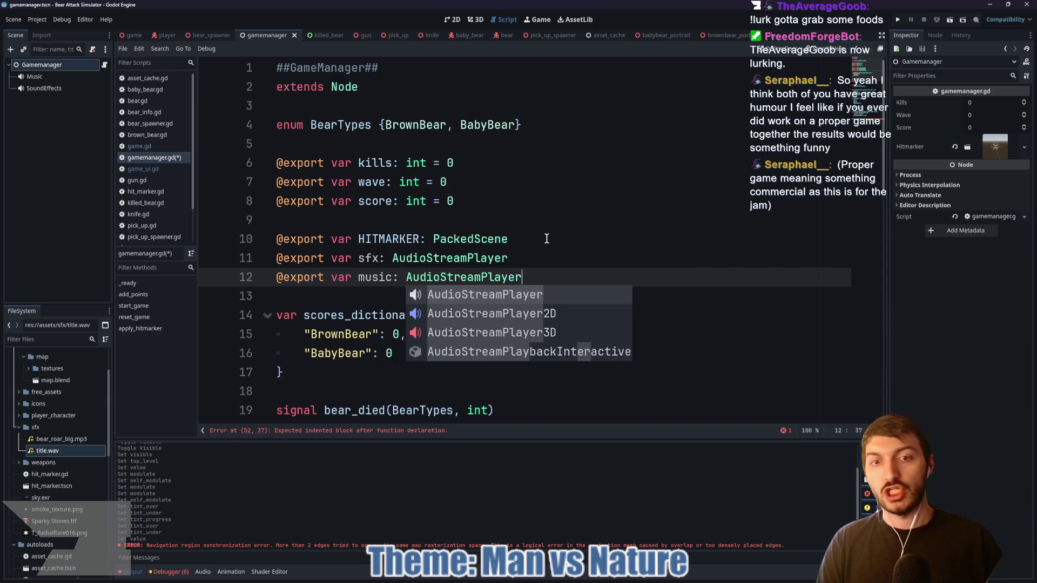
key("Return")
key("ctrl+s")
left_click(69, 70)
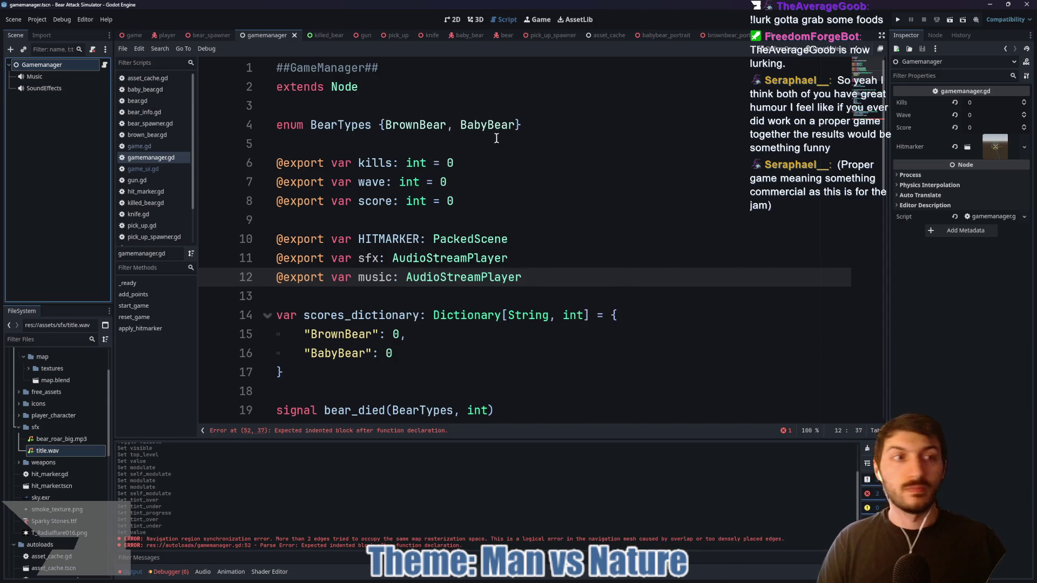
scroll(481, 303, "down", 8)
scroll(482, 302, "down", 3)
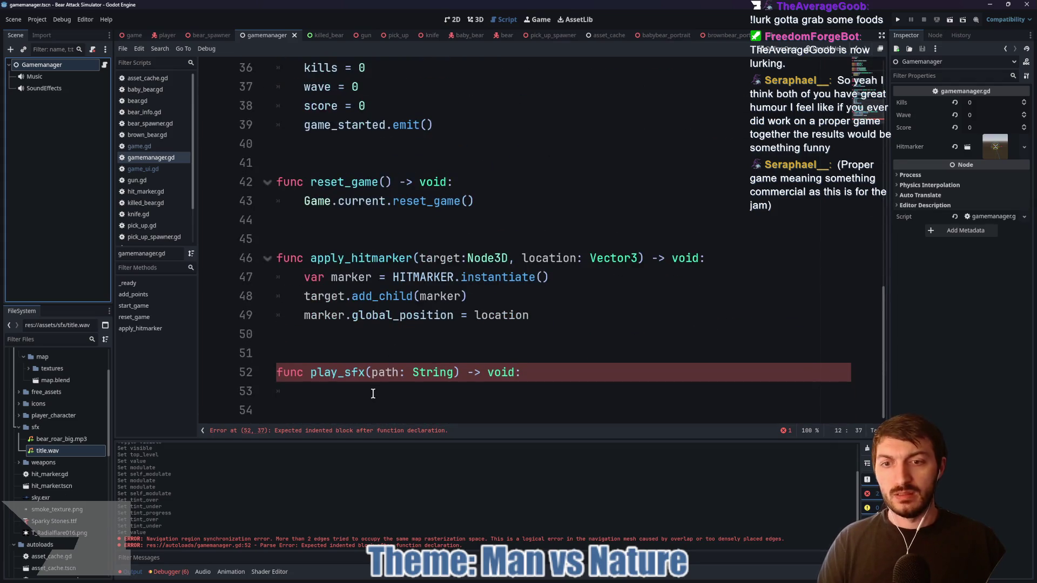
- Begin play_sfx's body with 'sfx.stream ='
left_click(359, 391)
type("sfx.play")
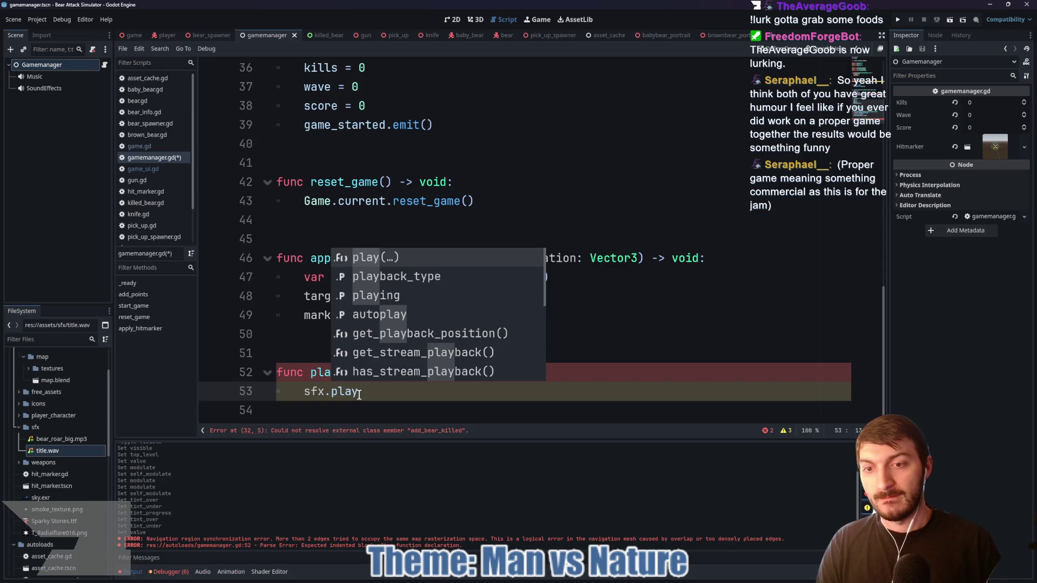
key("BackSpace")
key("BackSpace")
key("BackSpace")
type("stream")
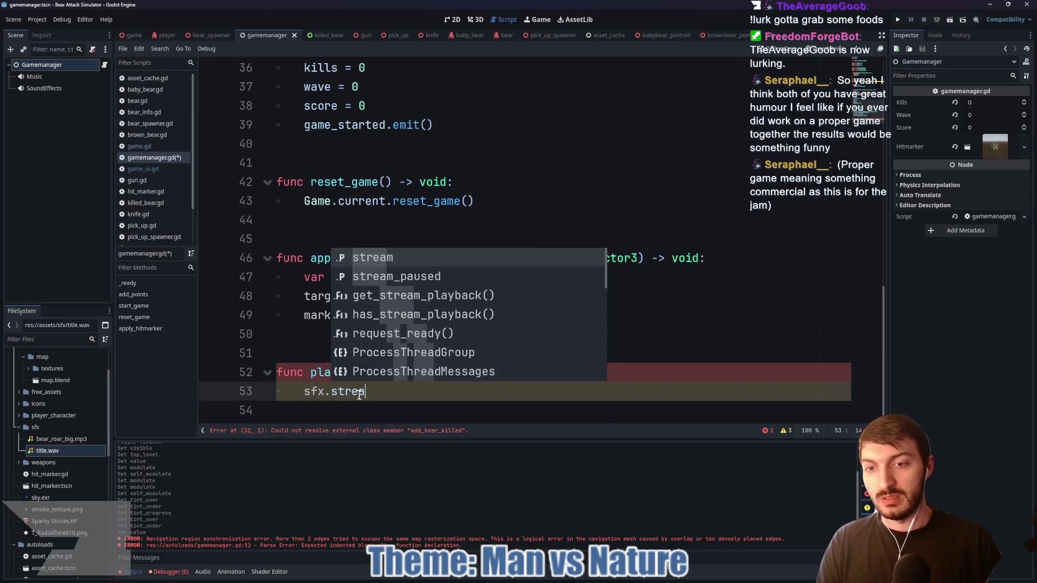
type(" =")
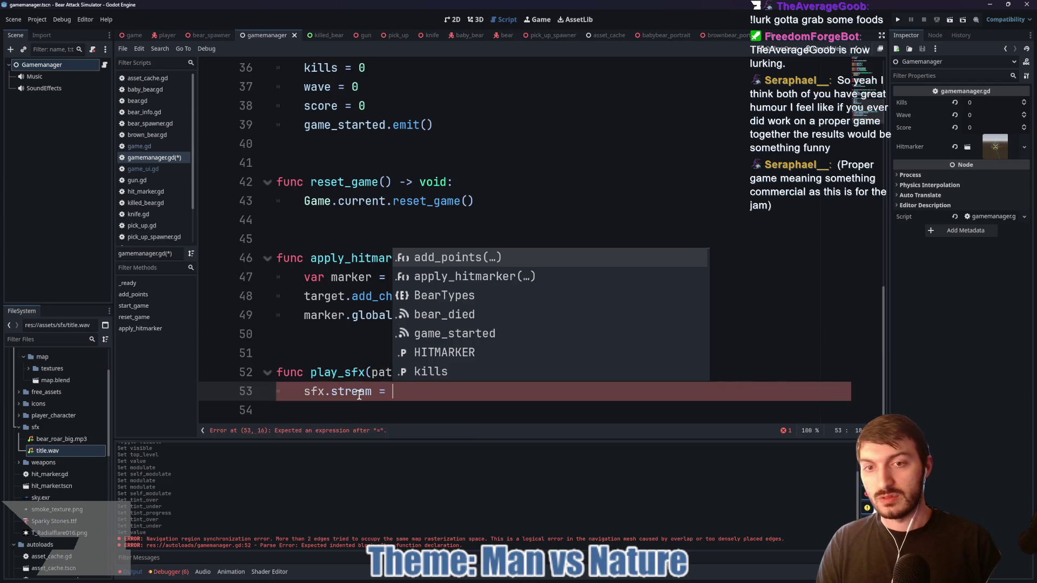
left_click(432, 399)
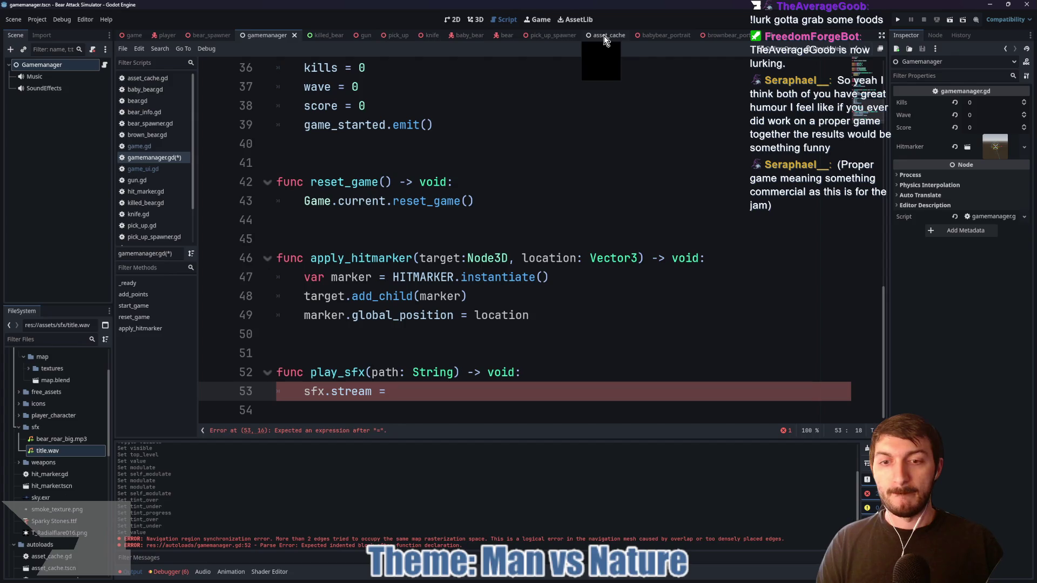
- Add a trailing empty line to asset_cache.gd, then return to gamemanager.gd
left_click(604, 36)
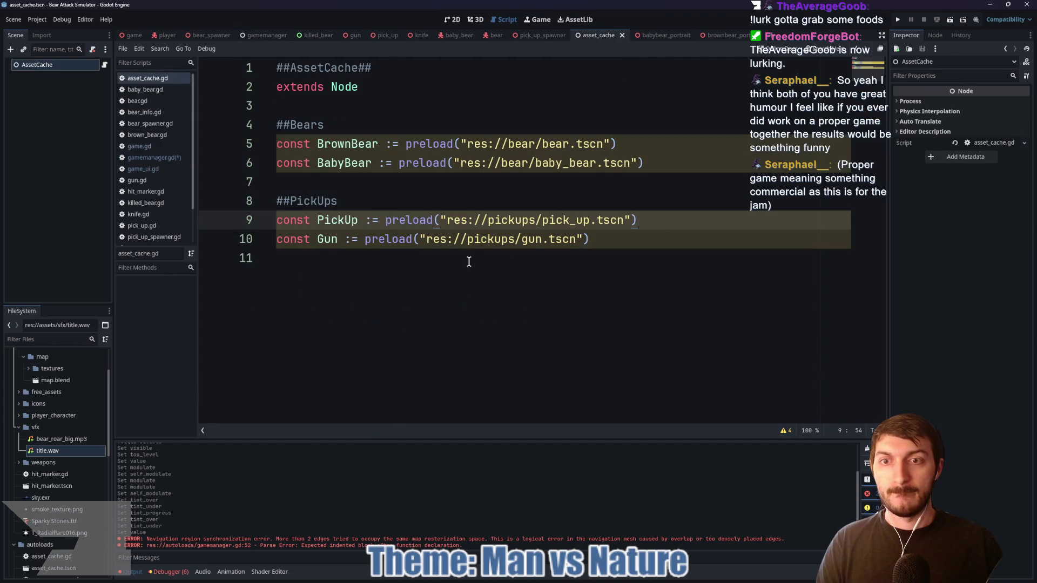
left_click(408, 282)
key("Return")
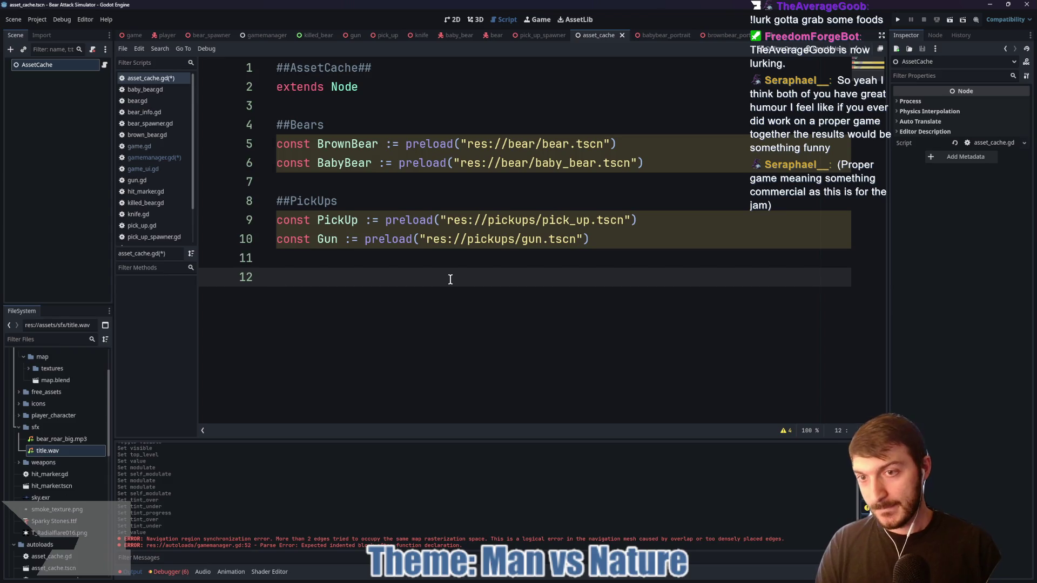
left_click(200, 36)
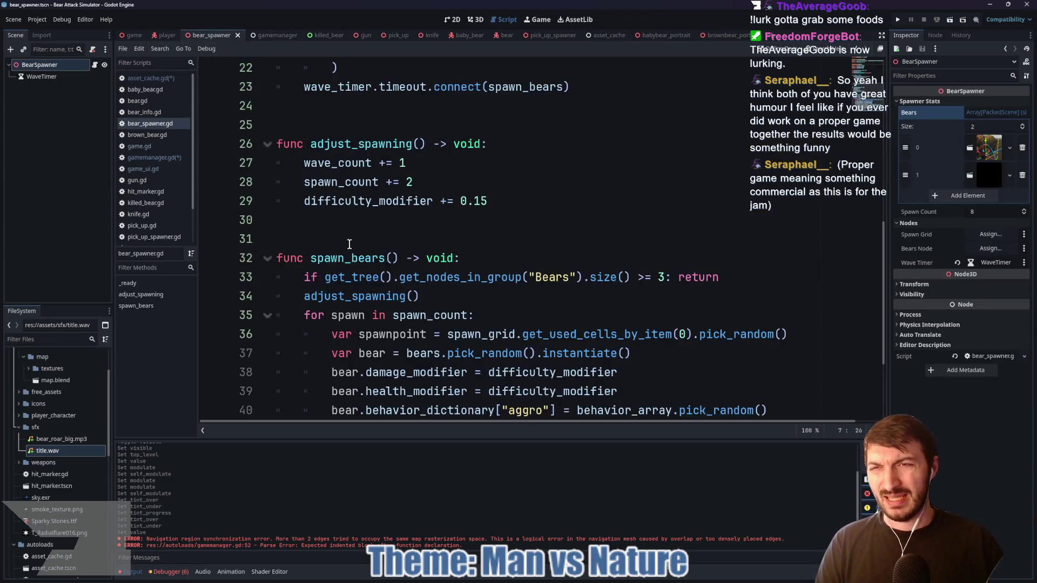
left_click(137, 37)
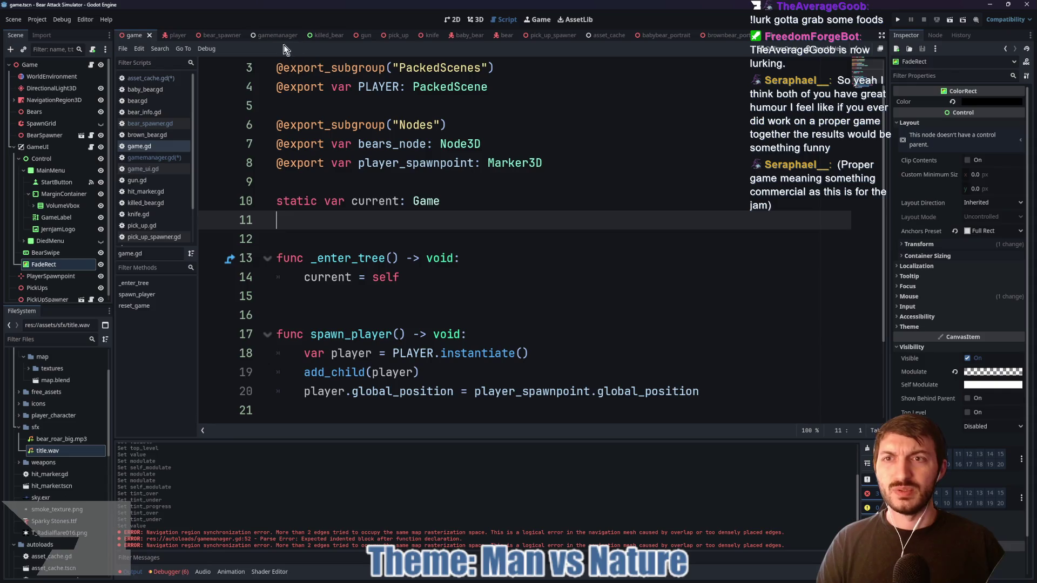
left_click(267, 35)
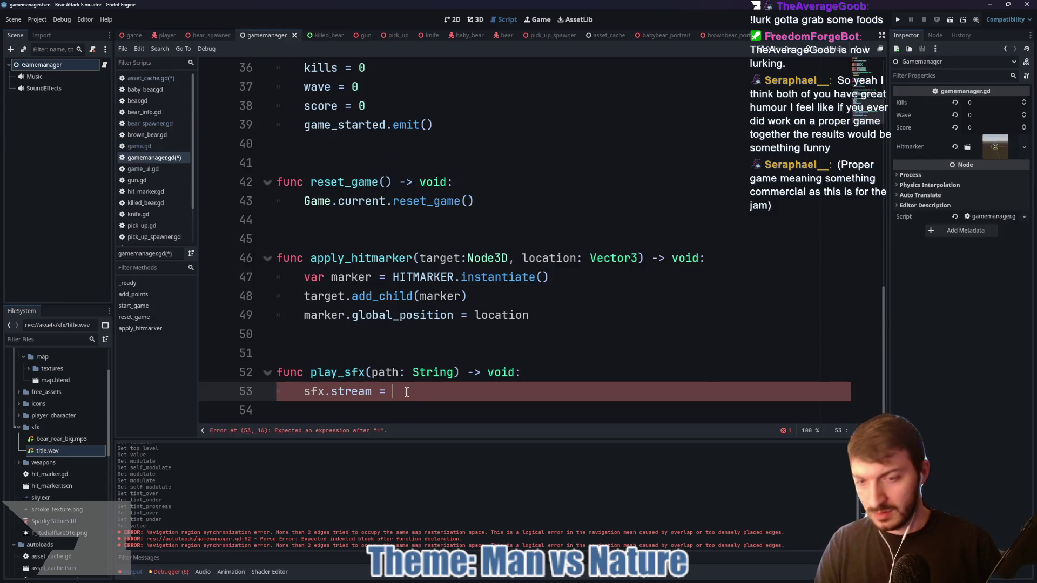
- Finish play_sfx with 'sfx.stream = load(path)' and 'sfx.play()'
type("pat")
key("BackSpace")
key("BackSpace")
key("BackSpace")
type("load(path")
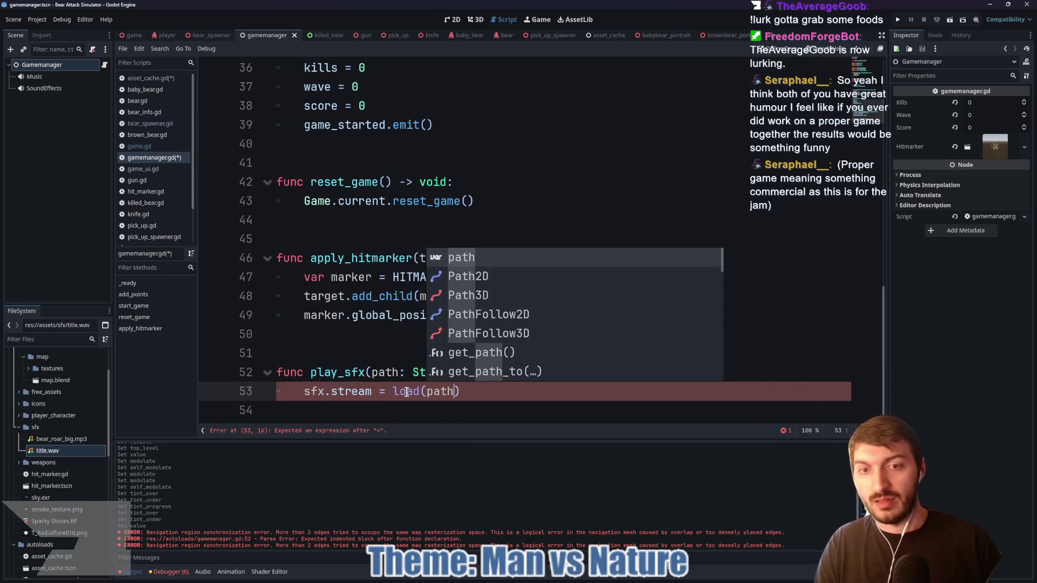
left_click(482, 392)
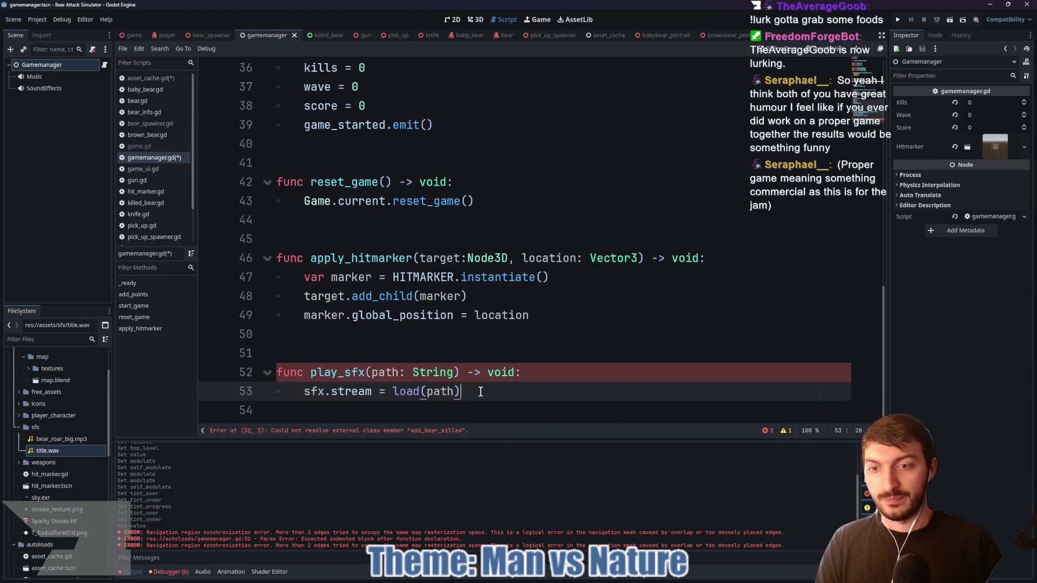
key("Return")
type("sfx.pla")
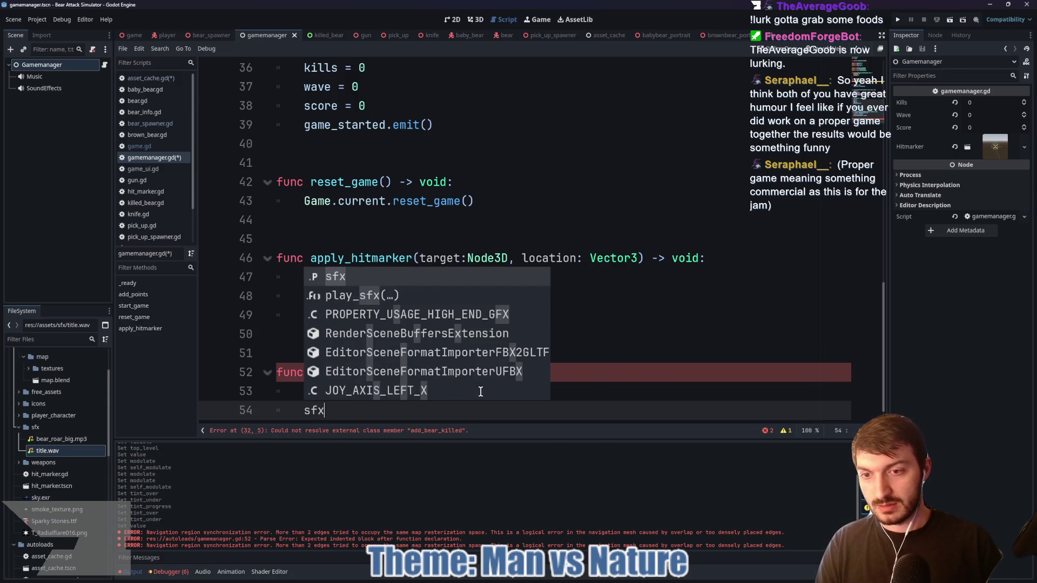
key("Return")
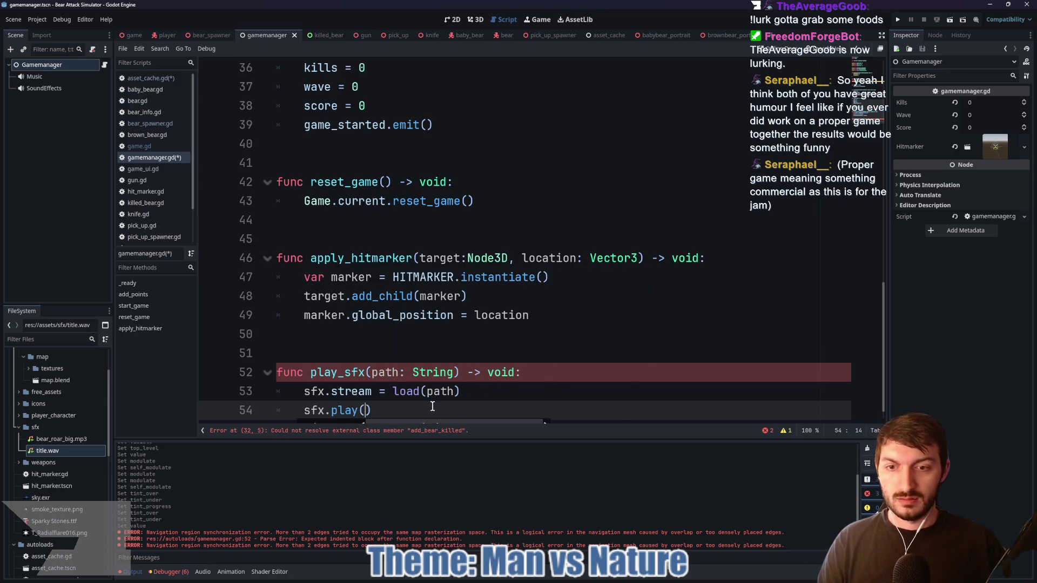
- Retype GameUI on line 32 to clear its error and save gamemanager.gd
scroll(427, 404, "down", 1)
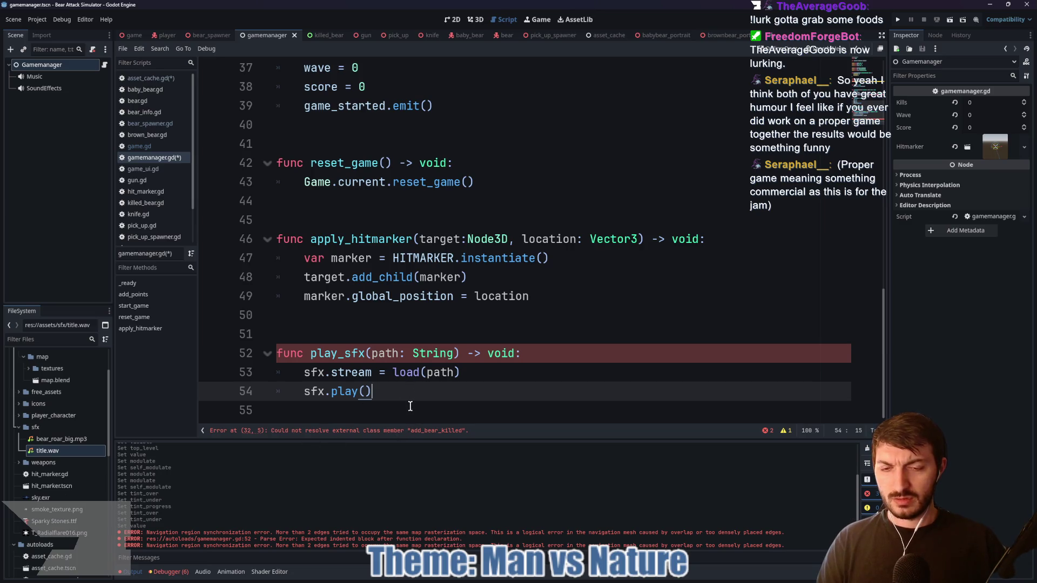
scroll(405, 382, "up", 6)
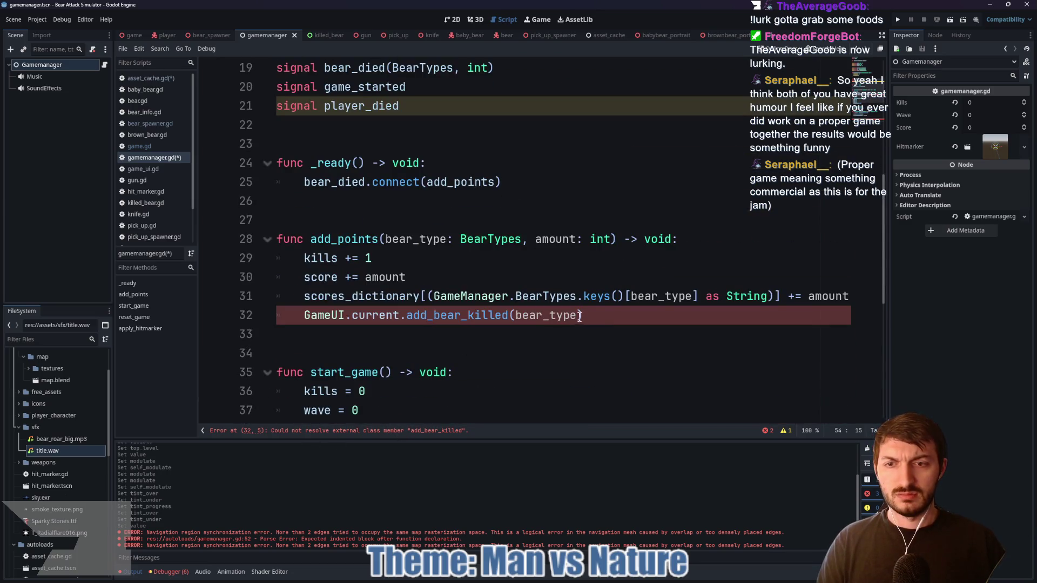
left_click(378, 316)
key("ctrl+s")
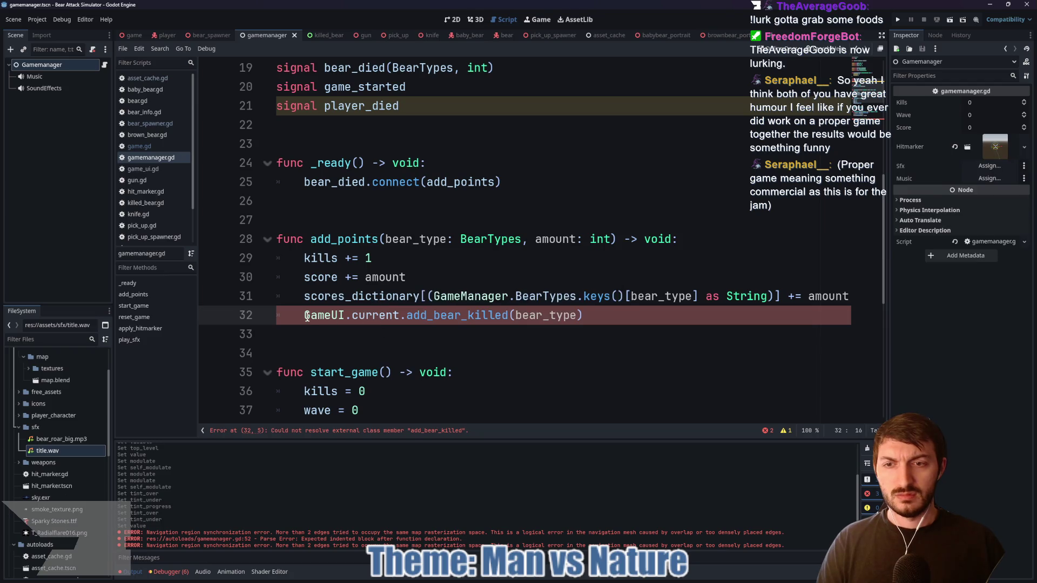
key("BackSpace")
type("I")
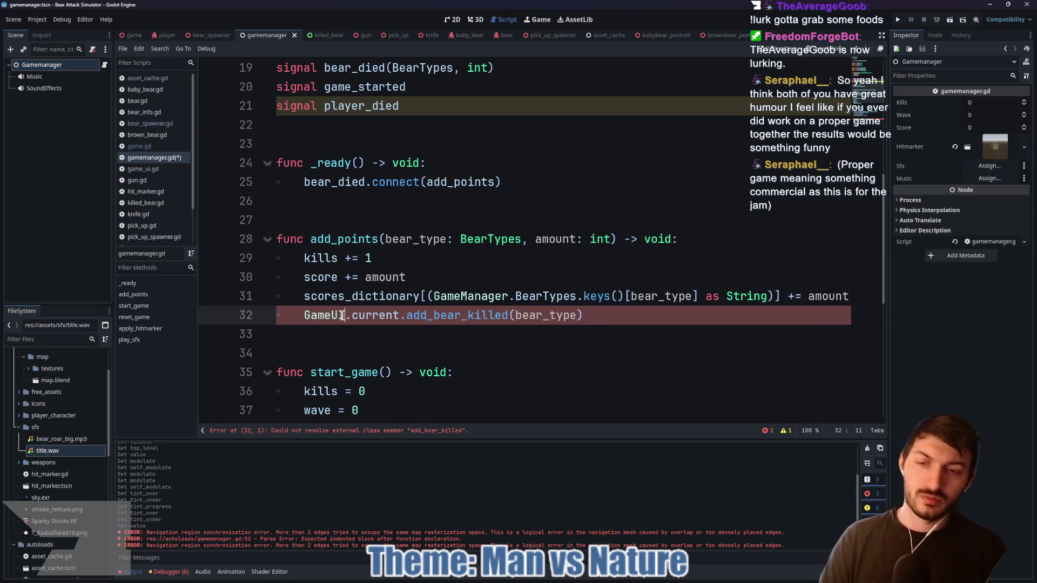
left_click(430, 328)
key("ctrl+s")
scroll(421, 338, "up", 6)
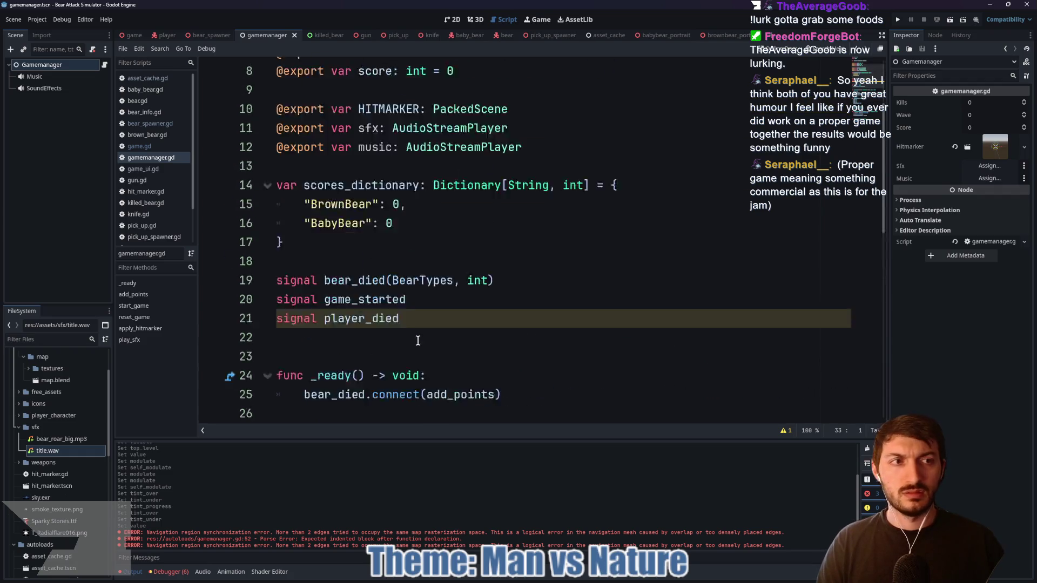
- Assign the SoundEffects node to Sfx and the Music node to Music, then save
left_click(988, 166)
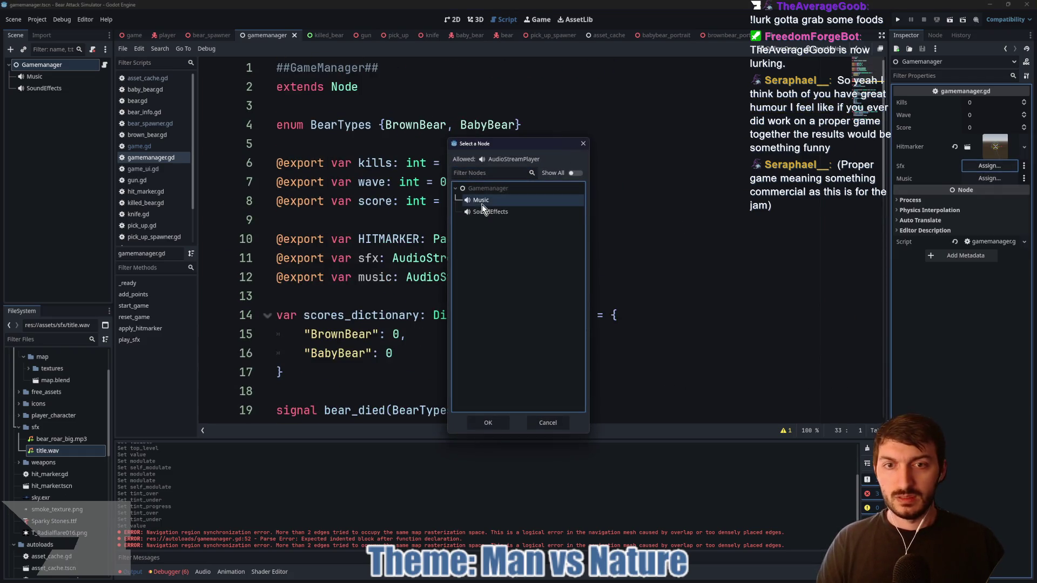
left_click(486, 211)
left_click(486, 422)
left_click(1004, 178)
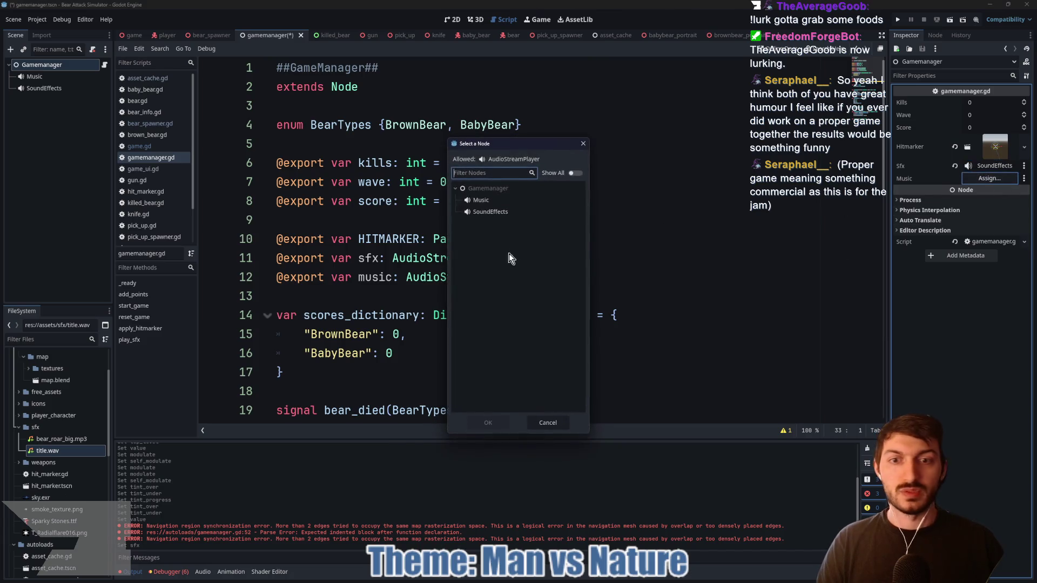
left_click(478, 200)
left_click(500, 417)
key("ctrl+s")
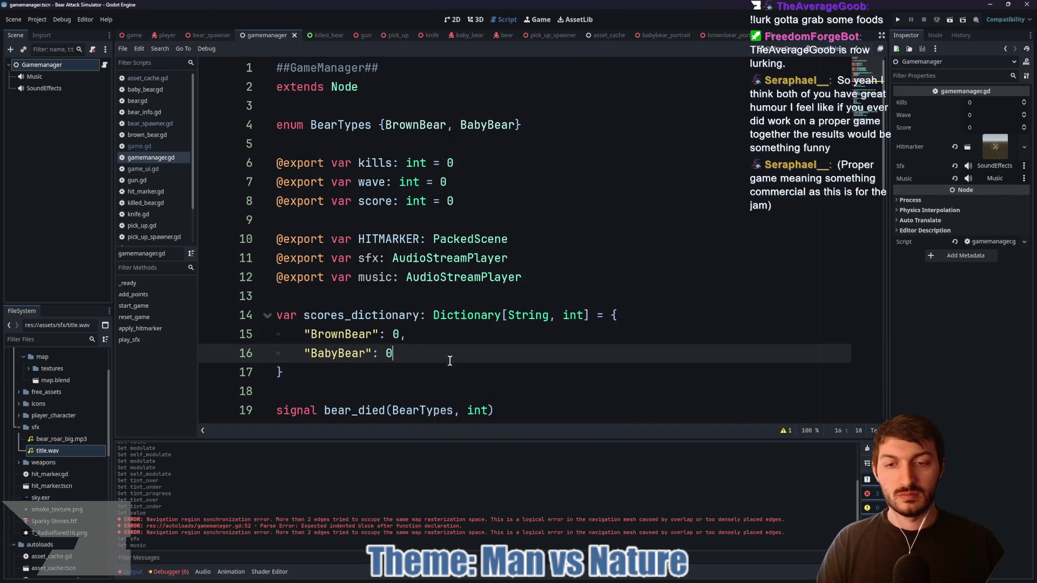
scroll(456, 353, "down", 12)
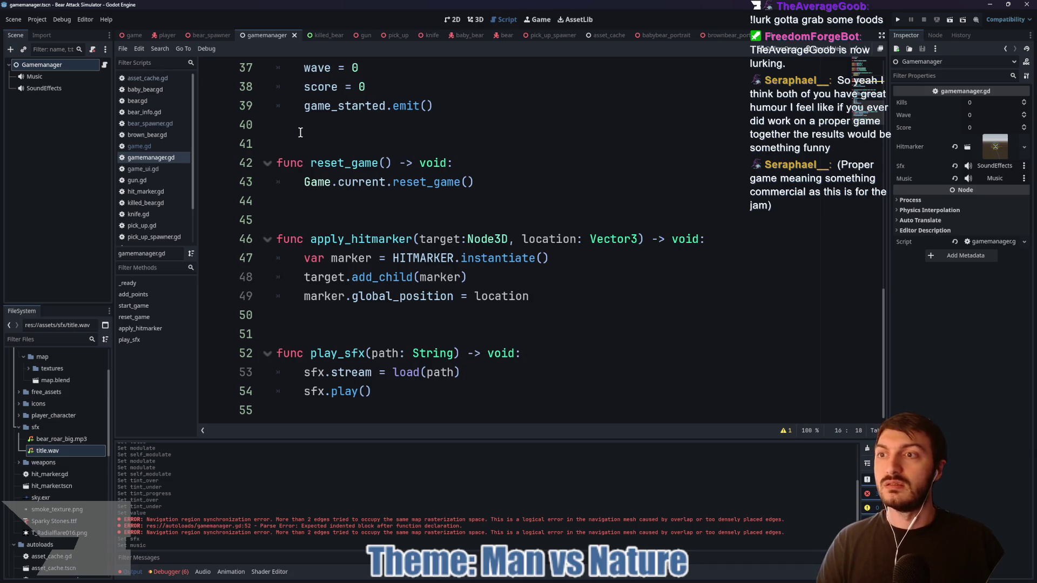
- Start a play_music(path: String) function below play_sfx
left_click(349, 410)
key("Return")
key("Return")
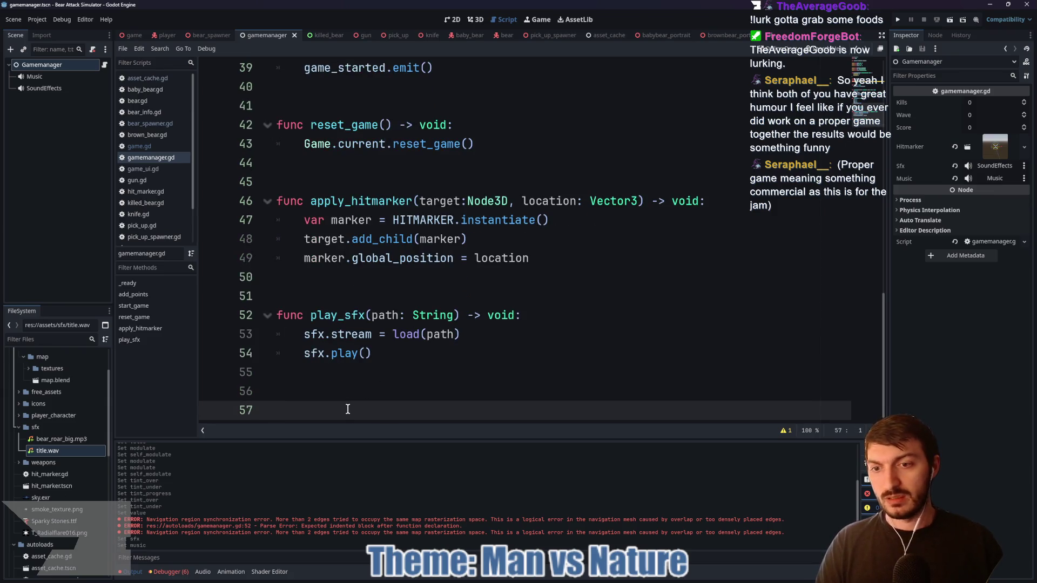
key("Up")
type("func play_musi")
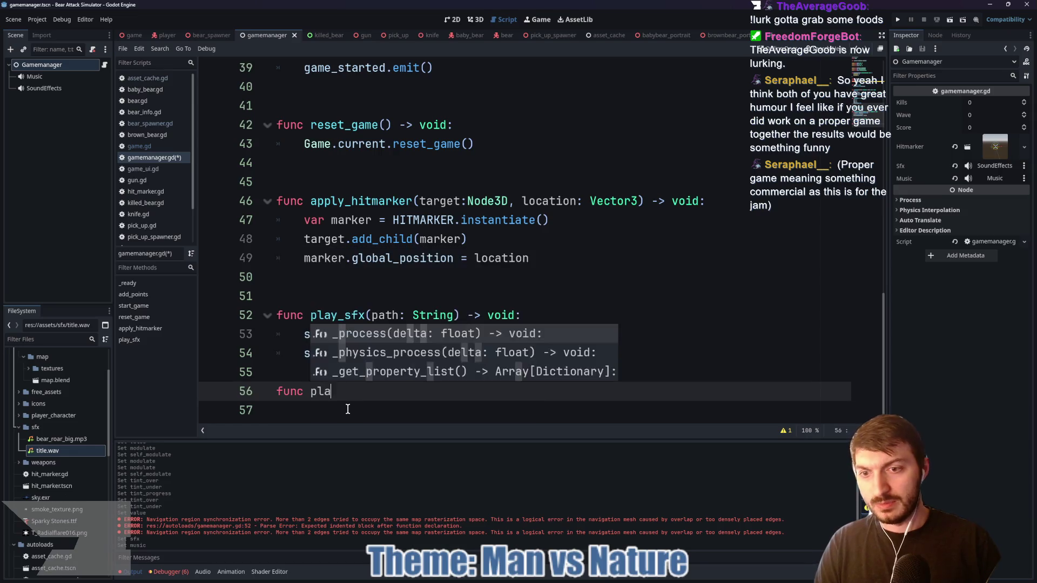
type("c(path:")
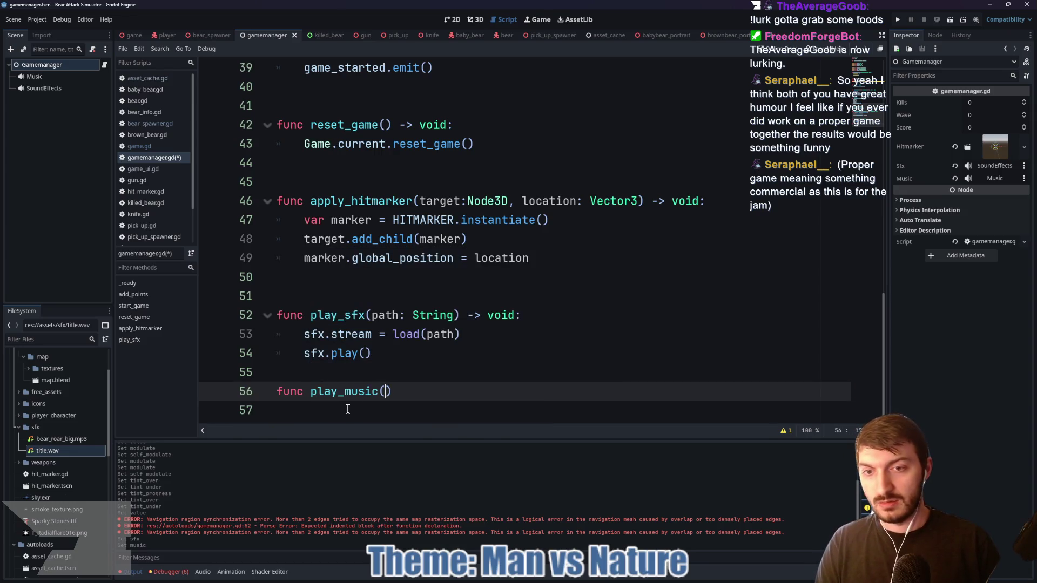
type(" String")
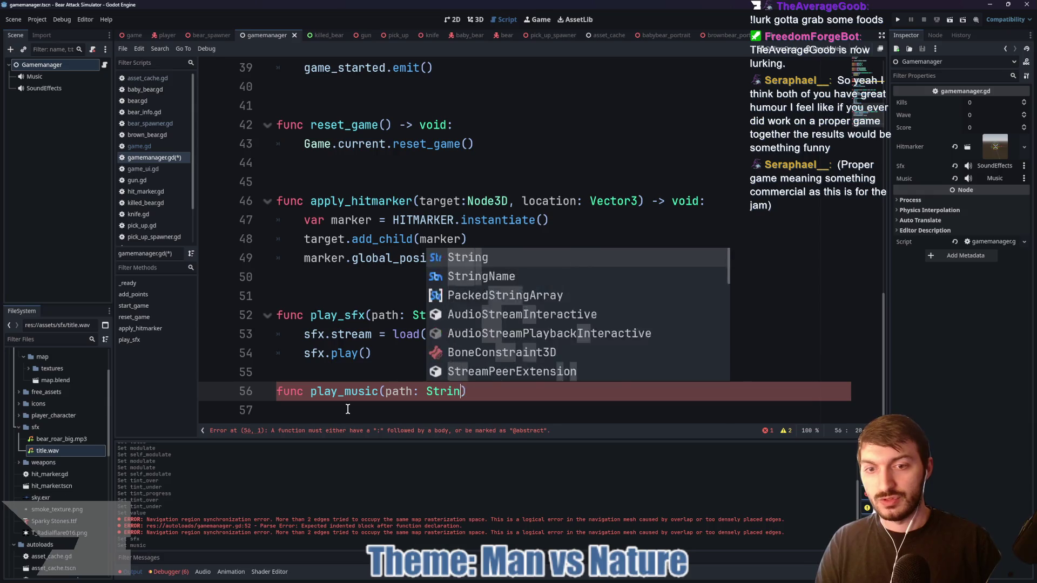
left_click(348, 409)
- Replace the unfinished play_music line with a copy of the play_sfx function
left_click_drag(373, 353, 275, 315)
key("ctrl+c")
left_click(493, 392)
left_click_drag(493, 392, 276, 392)
key("ctrl+v")
- Change every sfx to music in the copy with Ctrl+D, making play_music, and save
left_click(365, 373)
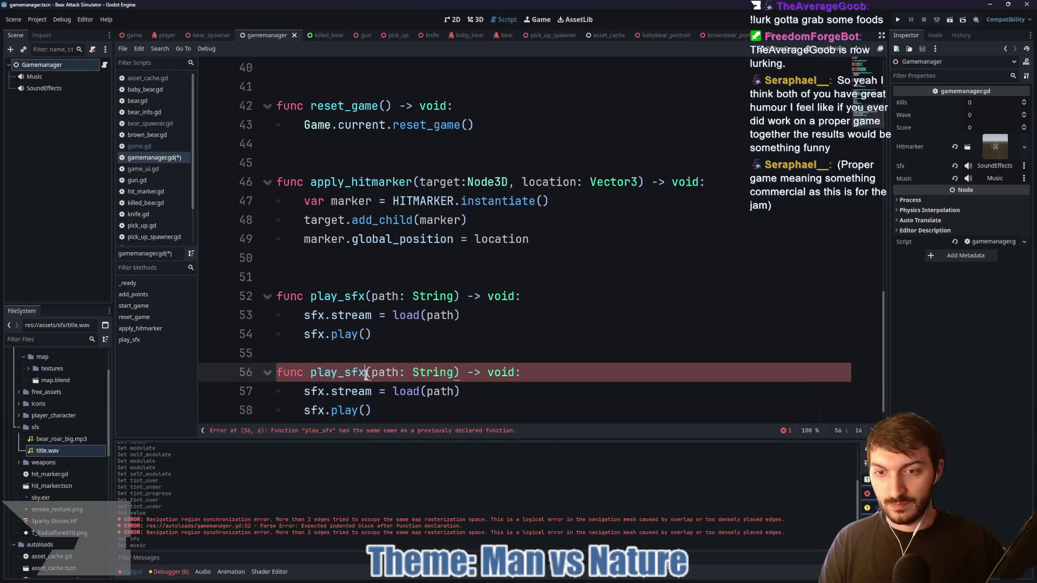
left_click(346, 372)
key("ctrl+d")
key("ctrl+d")
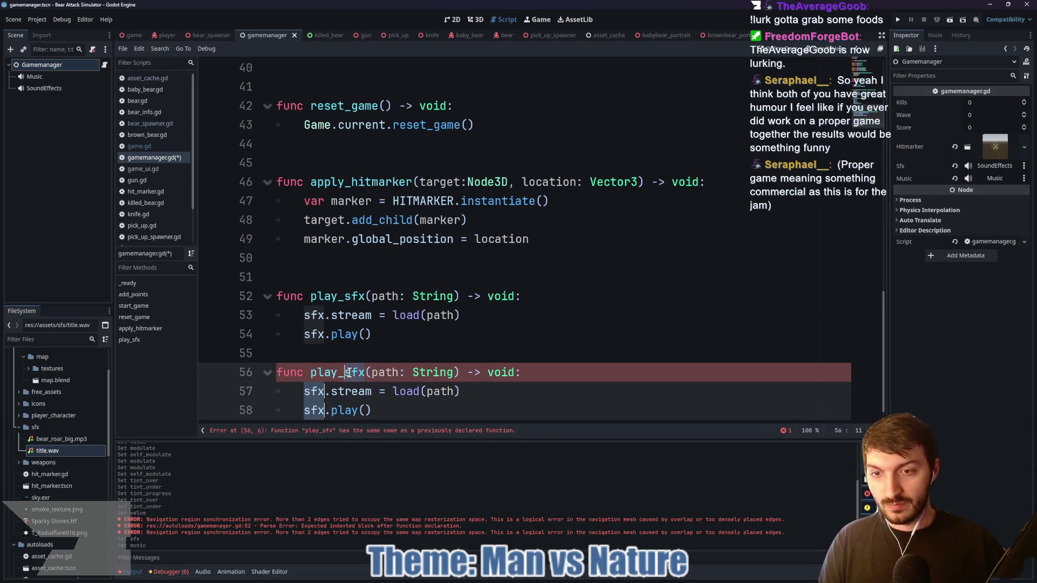
type("music")
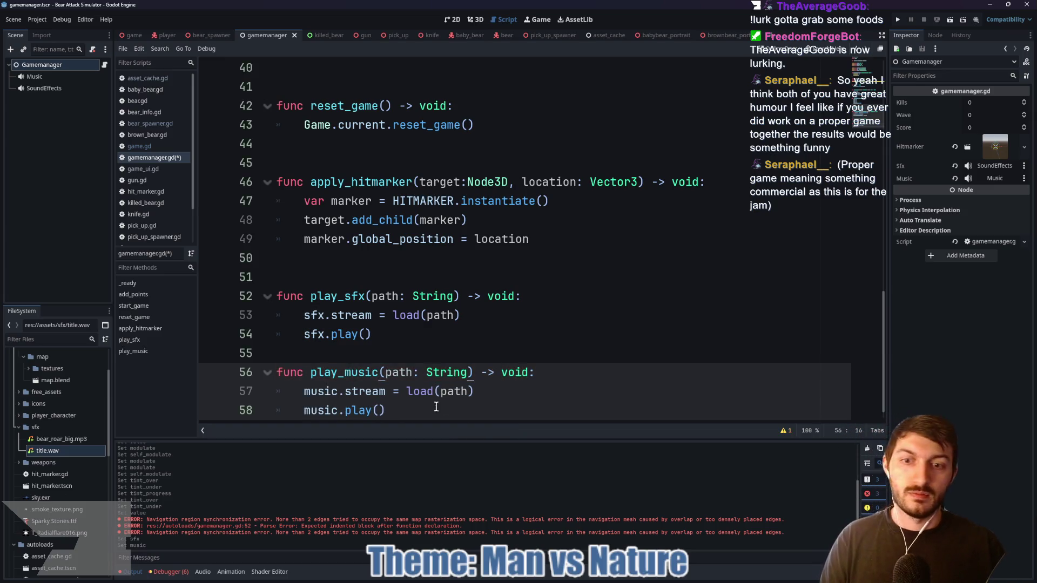
left_click(436, 408)
key("ctrl+s")
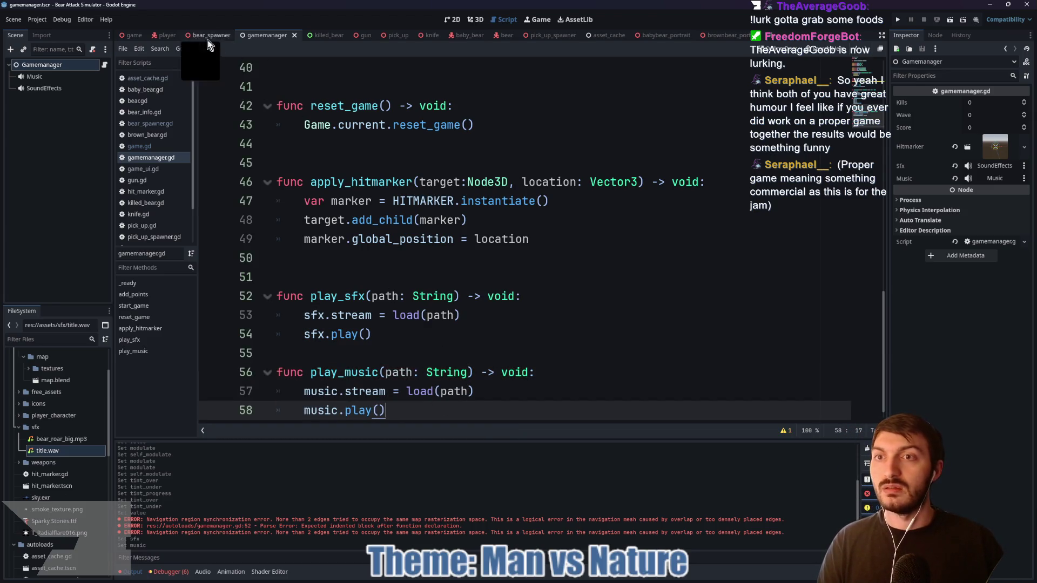
left_click(135, 35)
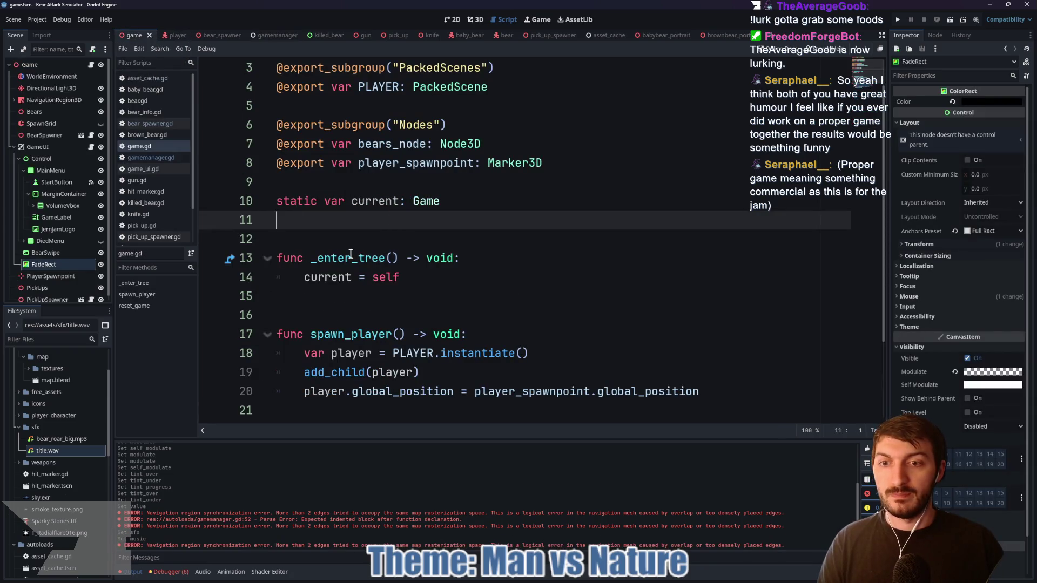
- In game_ui.gd, change the GameManager.play_sfx call on line 103 to play_music and save
left_click(91, 147)
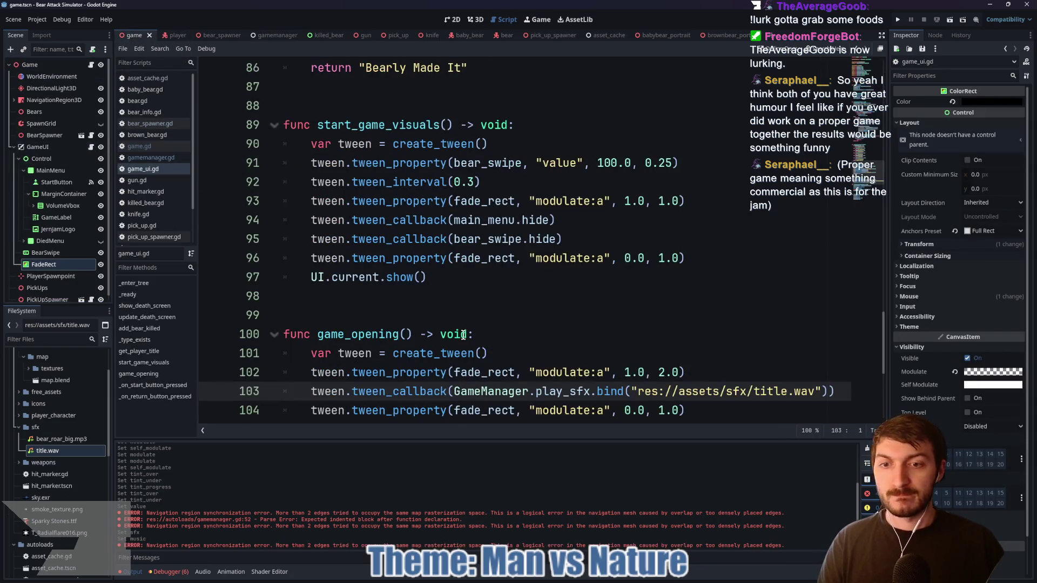
scroll(426, 275, "down", 3)
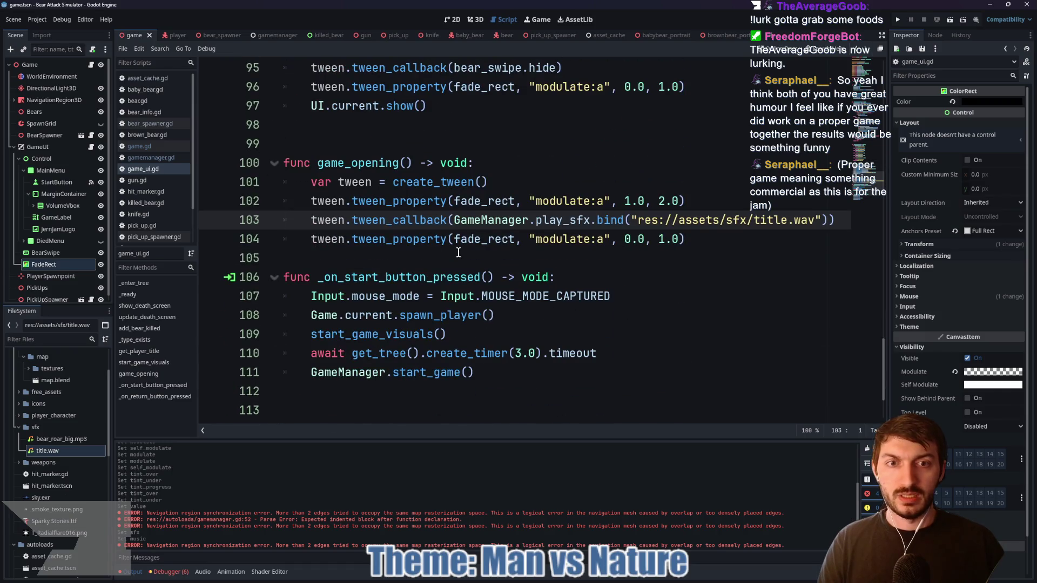
double_click(589, 223)
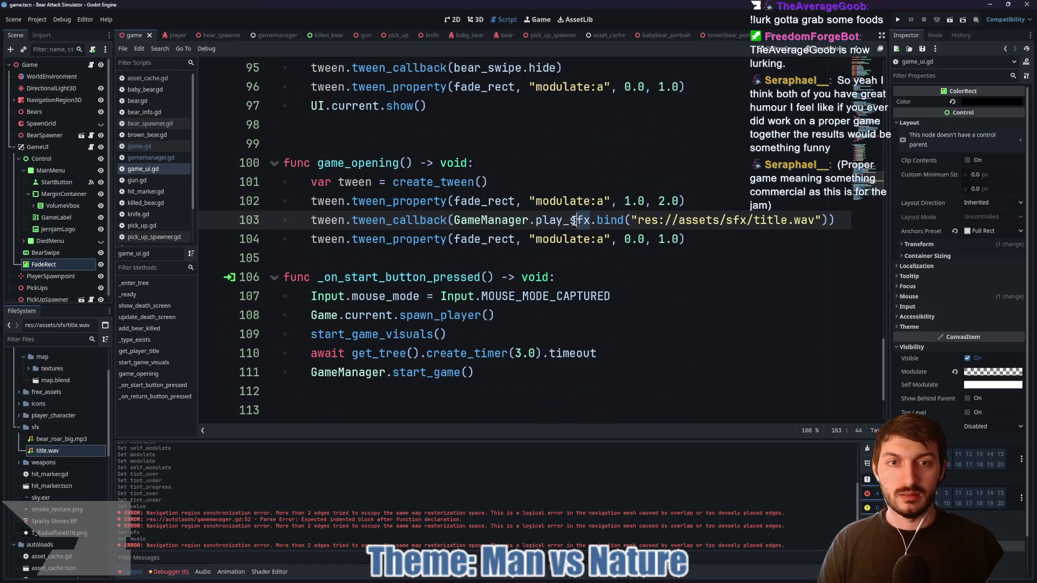
type("m")
key("Return")
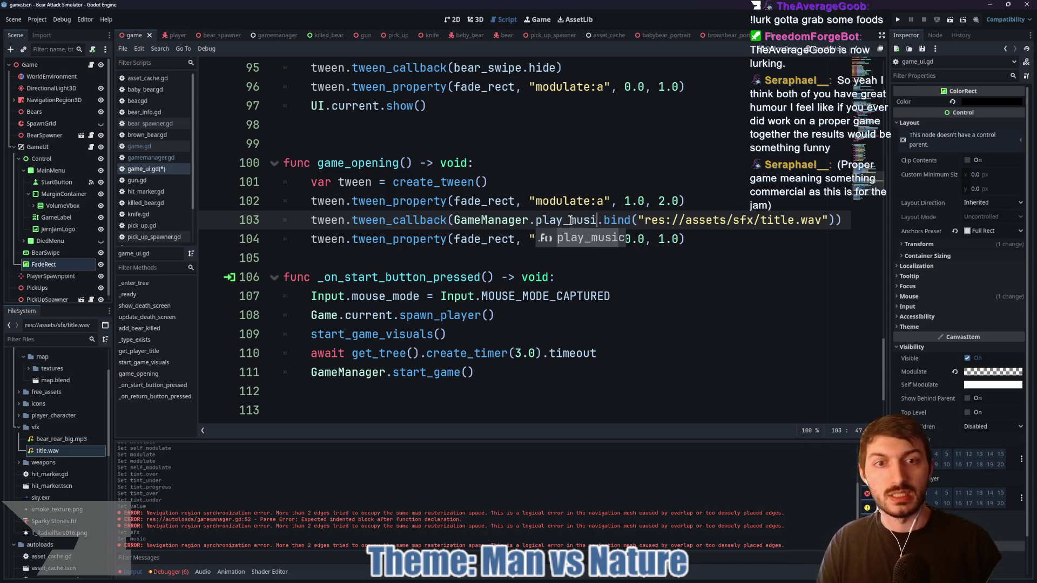
left_click(742, 236)
key("ctrl+s")
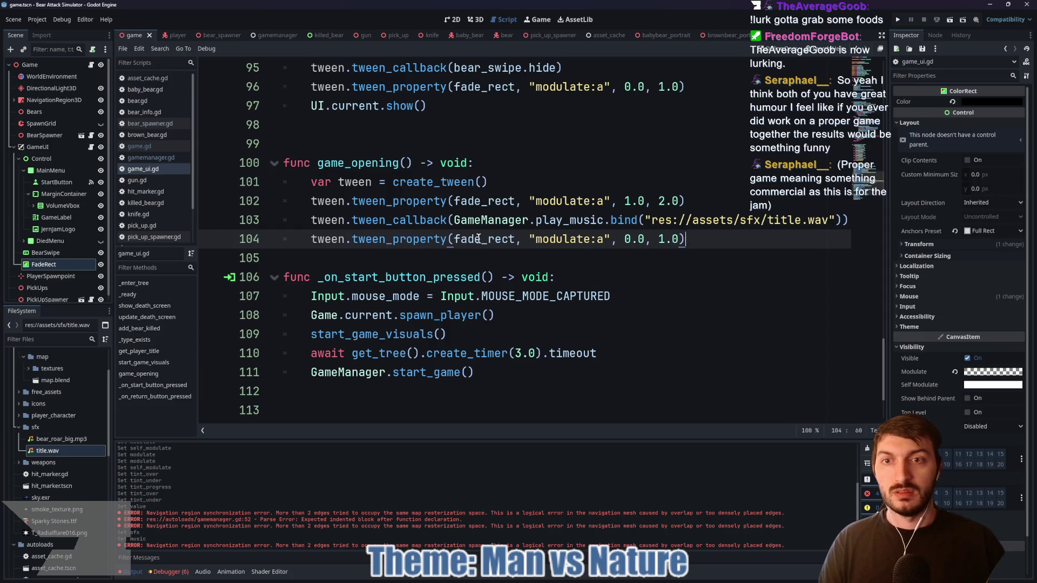
- Call game_opening() at the top of _ready, then run the game with F5
scroll(478, 238, "up", 20)
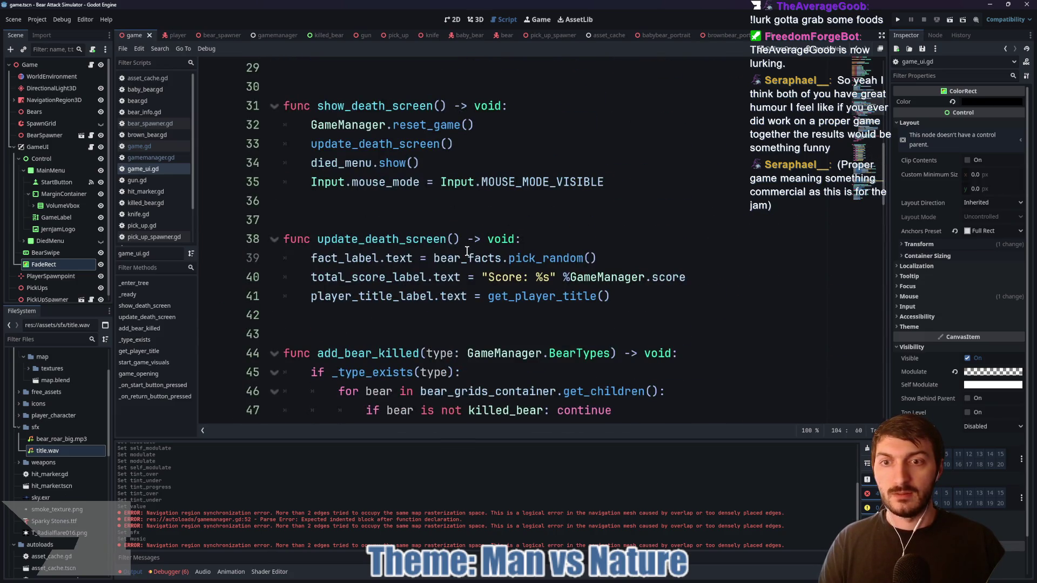
scroll(467, 251, "up", 3)
scroll(523, 281, "up", 2)
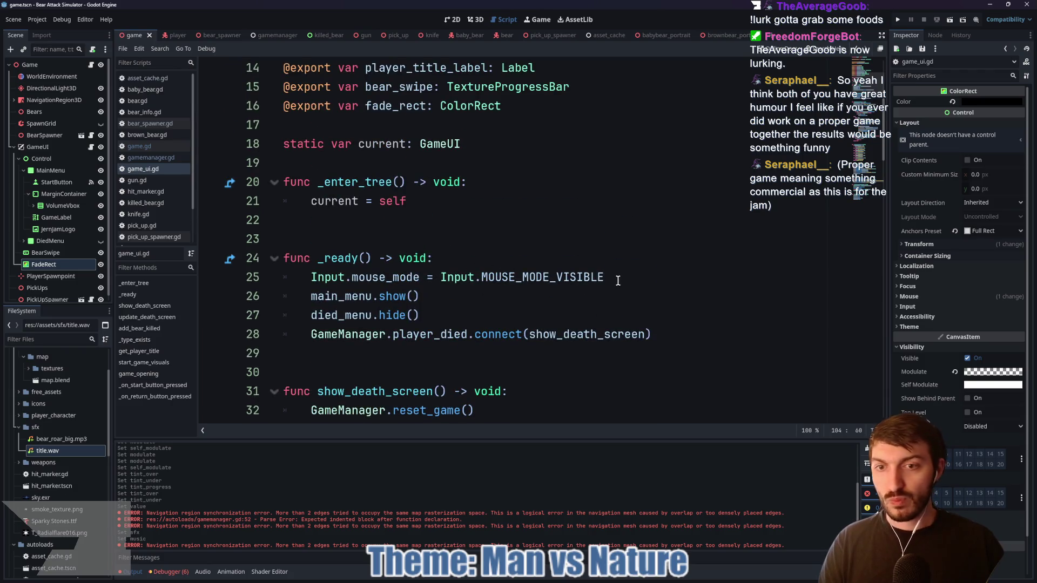
left_click(484, 259)
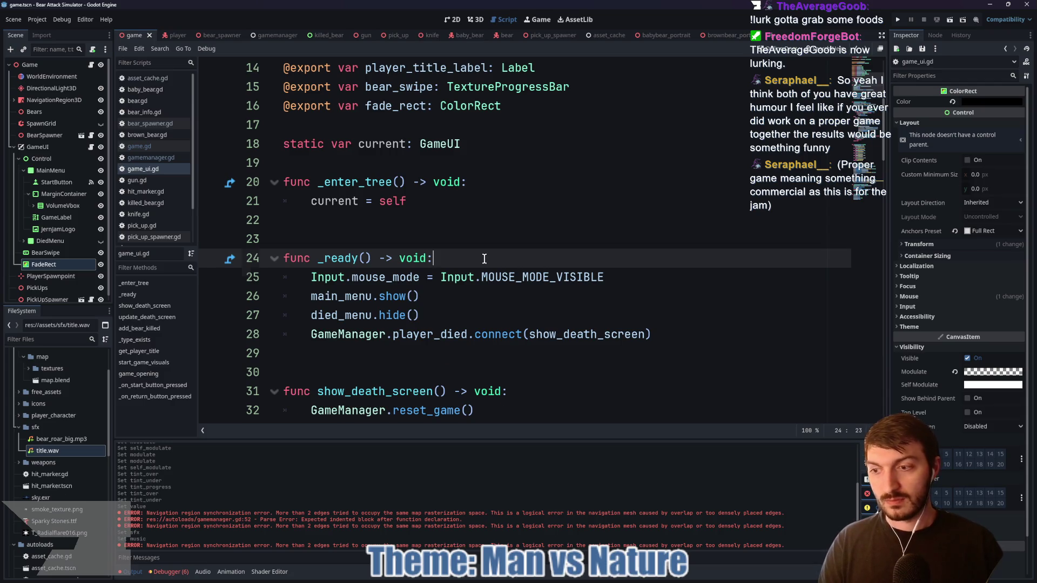
key("Return")
type("game")
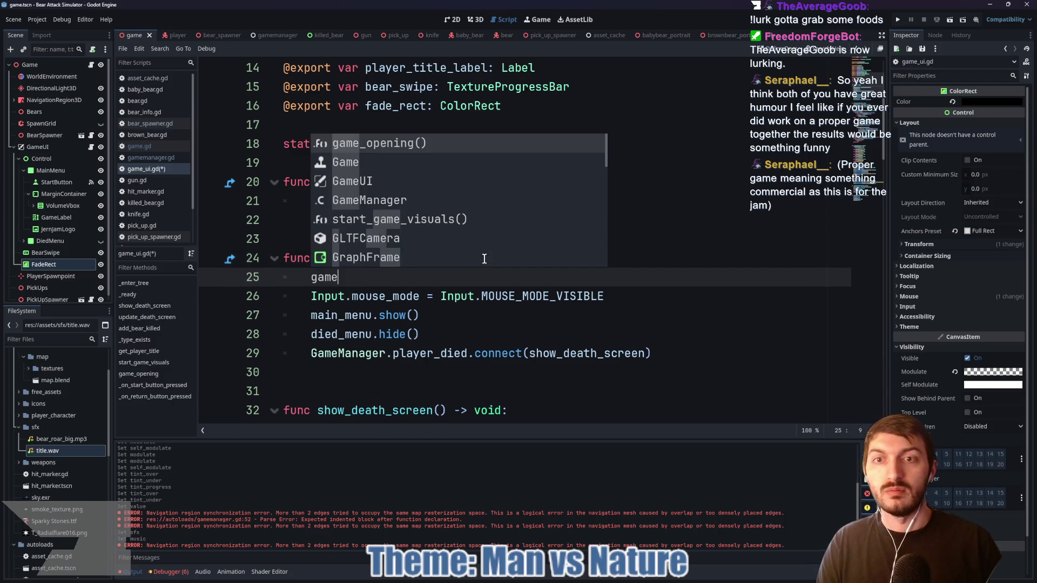
key("Return")
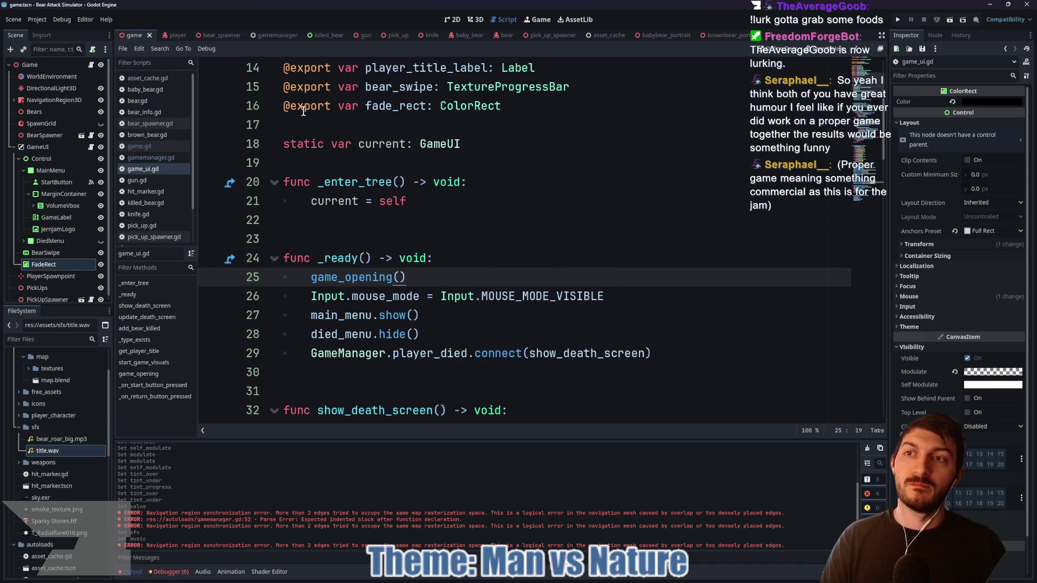
key("F5")
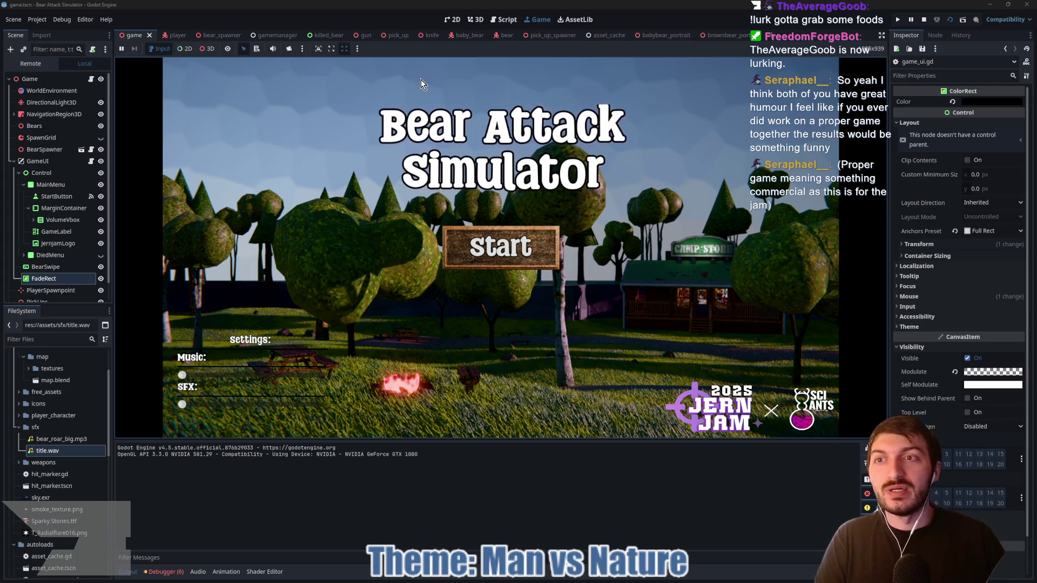
- Stop the running title-screen test and return to game_ui.gd
left_click(924, 20)
scroll(411, 259, "down", 20)
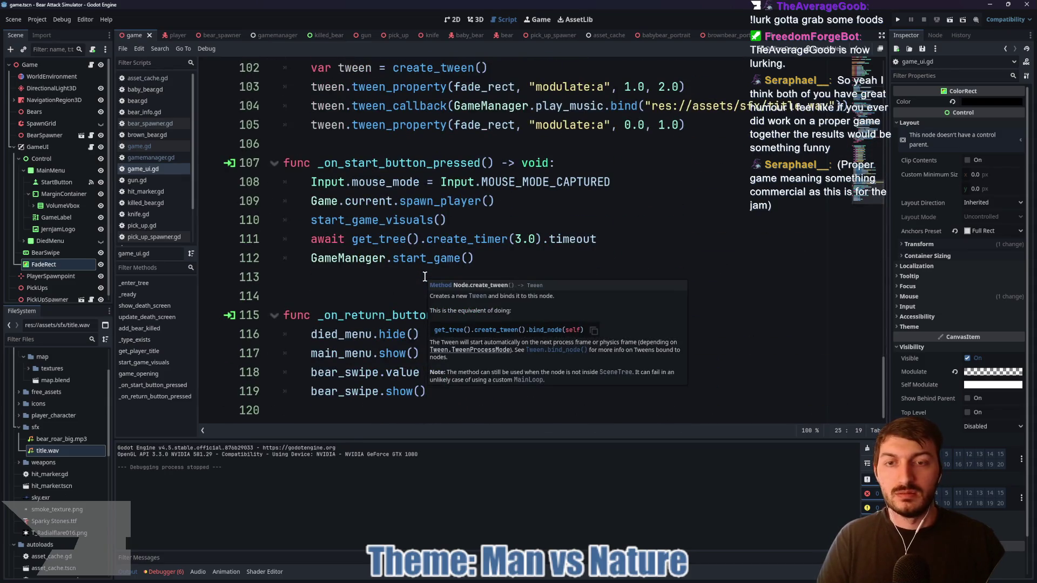
- Add 'fade_rect.modulate.a = 1' at the start of game_opening and save
scroll(415, 282, "up", 5)
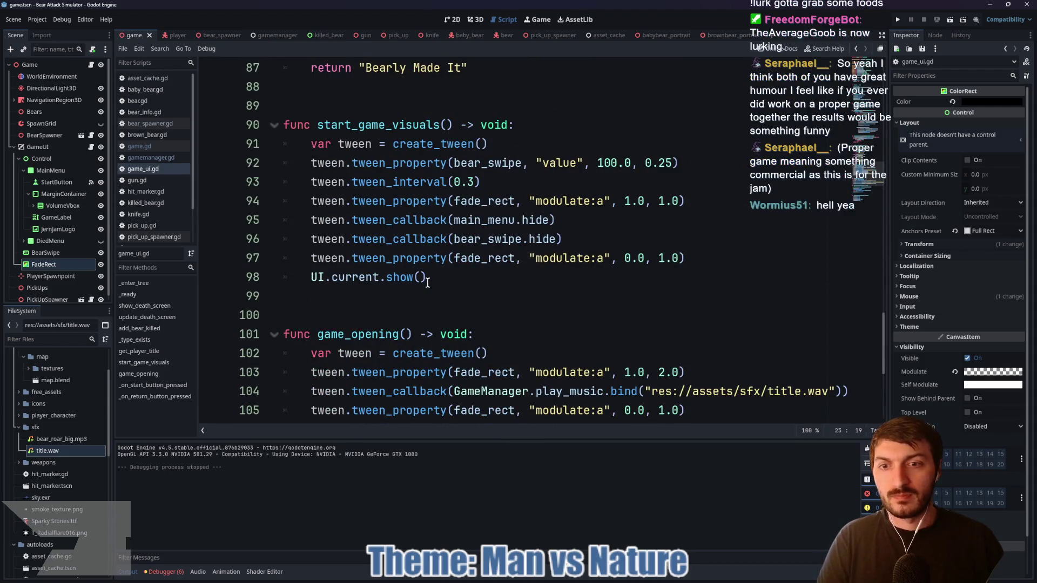
scroll(426, 282, "down", 2)
left_click(502, 221)
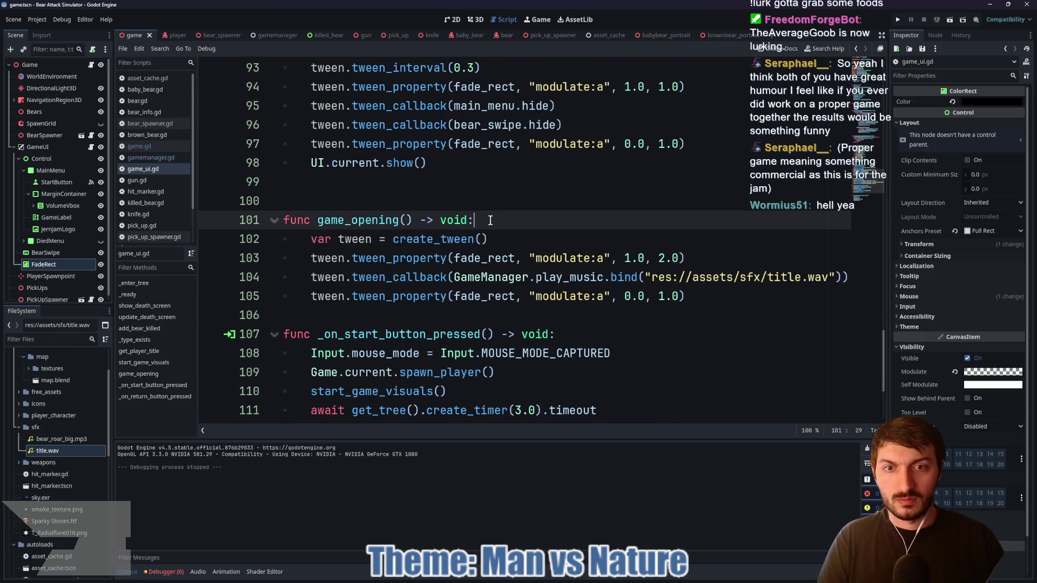
key("Return")
type("fade_rect.")
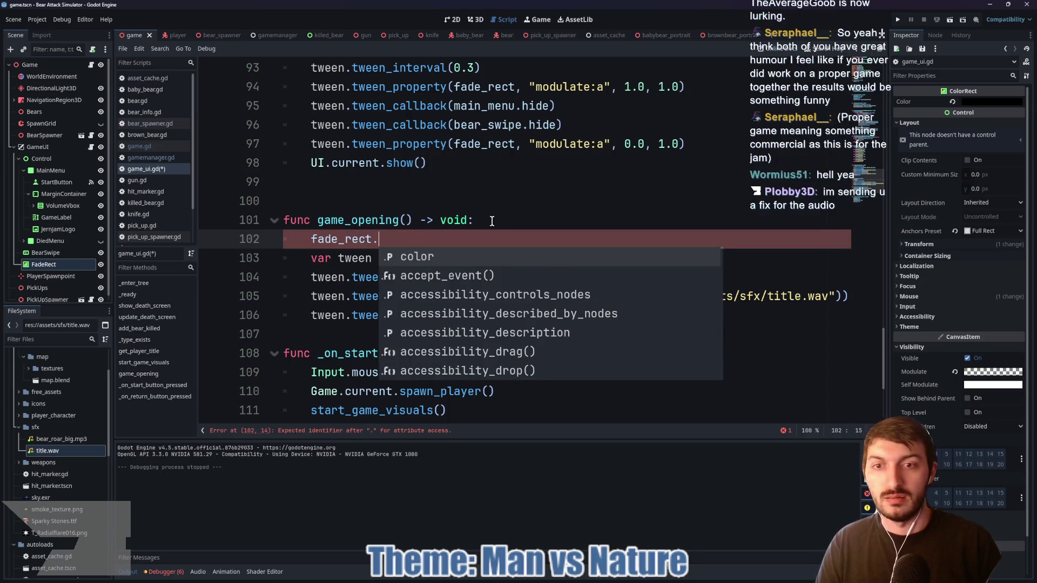
type("modulate")
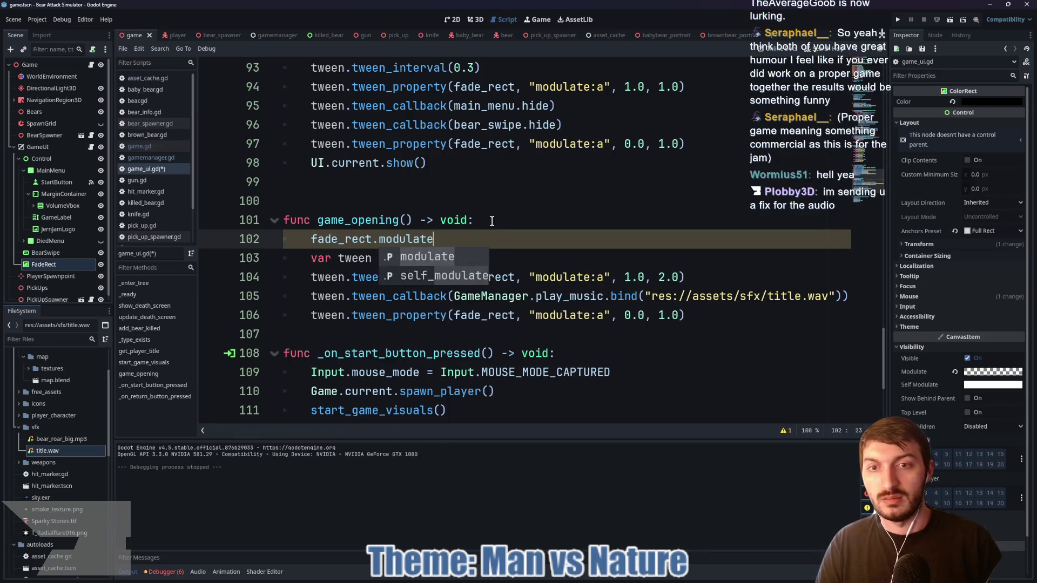
type(".a = ")
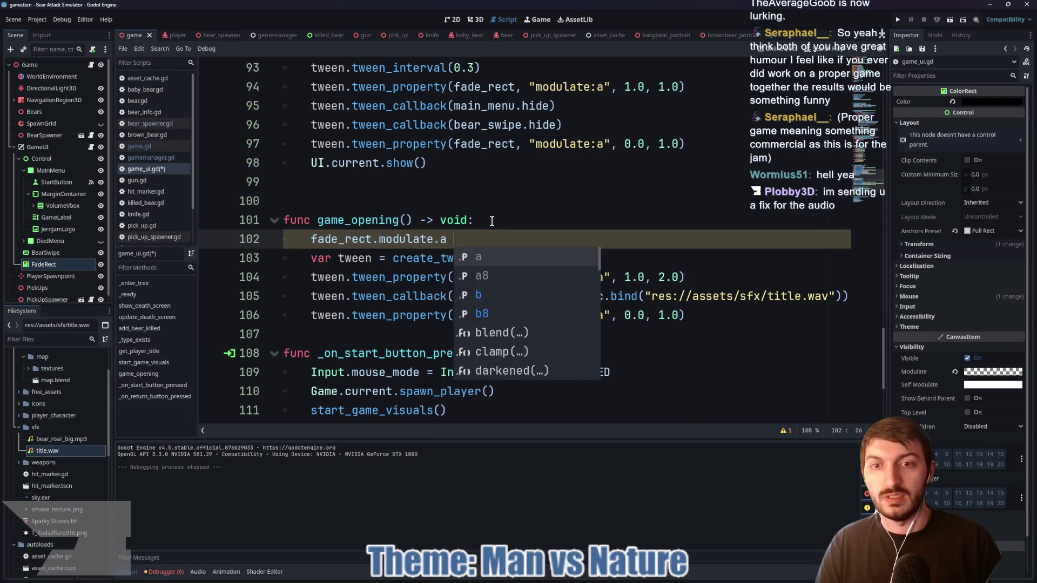
type("1")
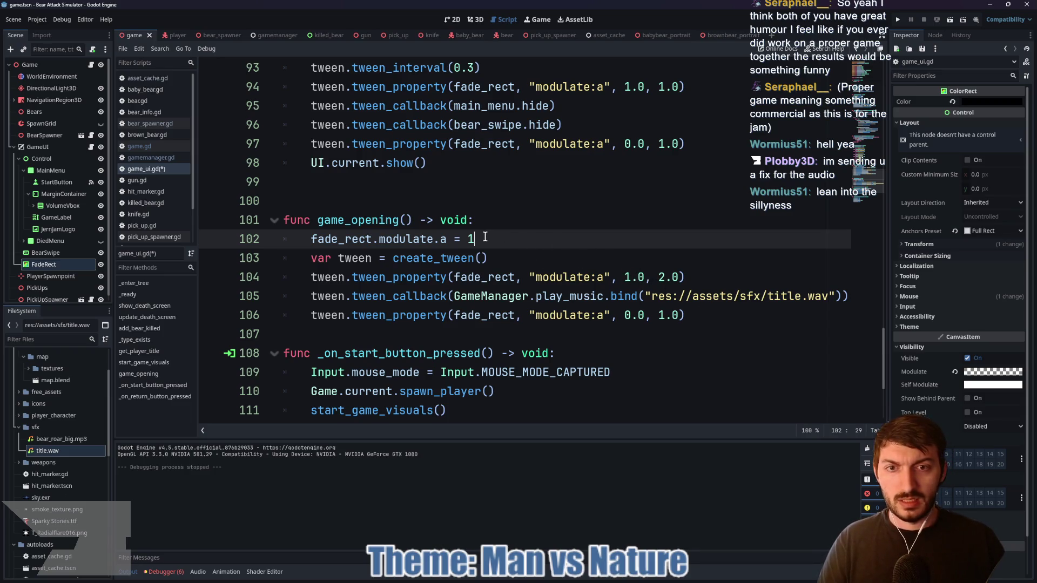
key("ctrl+s")
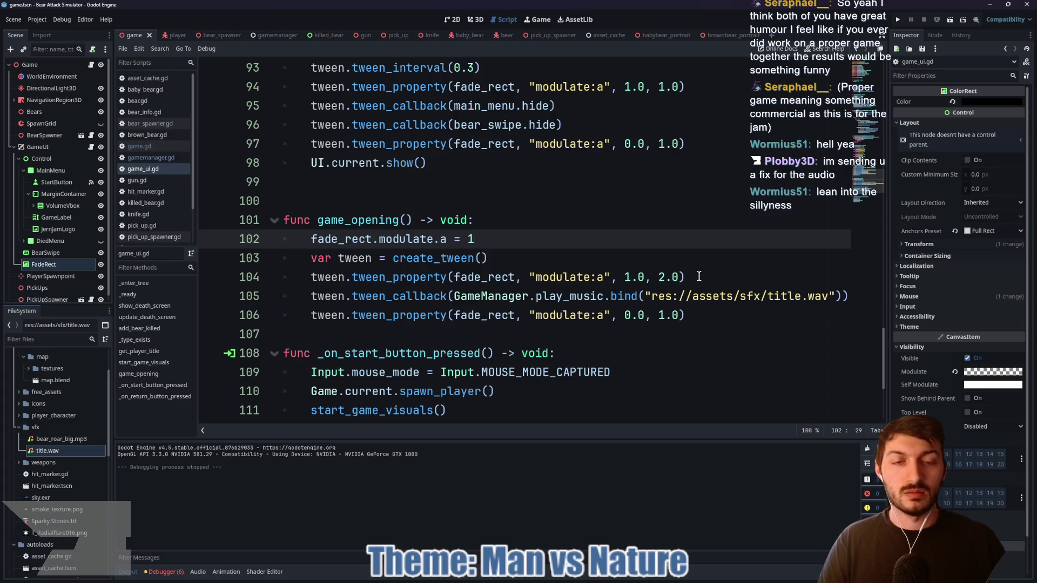
- Set the tween's target alpha to 0, delete the fade-back line and blank line, and save
left_click(625, 277)
key("Delete")
type("0")
left_click_drag(685, 314, 292, 319)
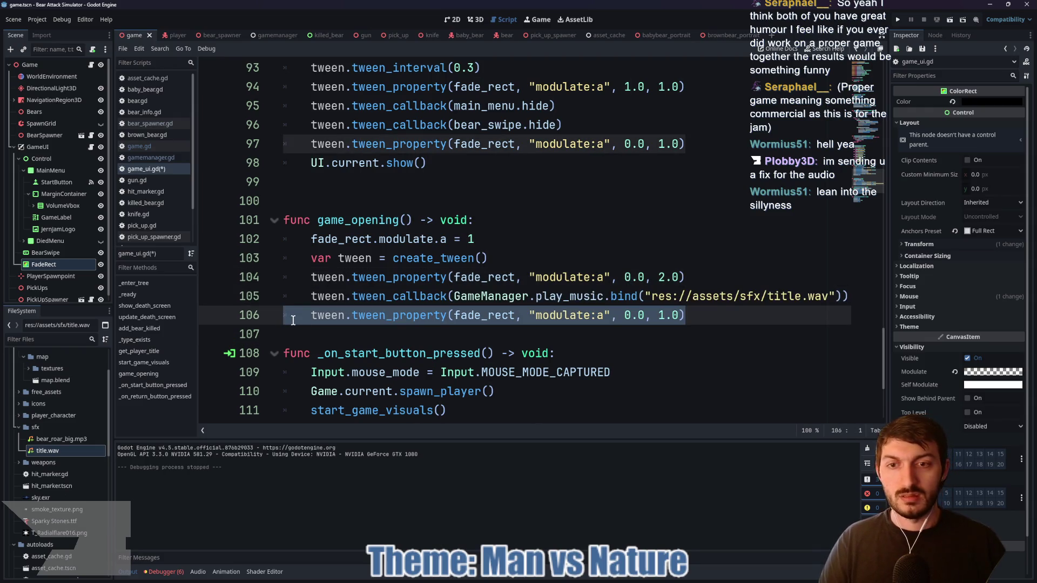
key("Delete")
key("BackSpace")
key("ctrl+s")
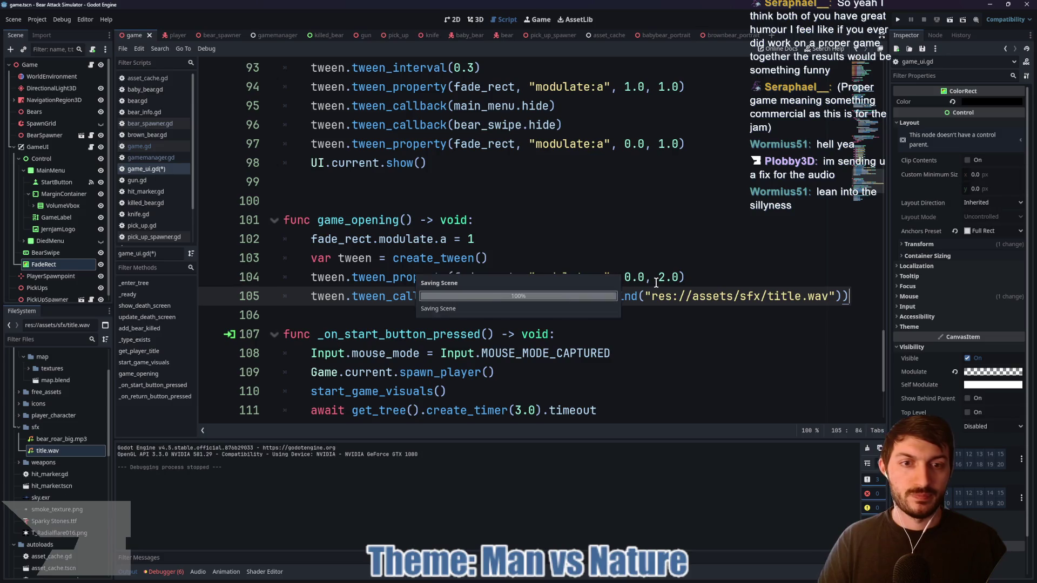
left_click(664, 277)
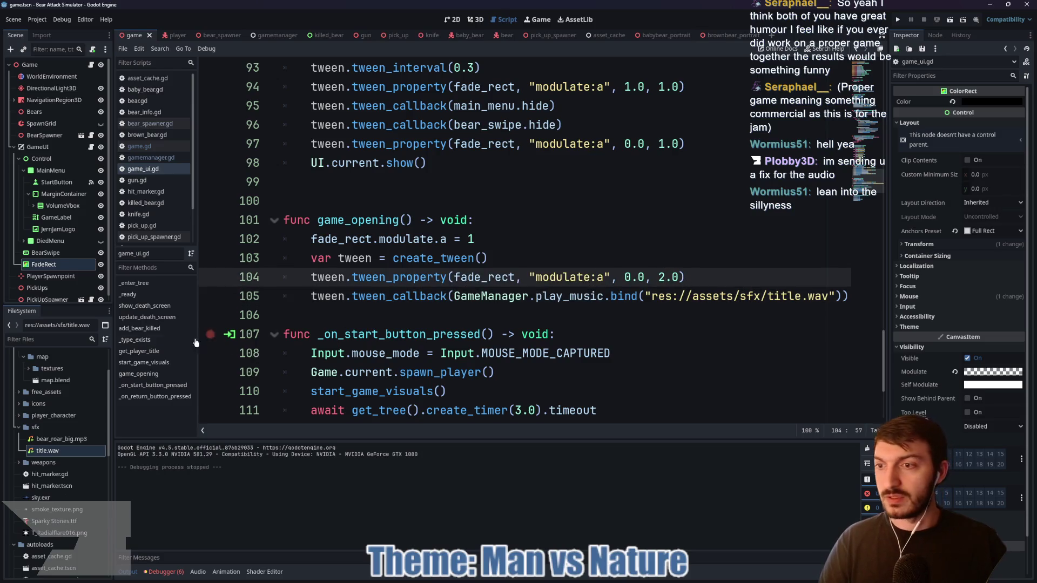
- Change the fade tween's duration from 2.0 to 10.0 and save the script
mouse_move(45, 454)
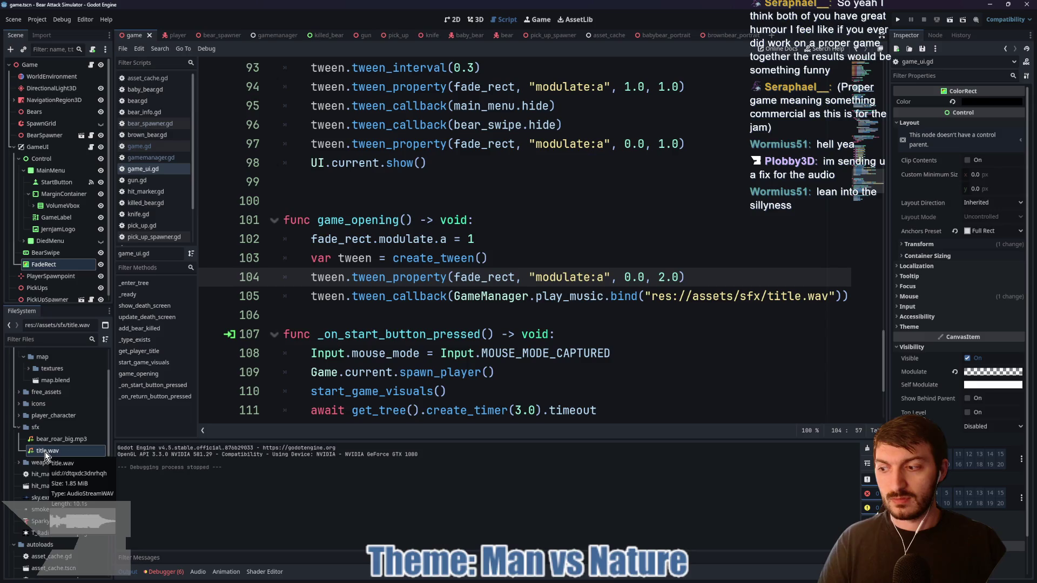
left_click(44, 451)
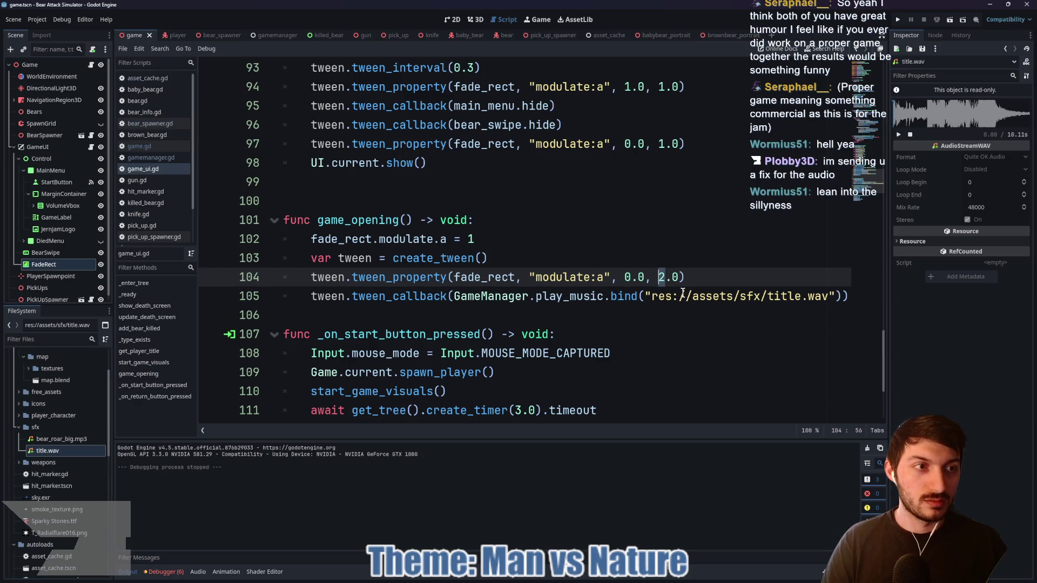
mouse_move(682, 292)
key("Delete")
type("10")
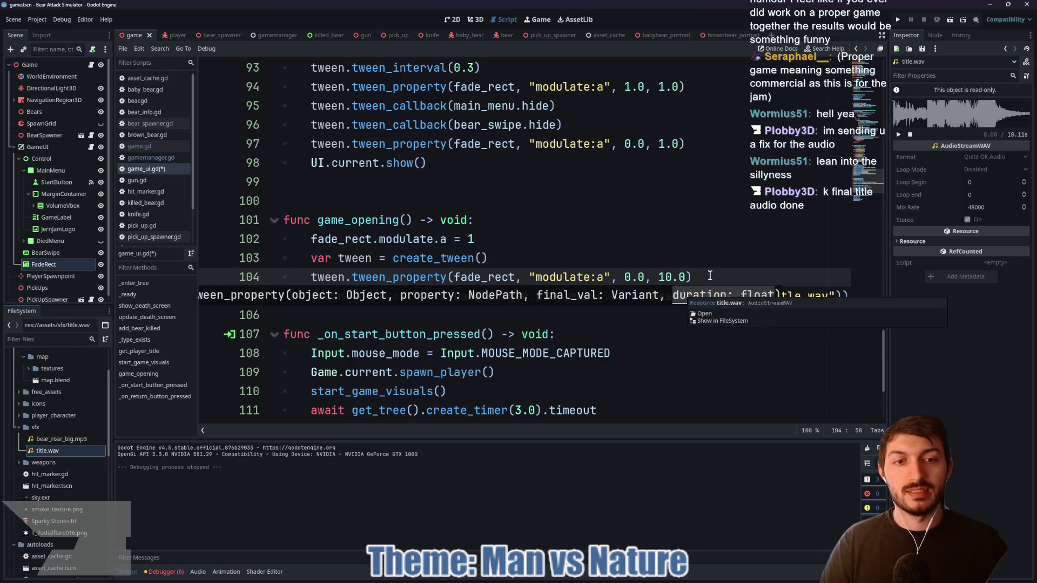
left_click(710, 276)
key("ctrl+s")
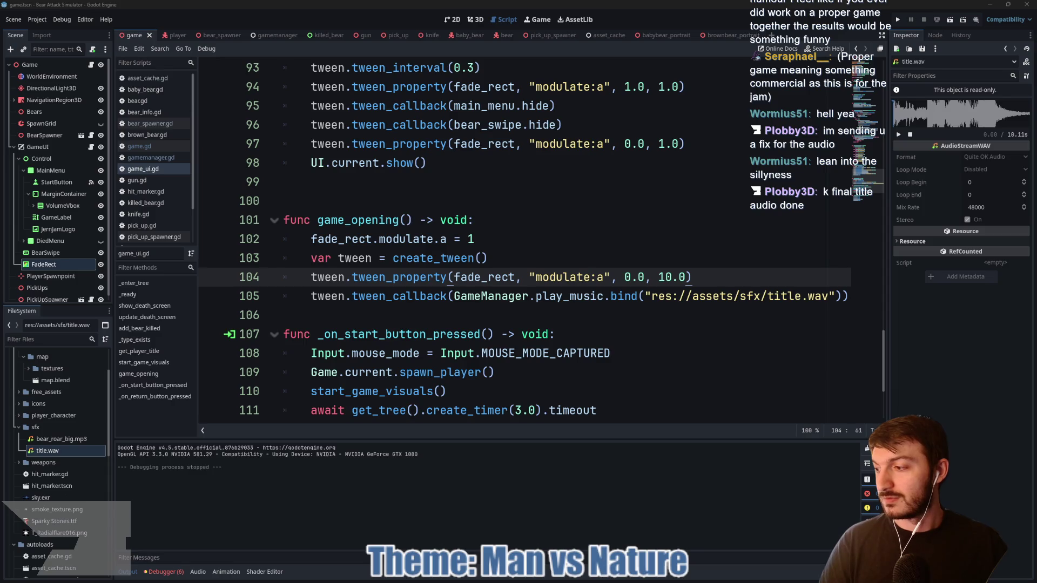
- Move the title.wav music callback line above the fade tween, then run the game with F5
left_click(432, 317)
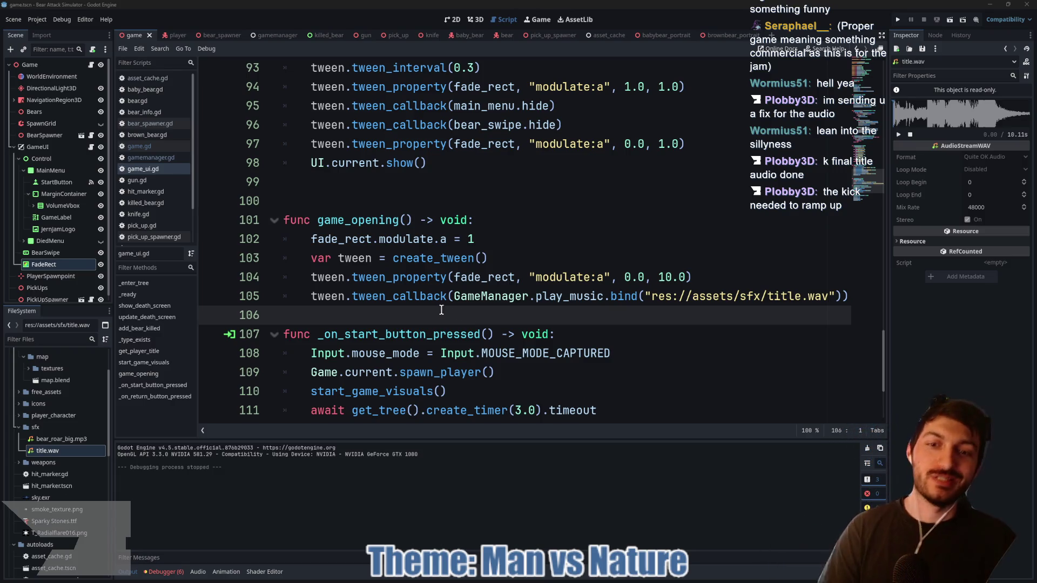
mouse_move(311, 296)
left_mouse_down()
mouse_move(744, 306)
mouse_move(869, 297)
left_mouse_up()
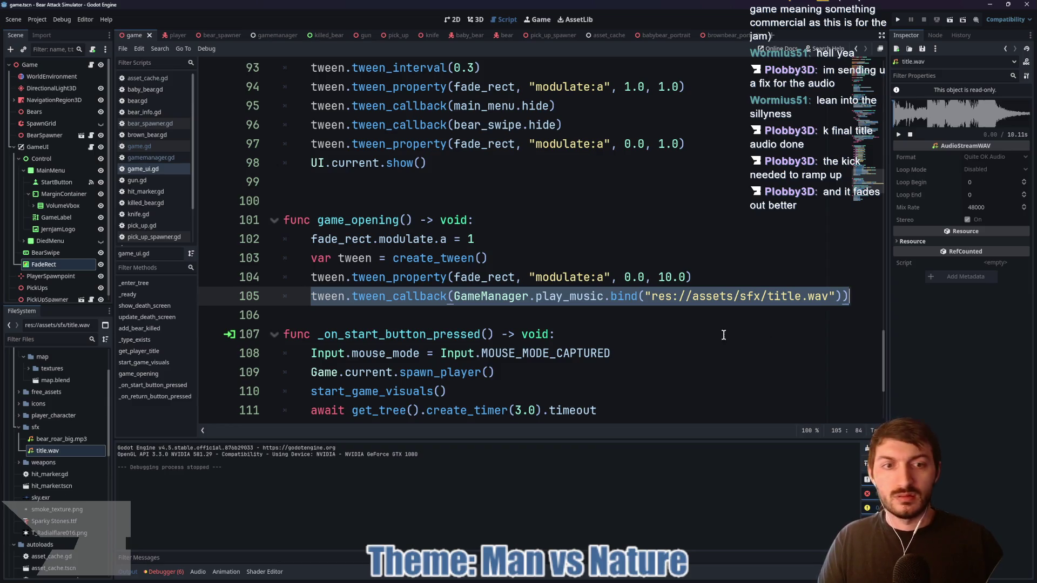
left_click(702, 280)
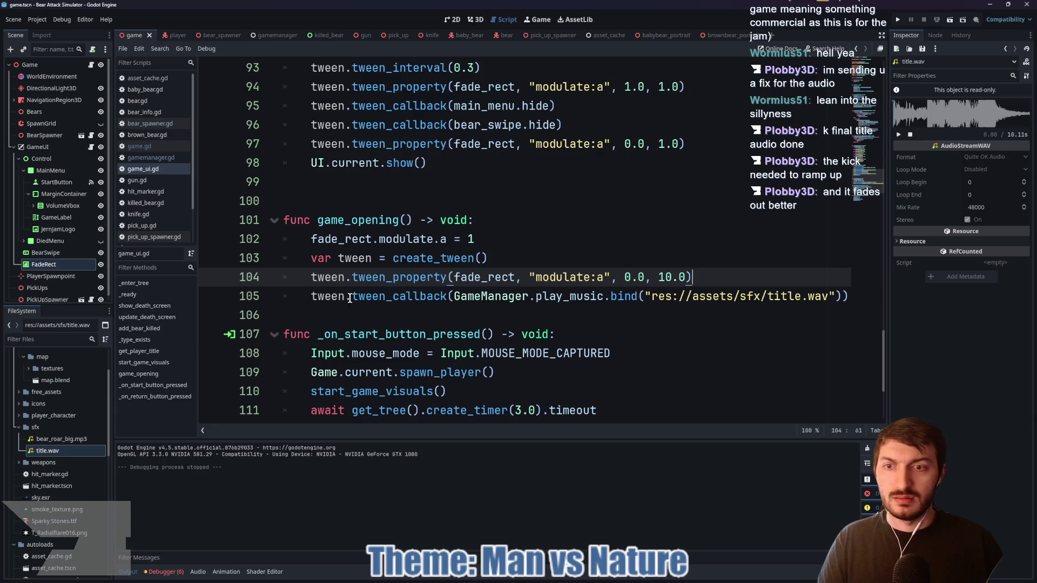
left_click_drag(306, 296, 893, 299)
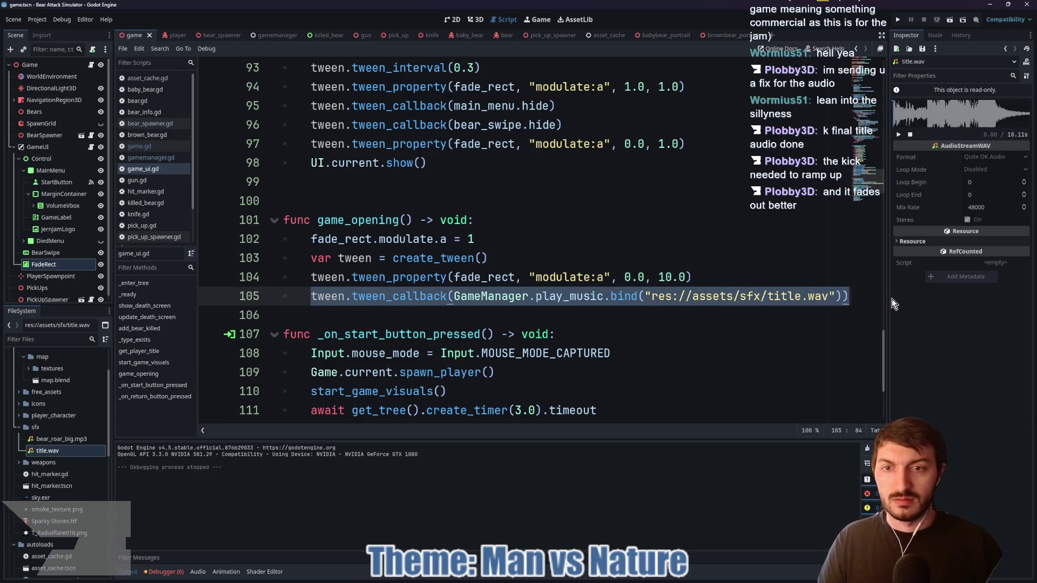
key("alt+Up")
key("Down")
key("Down")
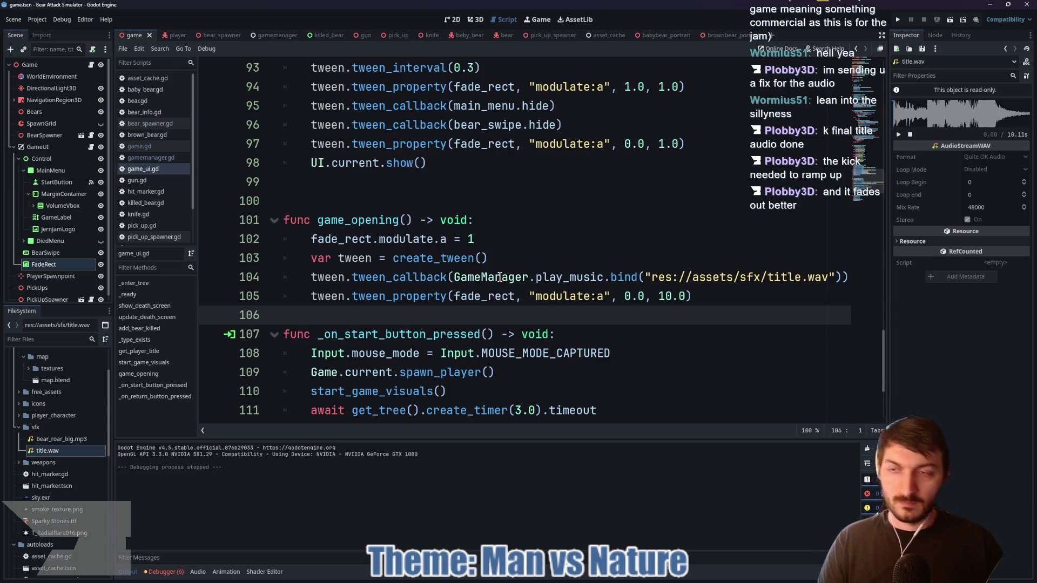
key("F5")
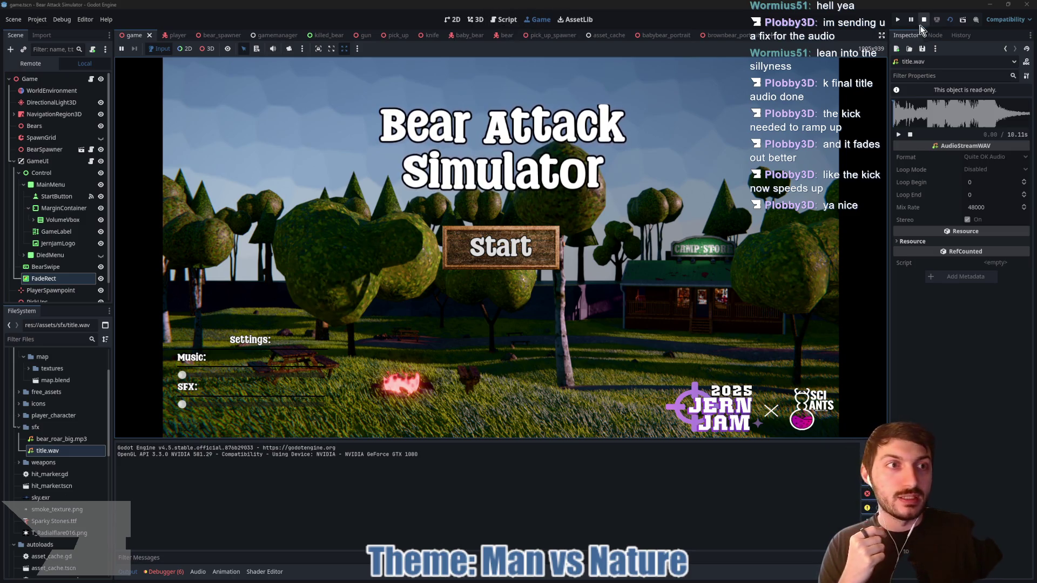
key("F8")
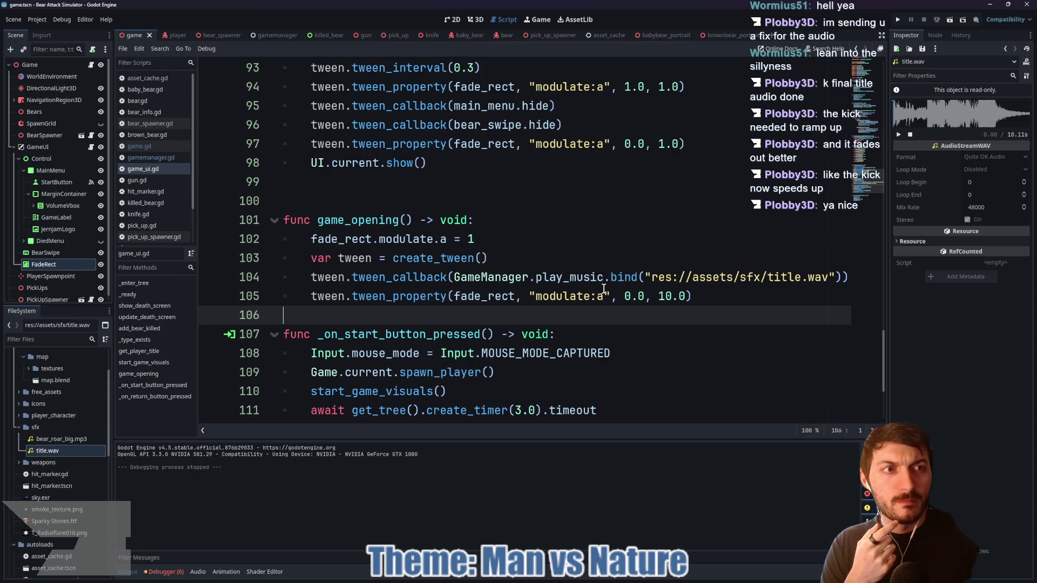
left_click(44, 264)
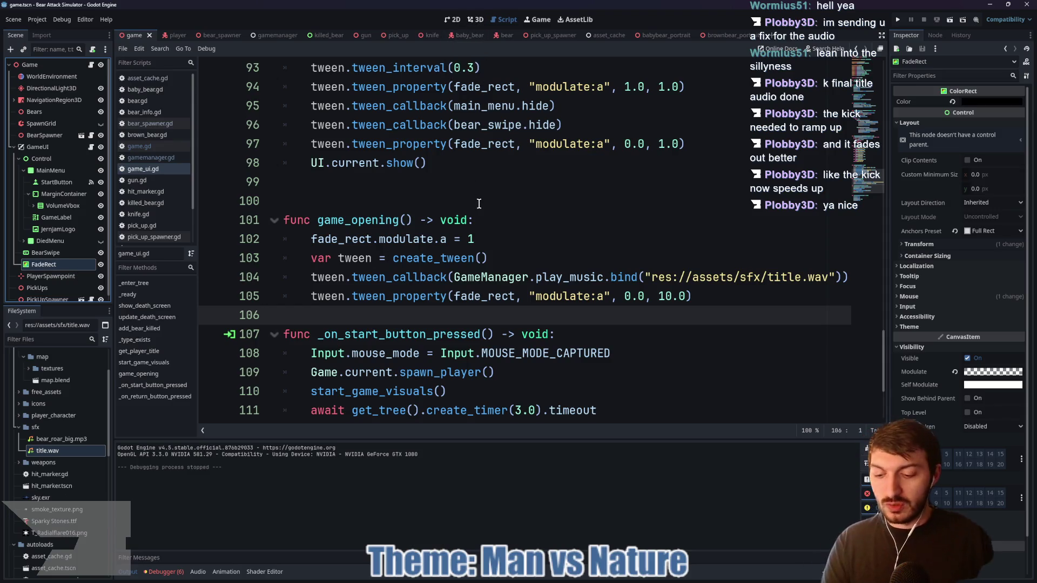
- Show the Bear Attack Simulator title menu in the 2D view and select the GameUI node
left_click(455, 19)
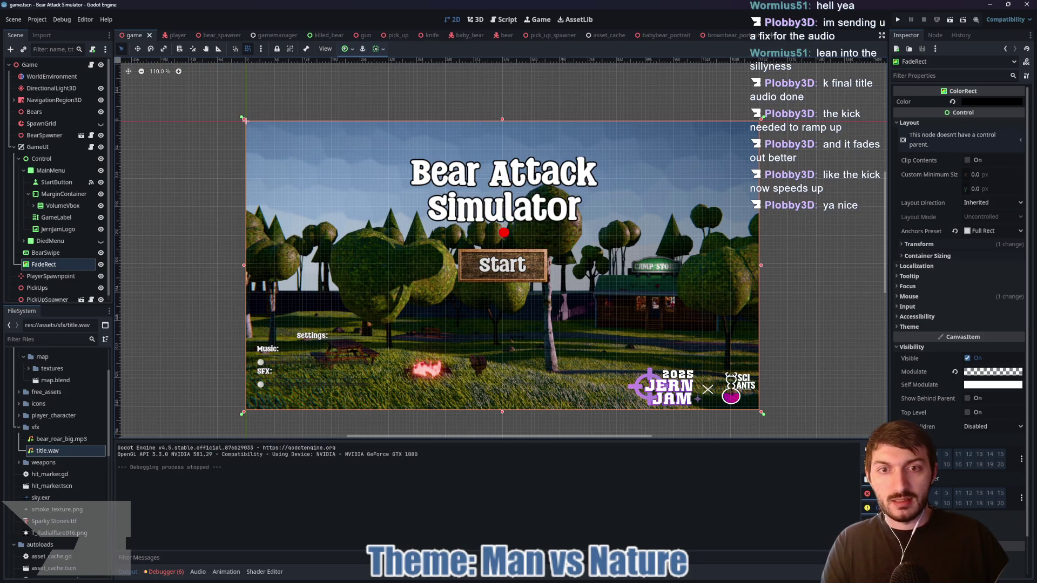
mouse_move(492, 224)
left_mouse_down()
mouse_move(419, 280)
mouse_move(577, 253)
mouse_move(483, 213)
mouse_move(399, 146)
left_mouse_up()
mouse_move(392, 111)
left_mouse_down()
mouse_move(664, 162)
mouse_move(502, 375)
mouse_move(281, 233)
left_mouse_up()
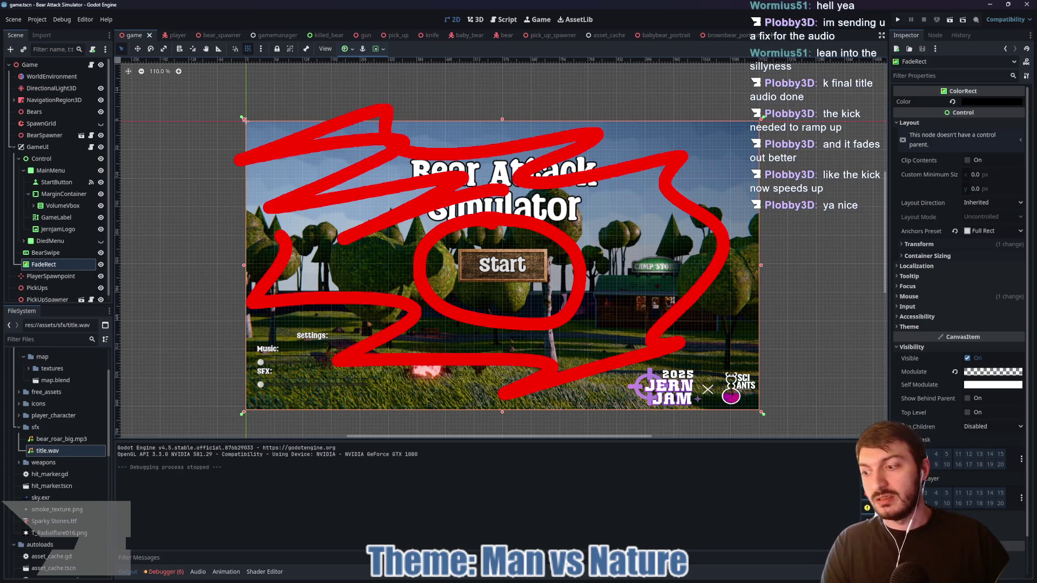
left_click(576, 219)
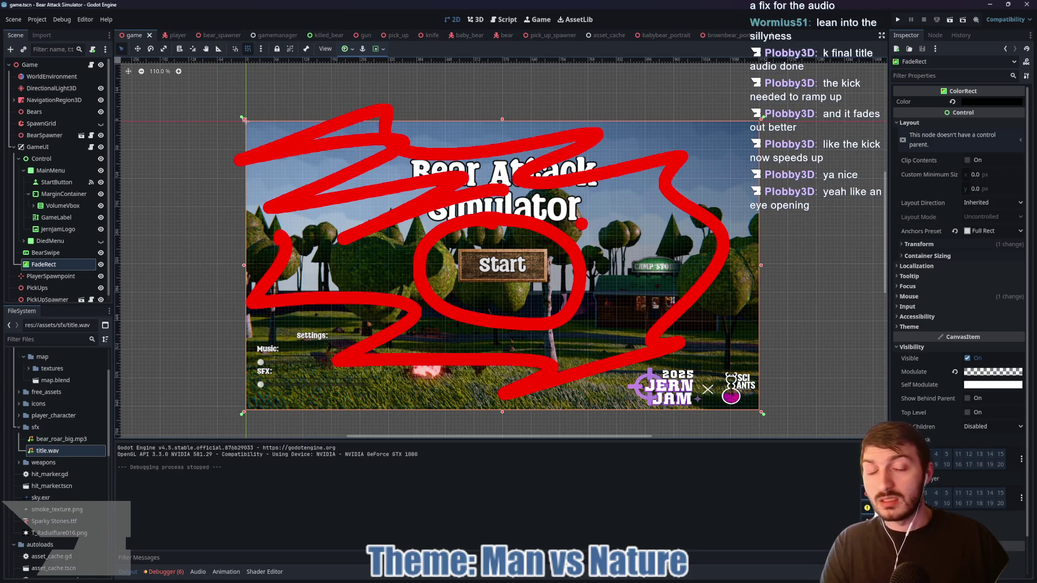
left_click_drag(591, 223, 702, 194)
mouse_move(583, 162)
left_mouse_down()
mouse_move(345, 281)
mouse_move(691, 76)
mouse_move(766, 162)
left_mouse_up()
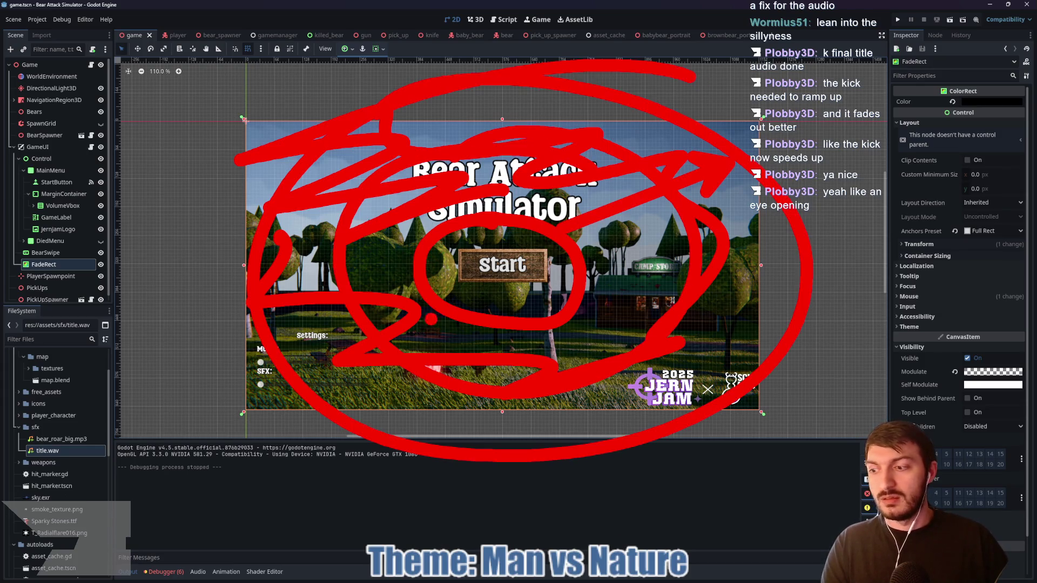
key("Escape")
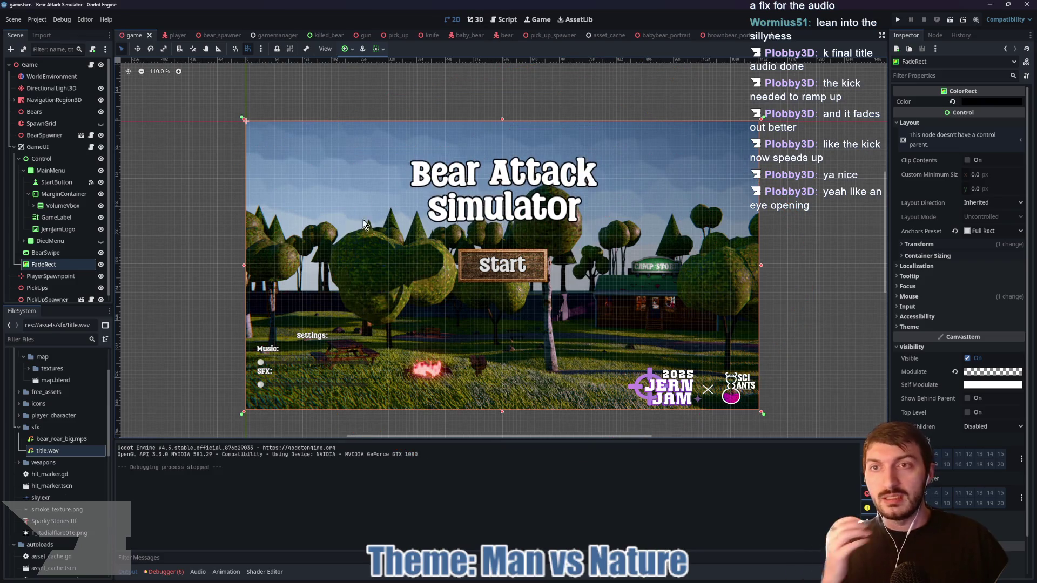
left_click(35, 146)
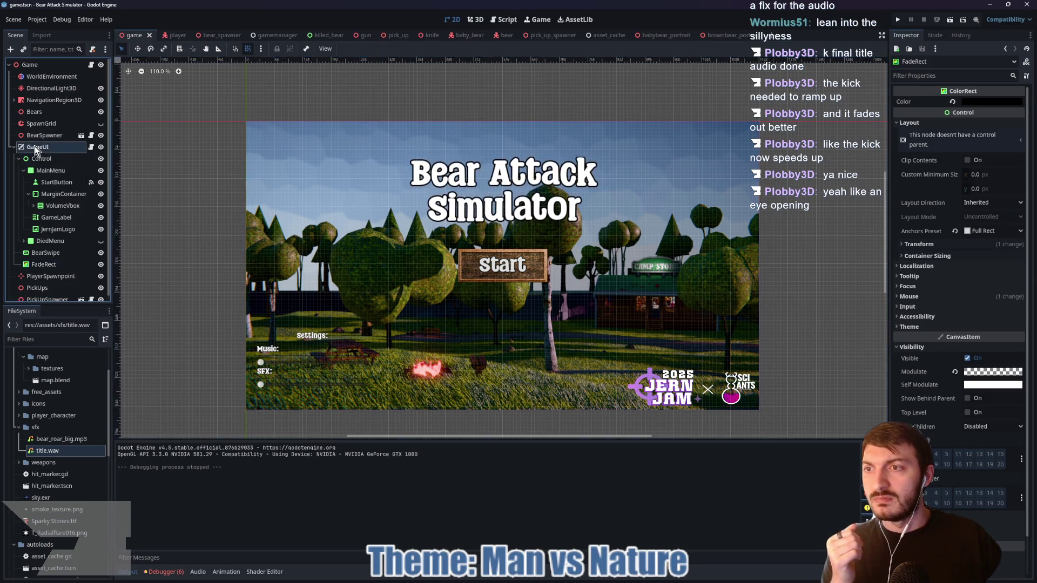
- Add a TextureRect child under GameUI and set its anchor preset to Full Rect
key("ctrl+a")
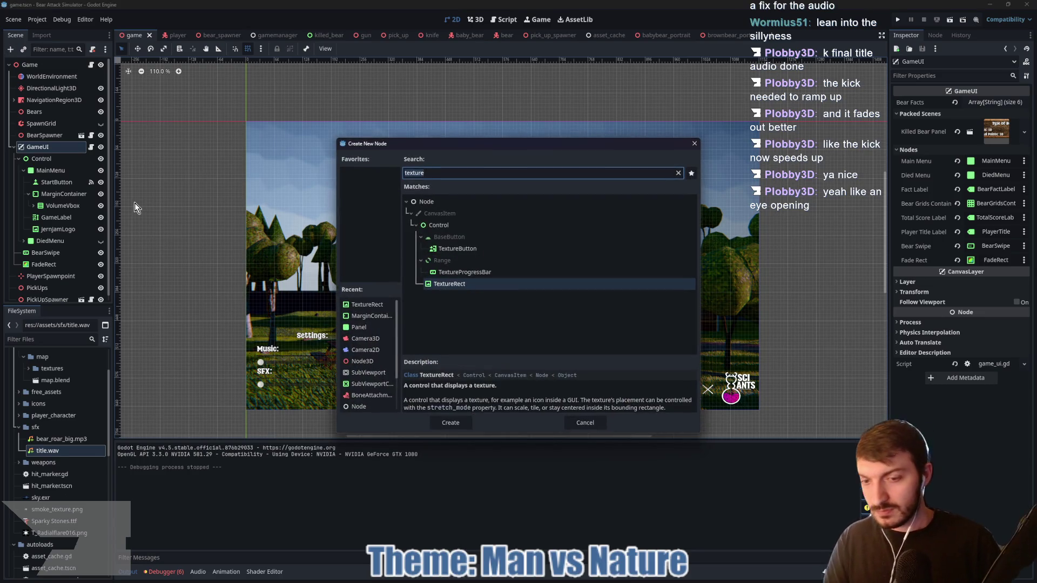
key("Return")
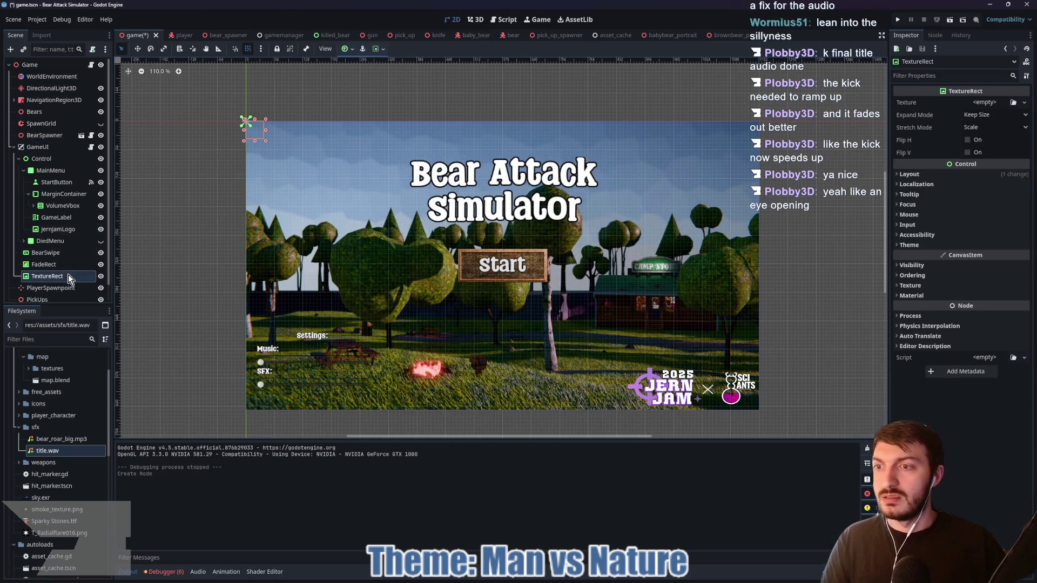
left_click(378, 49)
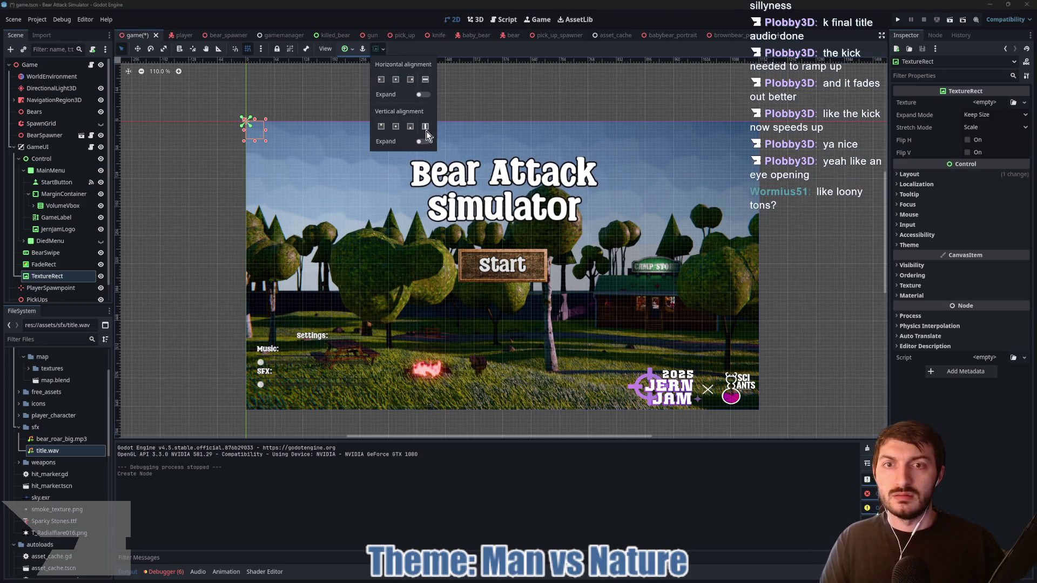
left_click(349, 49)
left_click(394, 124)
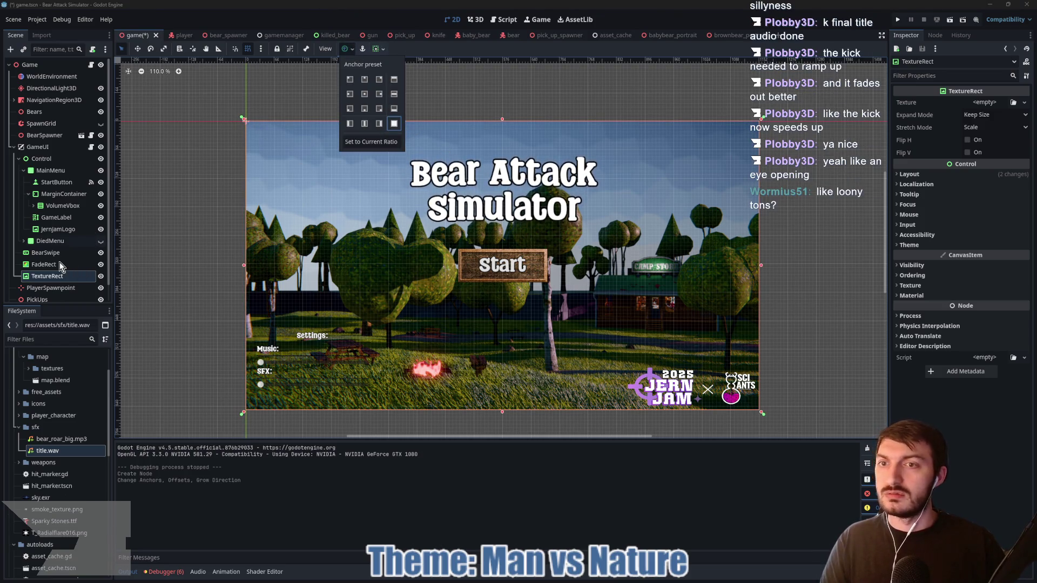
- Rename the TextureRect to OpeningFade, set its Mouse Filter to Ignore, and save the scene
double_click(57, 277)
type("Opening")
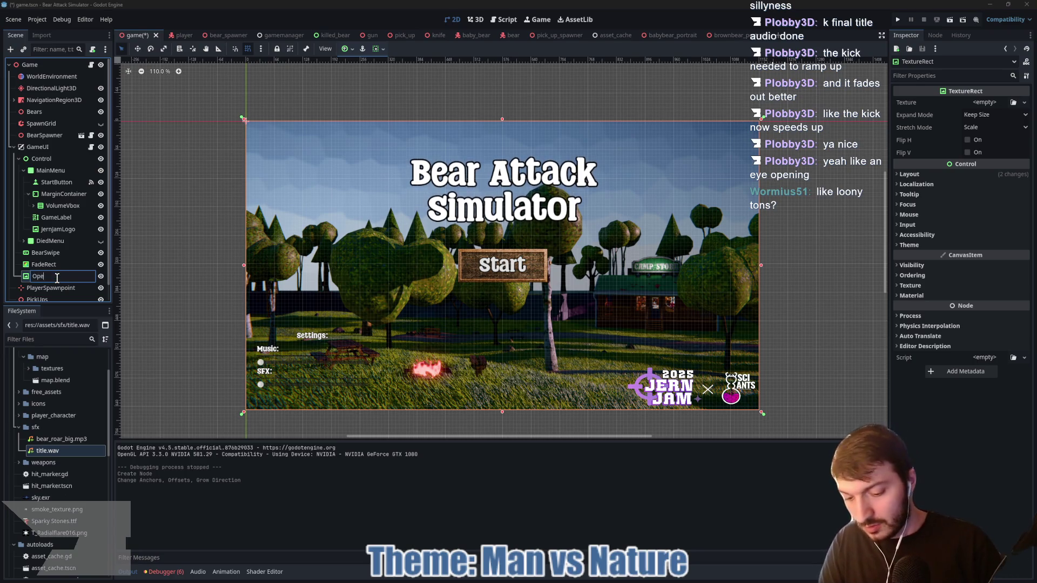
type("Fade")
key("Return")
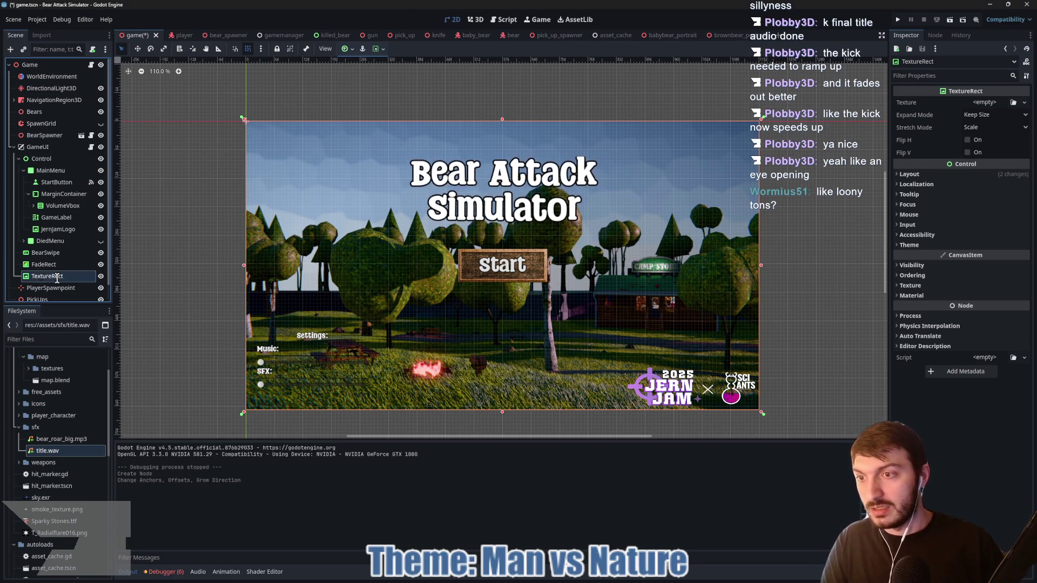
left_click(912, 215)
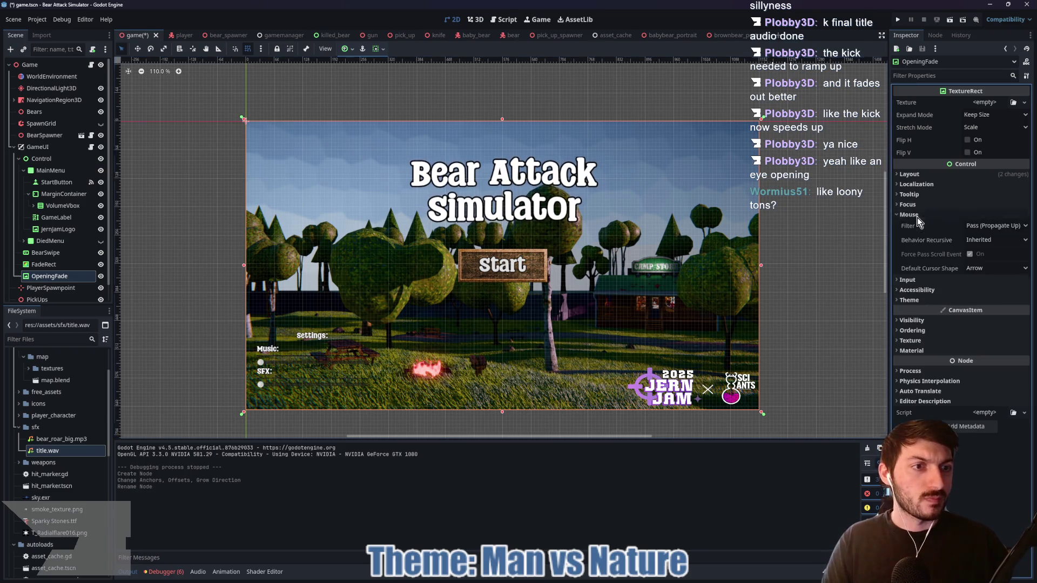
left_click(990, 227)
left_click(992, 259)
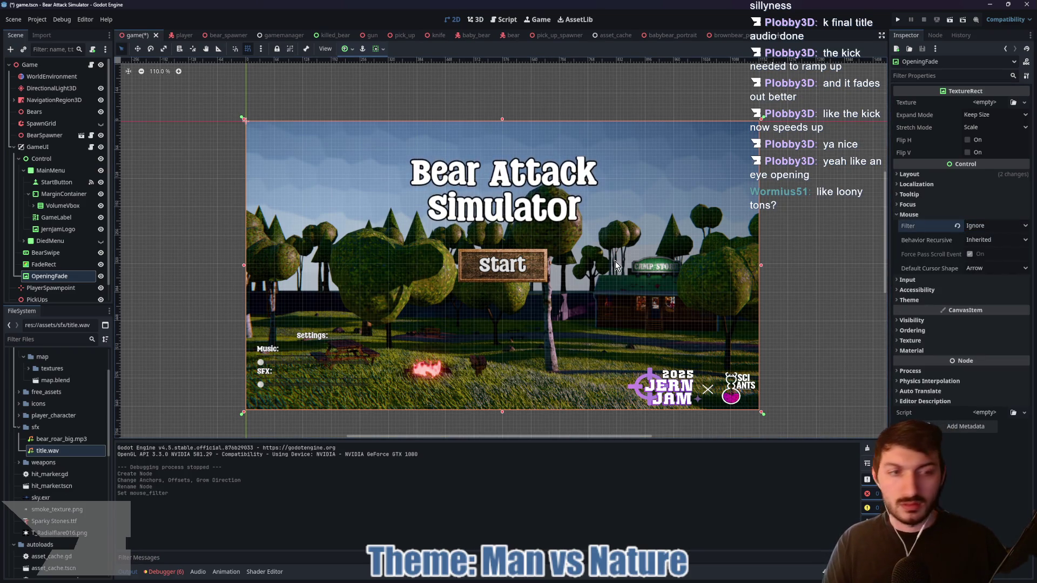
key("ctrl+s")
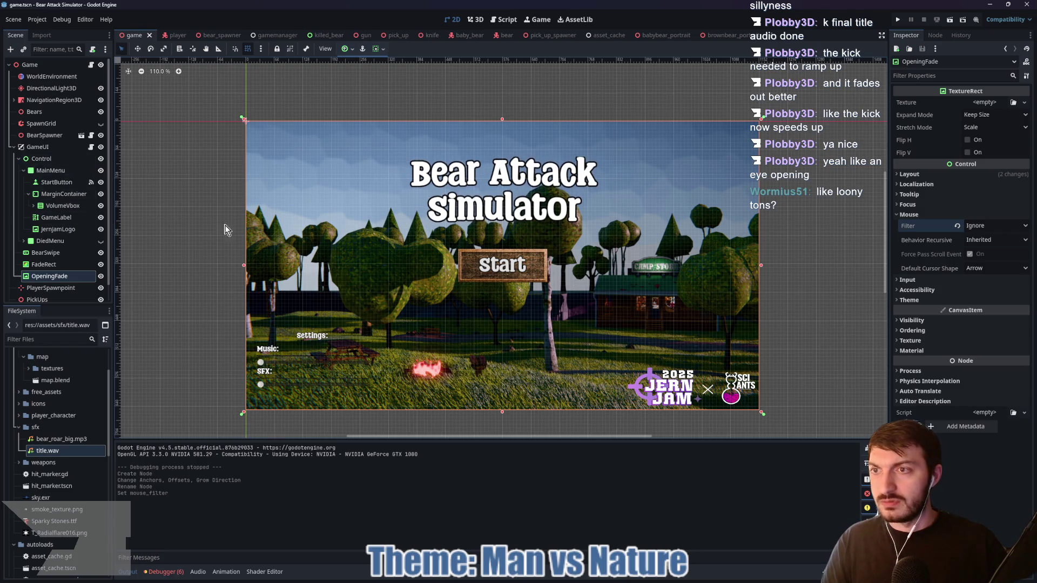
left_click(979, 103)
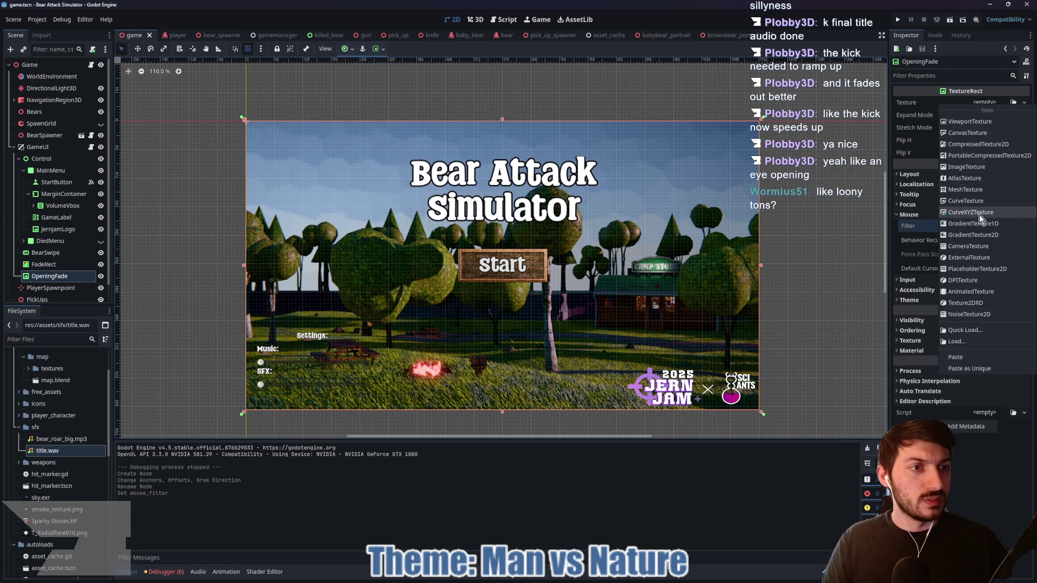
- Give OpeningFade a new GradientTexture2D with snapping on and position its start and end points
left_click(981, 232)
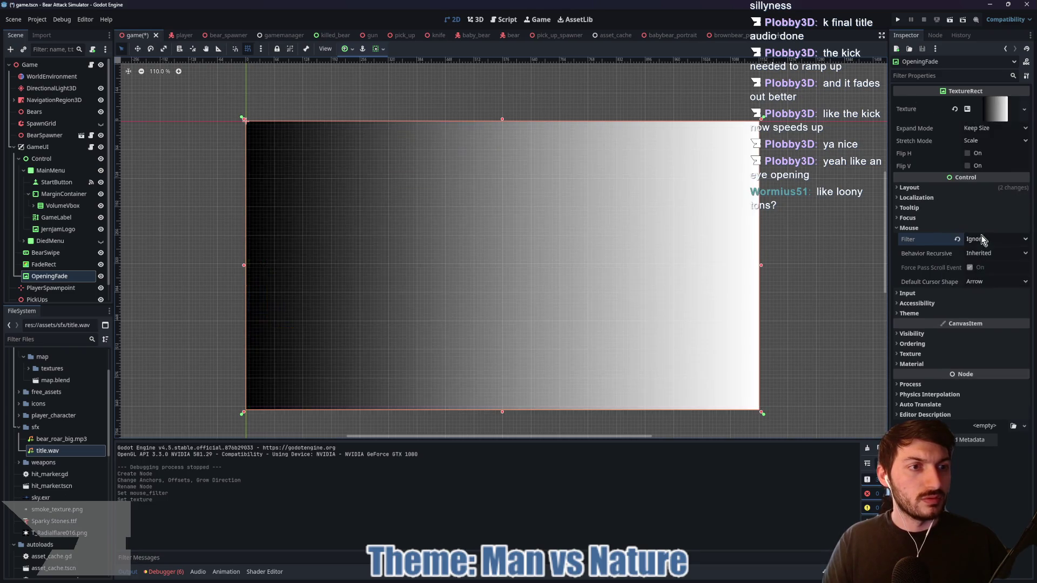
left_click(998, 118)
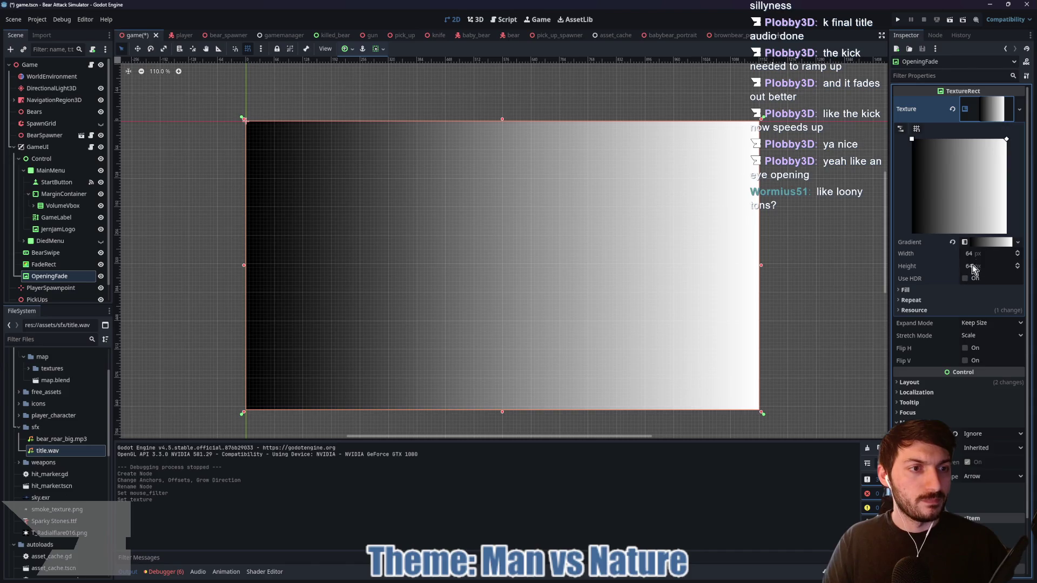
left_click(917, 130)
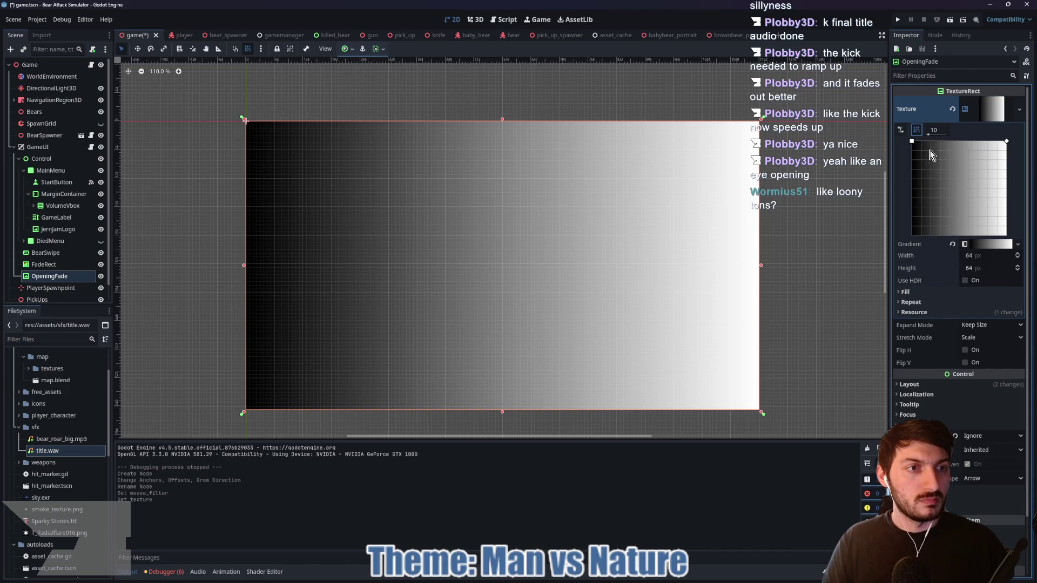
mouse_move(912, 143)
left_mouse_down()
mouse_move(959, 192)
mouse_move(903, 138)
left_mouse_up()
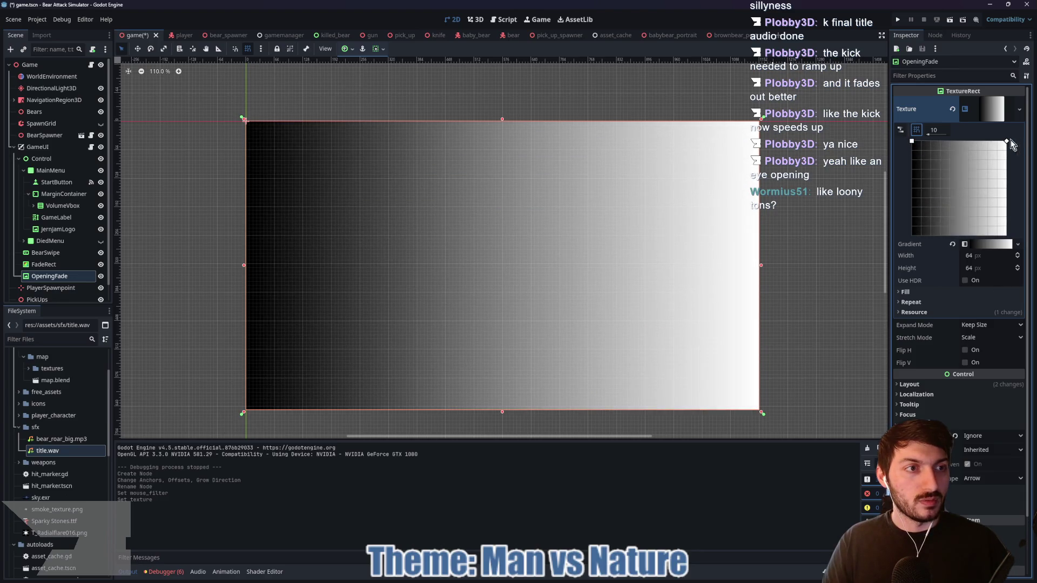
left_click_drag(1007, 141, 959, 190)
left_click_drag(919, 144, 1007, 141)
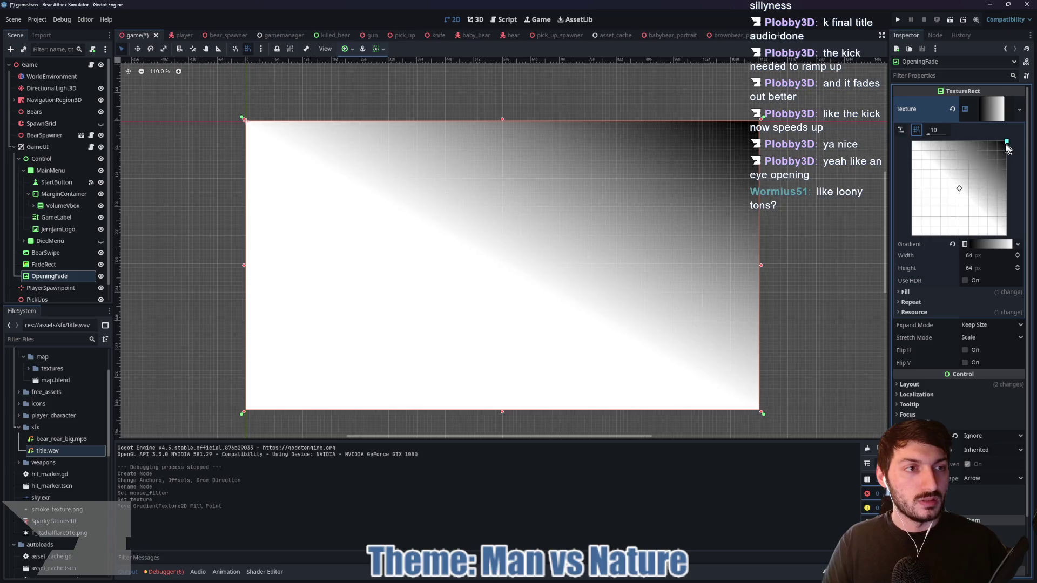
- Set the gradient Fill to Radial, centred in the middle and stretched to the corner
left_click(905, 292)
left_click(991, 303)
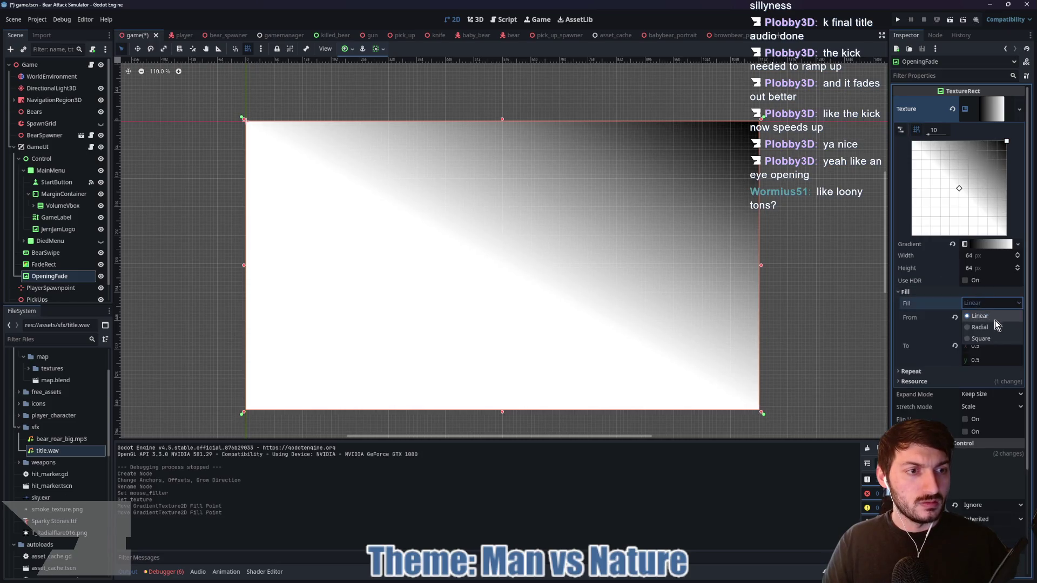
left_click(995, 324)
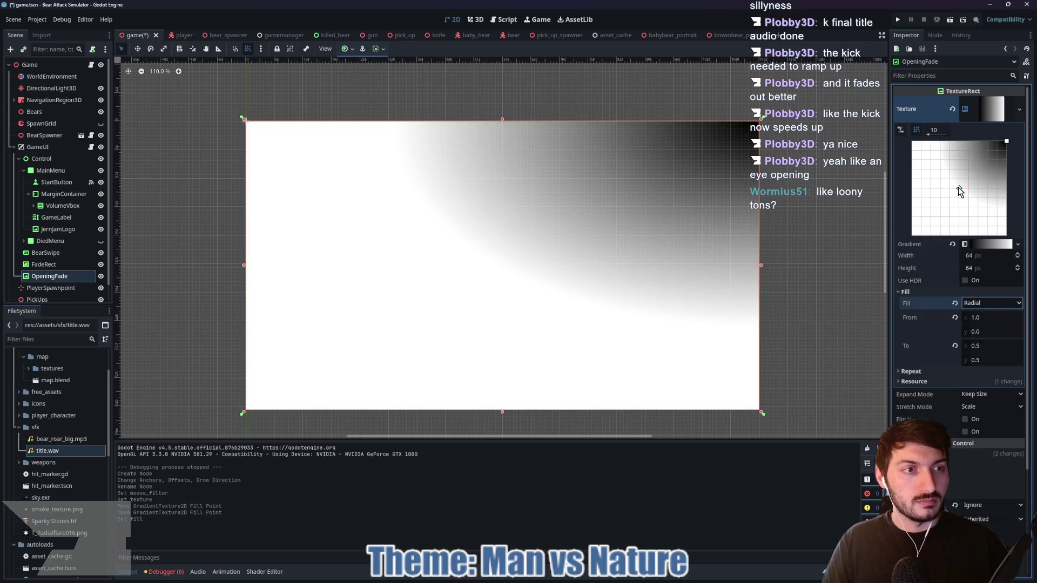
left_click_drag(959, 190, 912, 142)
left_click_drag(1007, 141, 959, 188)
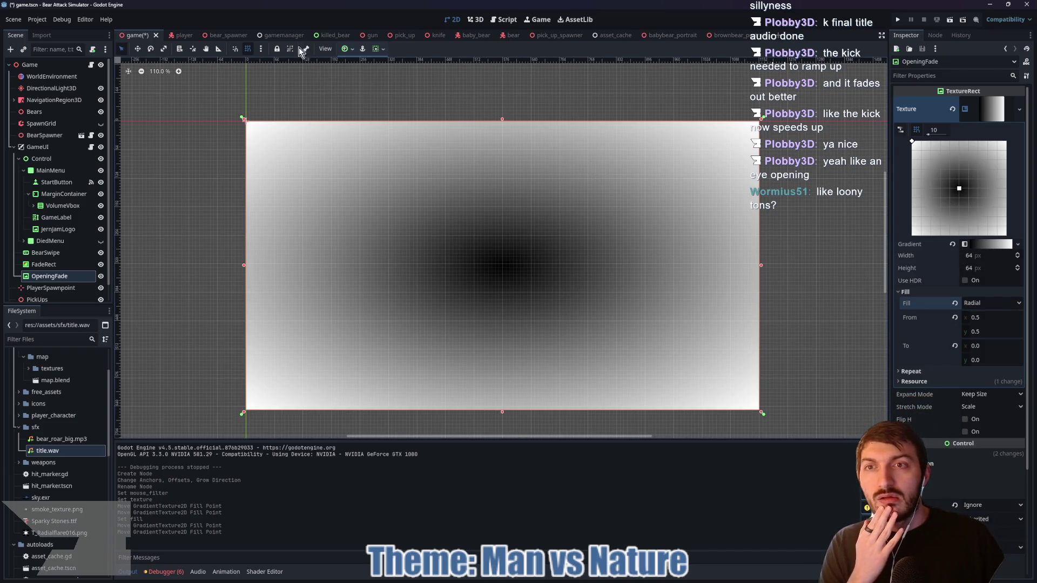
left_click(178, 36)
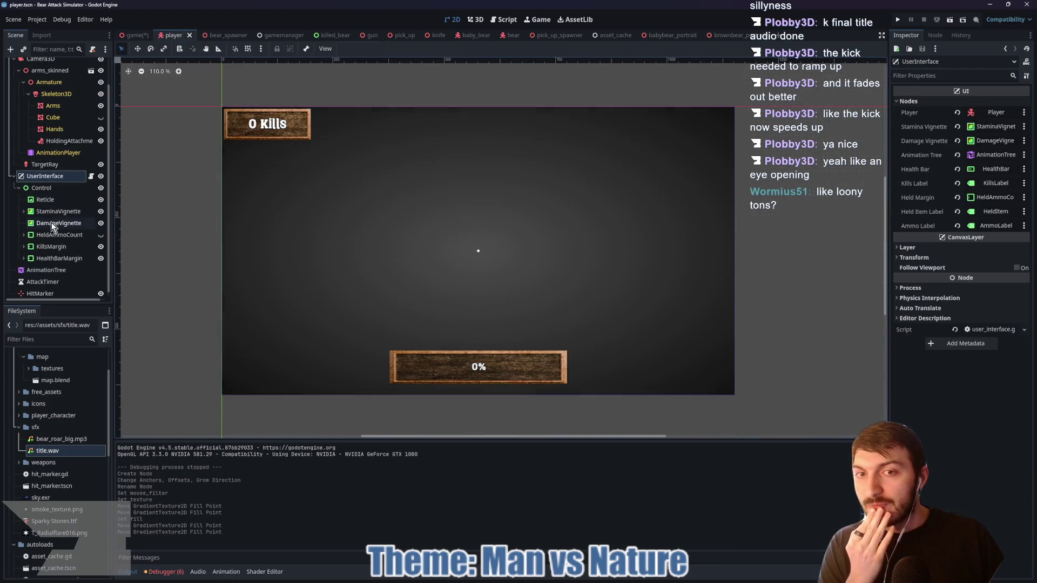
- Copy the StaminaVignette node's shader material in the player scene
left_click(47, 212)
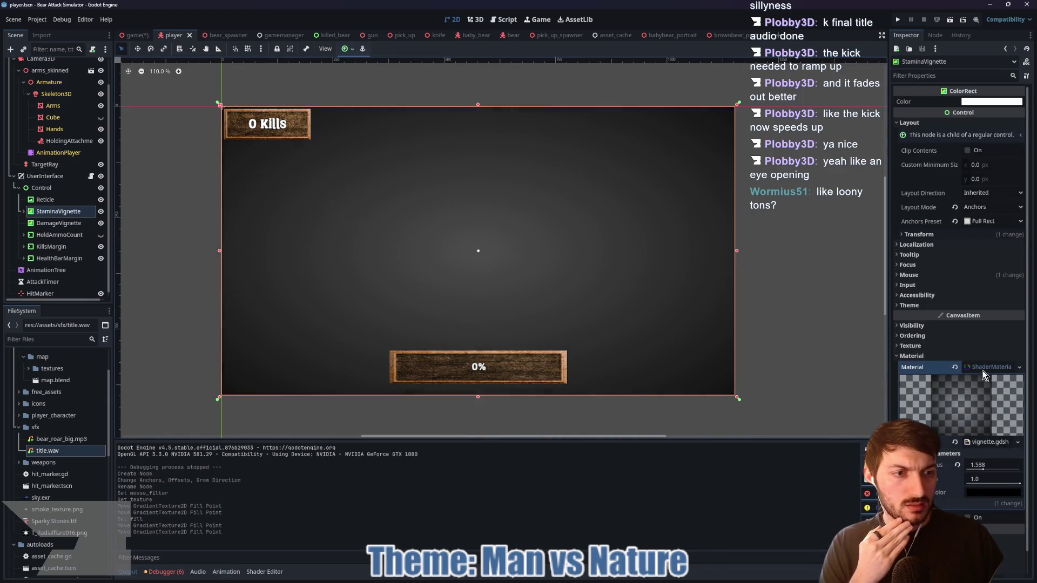
left_click(981, 366)
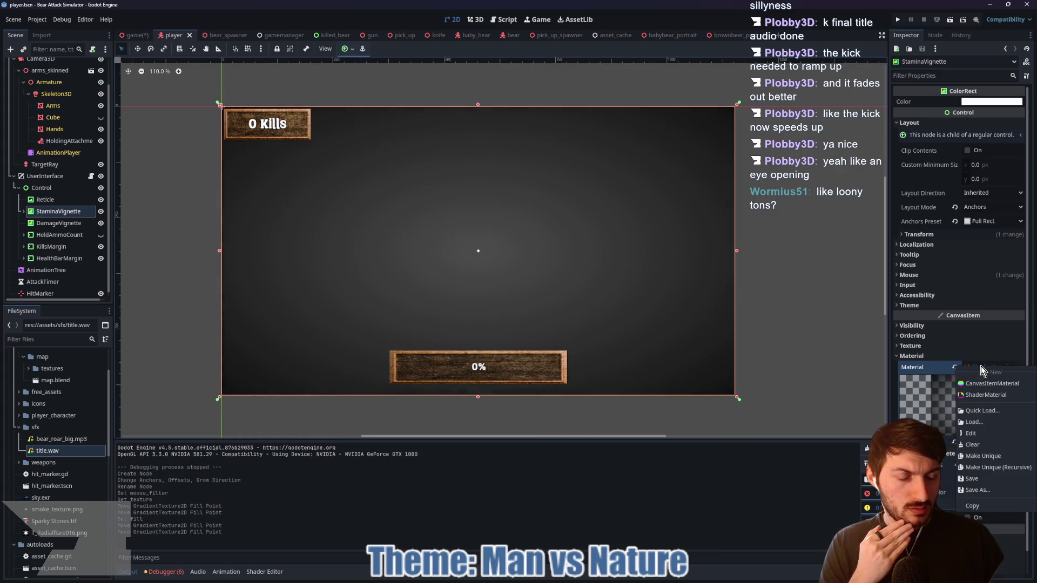
left_click(972, 505)
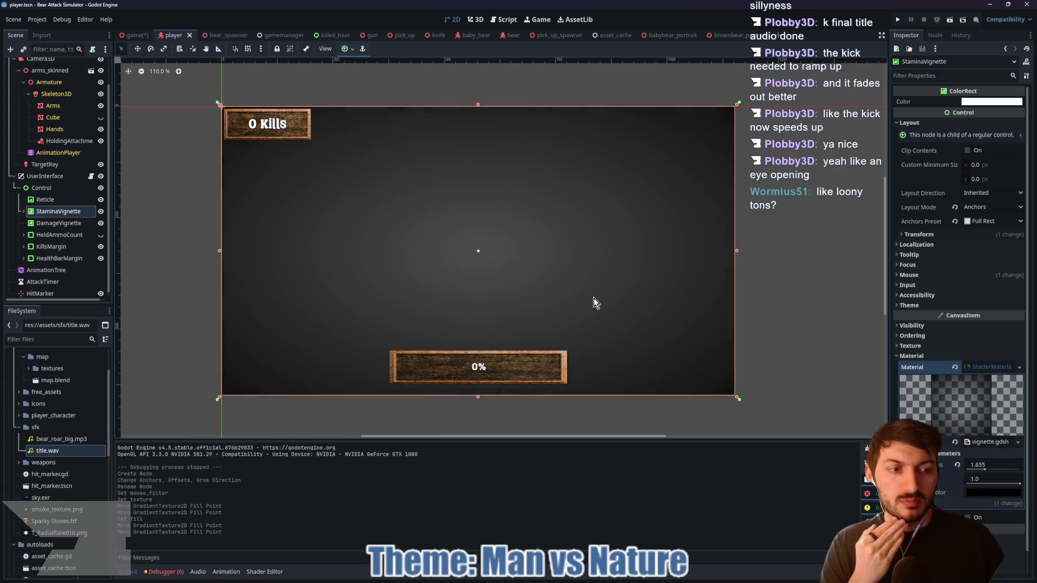
left_click(136, 35)
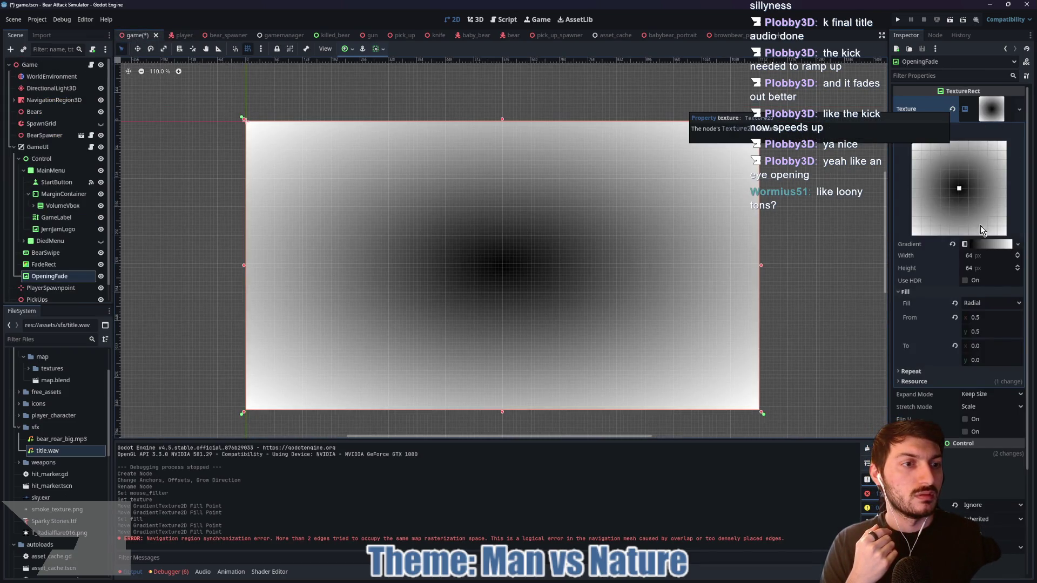
- Clear OpeningFade's gradient texture in the game scene, leaving its Texture empty
right_click(994, 110)
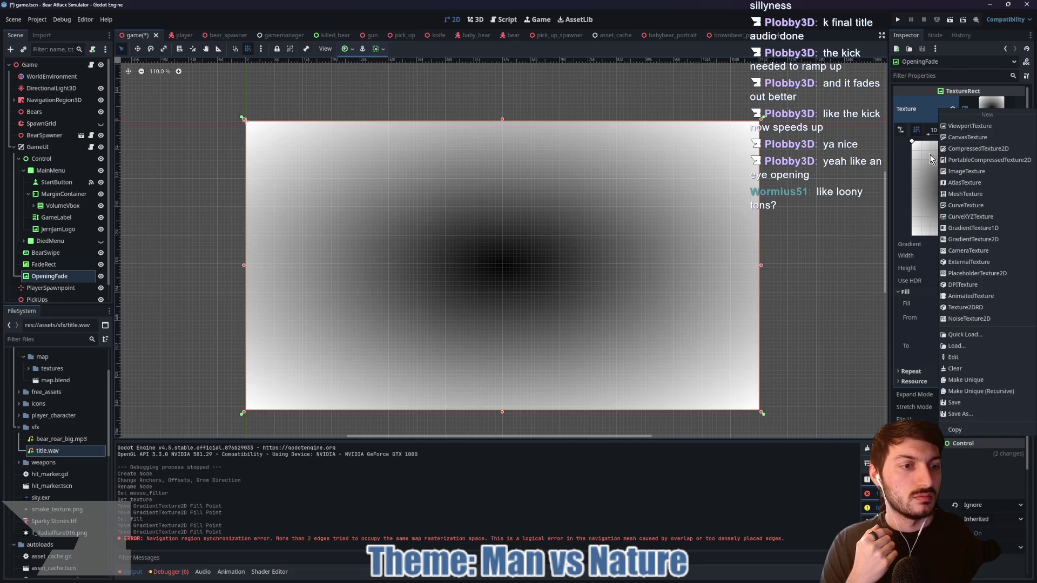
left_click(954, 368)
left_click(981, 102)
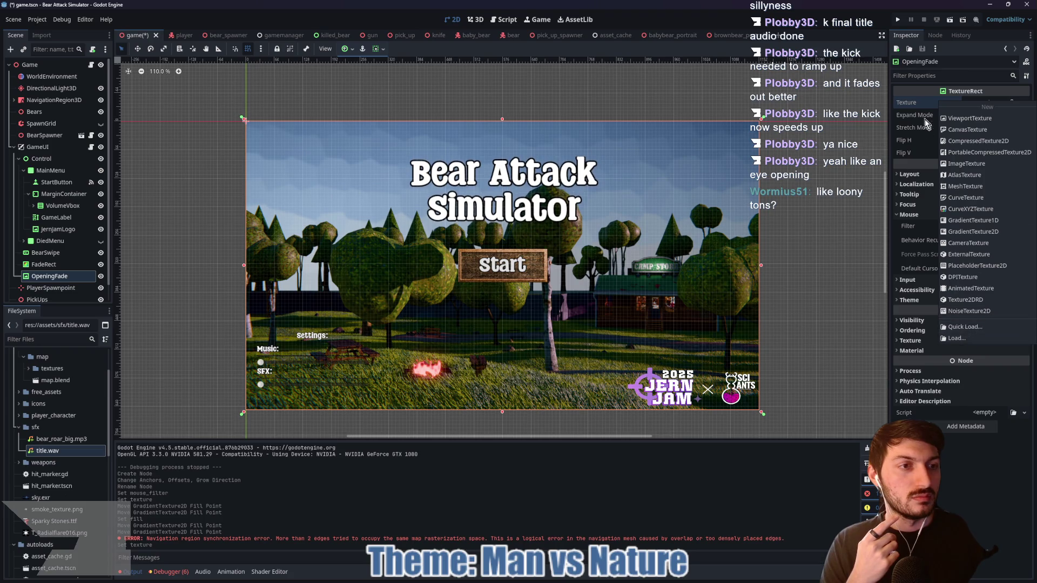
left_click(987, 102)
left_click(987, 102)
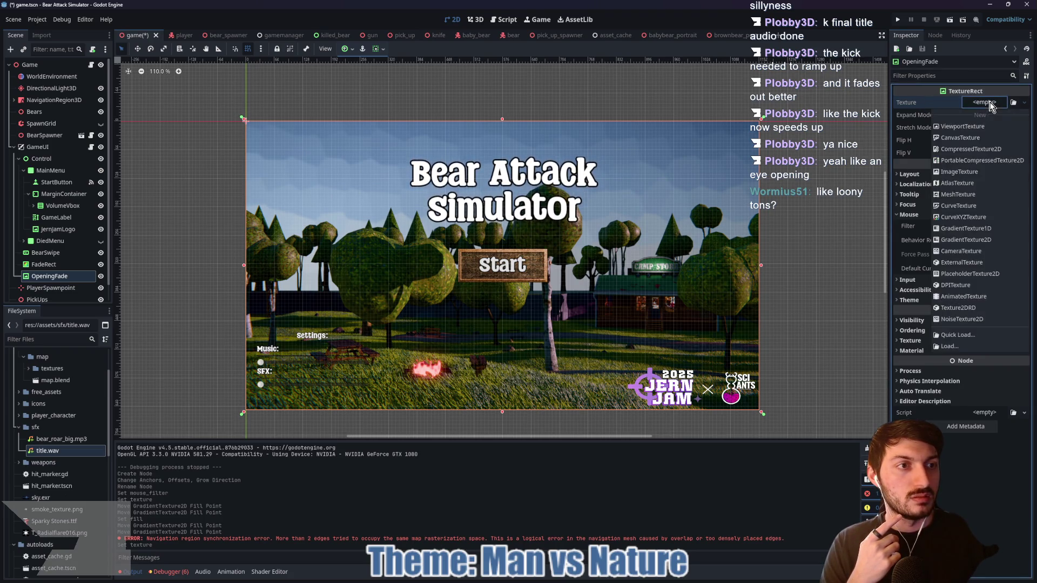
left_click(926, 107)
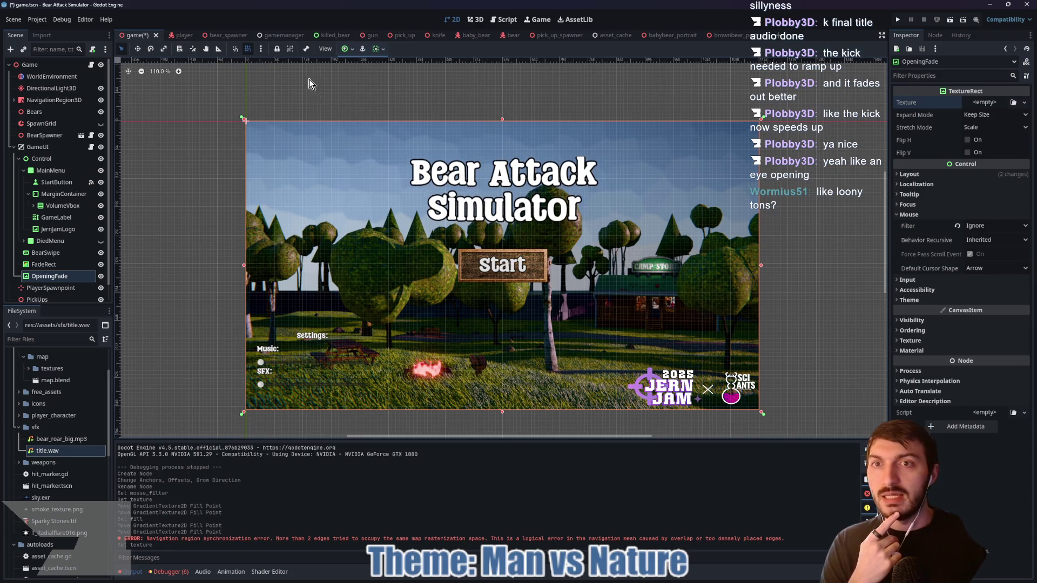
left_click(174, 36)
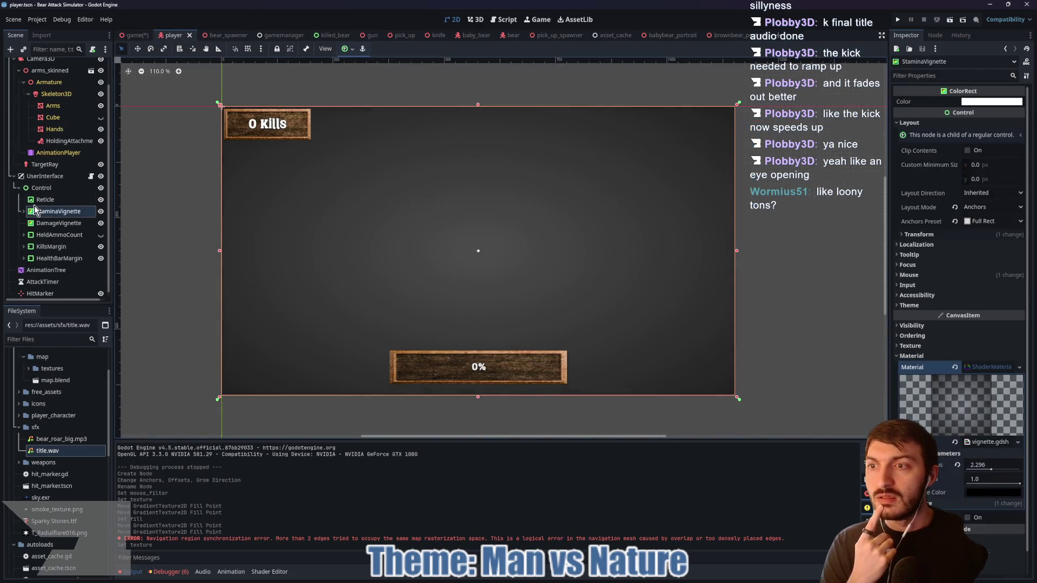
left_click(136, 35)
right_click(60, 277)
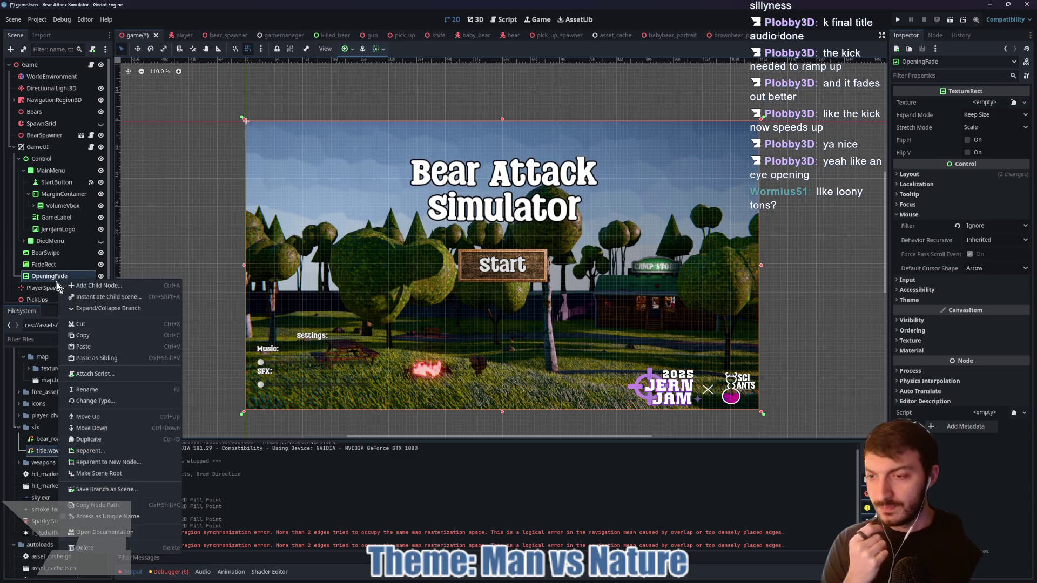
- Change OpeningFade's node type to ColorRect
left_click(97, 403)
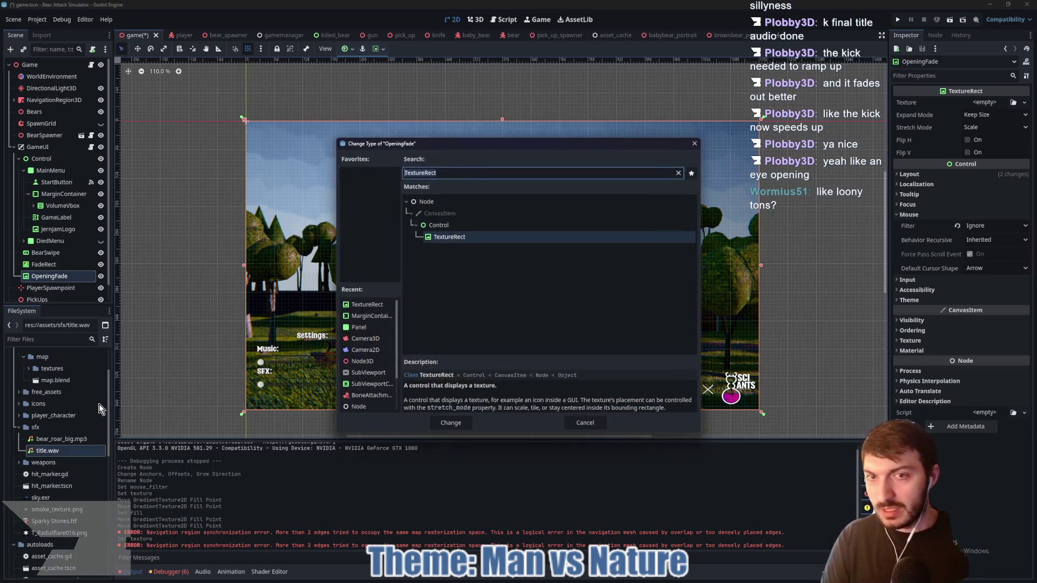
type("ColorRect")
key("Return")
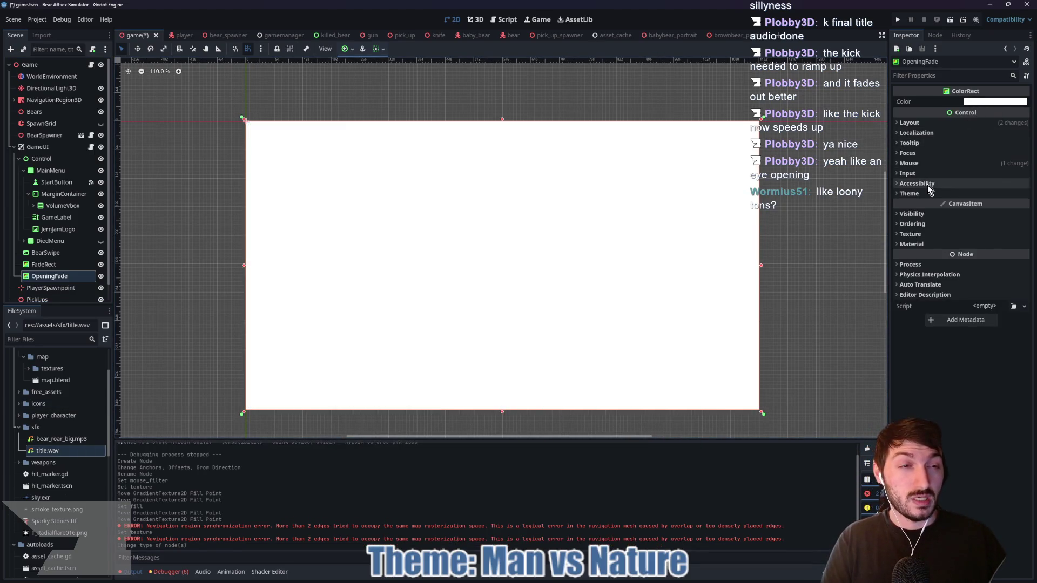
- Paste the copied vignette ShaderMaterial into OpeningFade's Material and expand it
left_click(925, 244)
left_click(988, 256)
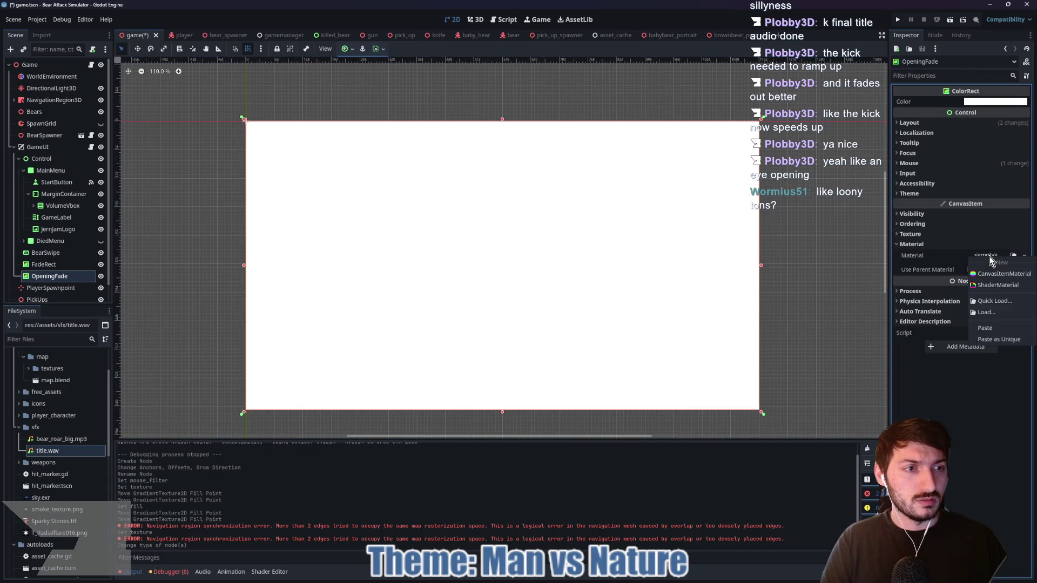
left_click(986, 328)
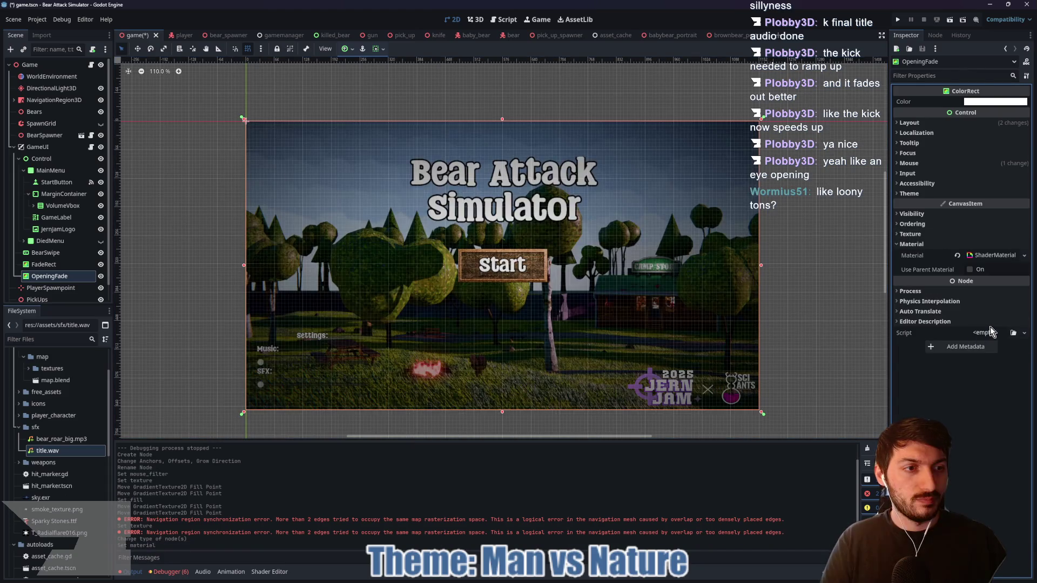
right_click(985, 257)
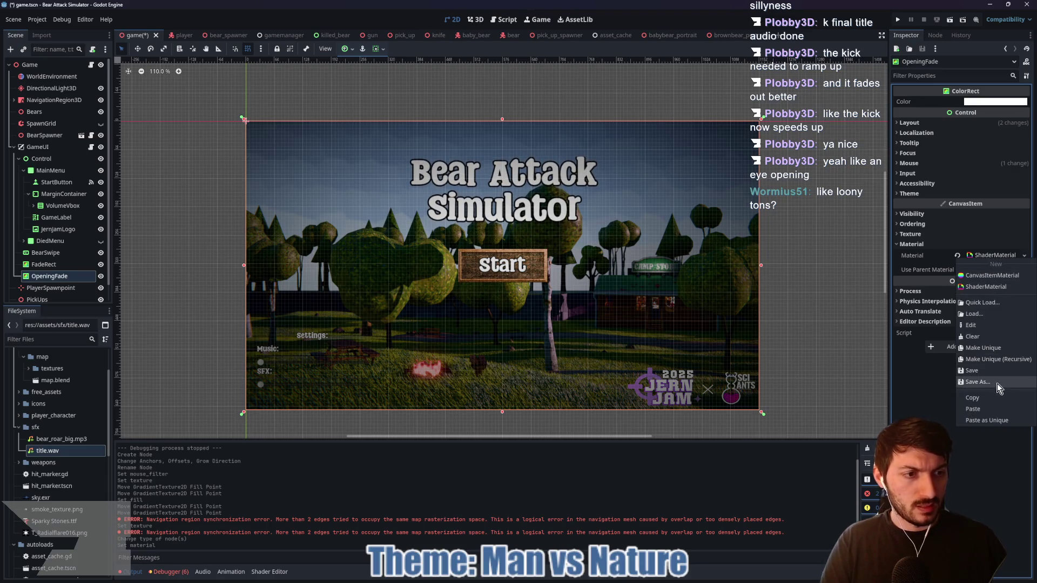
key("Escape")
left_click(986, 257)
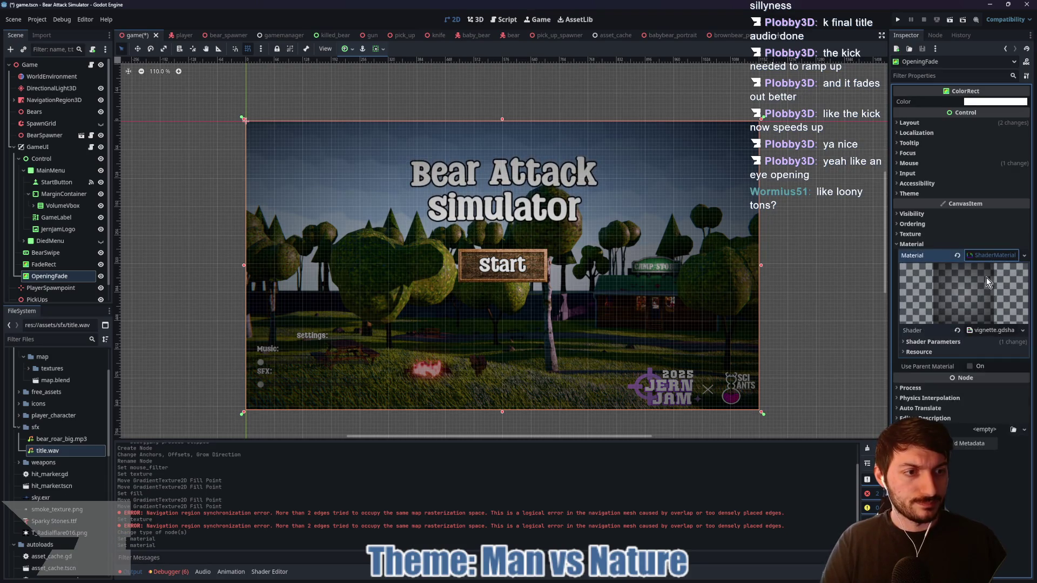
- Make the shader unique and set the vignette's Outer Radius to 0.0 with Main Alpha 1.0
right_click(984, 330)
left_click(1005, 398)
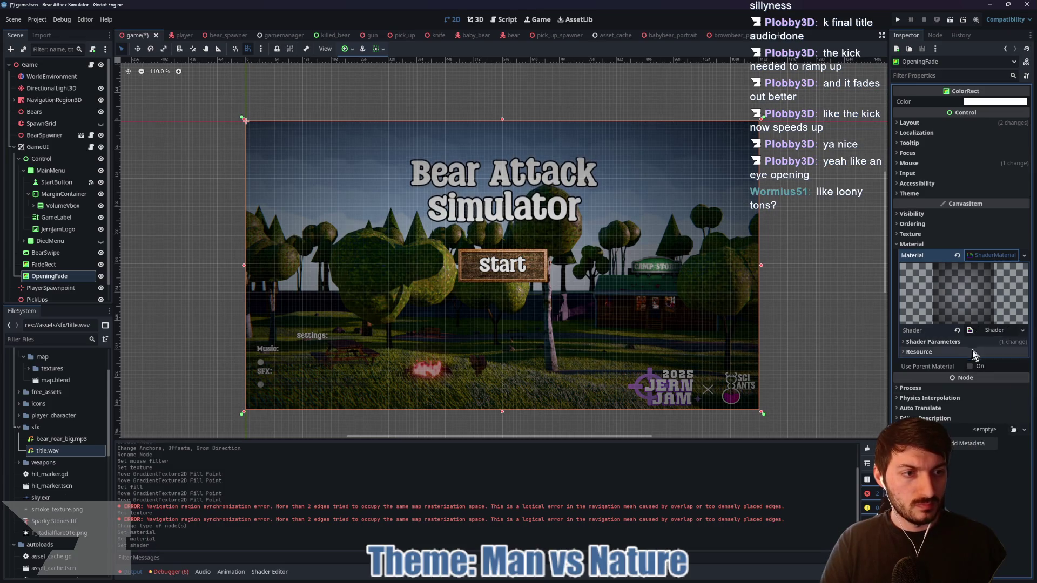
left_click(937, 342)
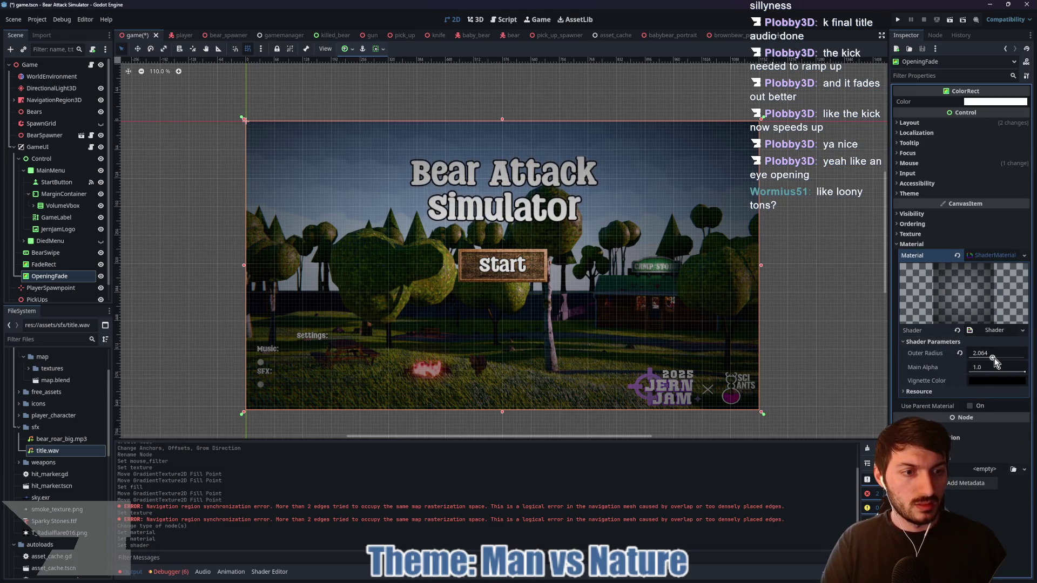
mouse_move(993, 358)
left_mouse_down()
mouse_move(960, 361)
mouse_move(1016, 359)
mouse_move(922, 358)
left_mouse_up()
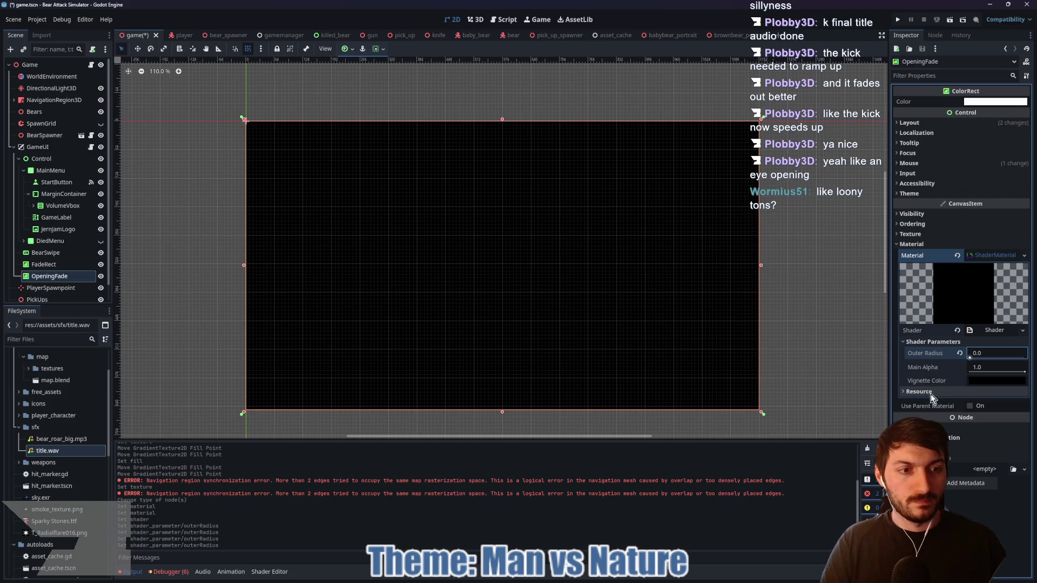
mouse_move(968, 357)
left_mouse_down()
mouse_move(977, 357)
mouse_move(970, 368)
mouse_move(1019, 369)
left_mouse_up()
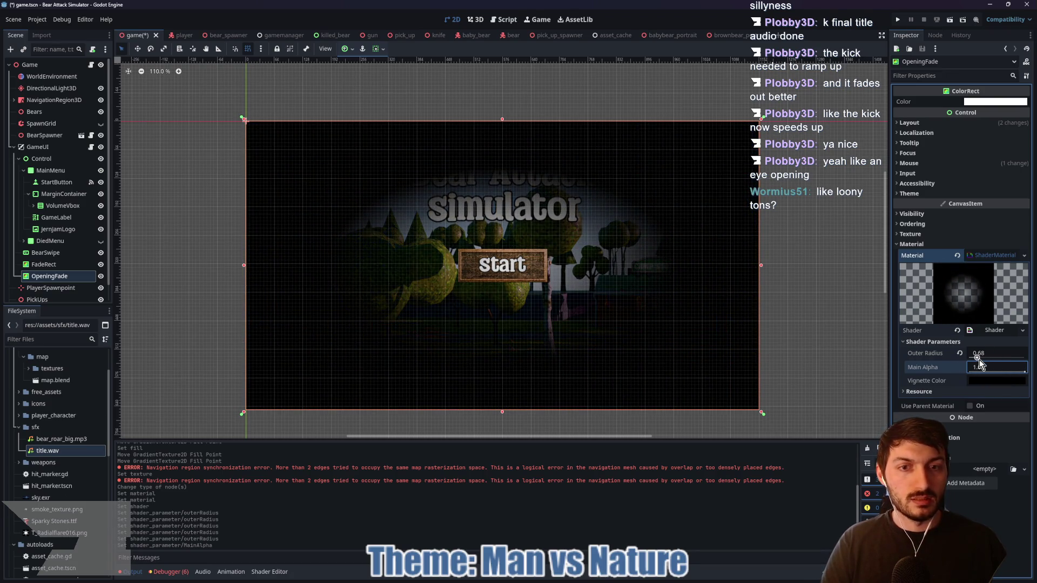
type("0")
key("Return")
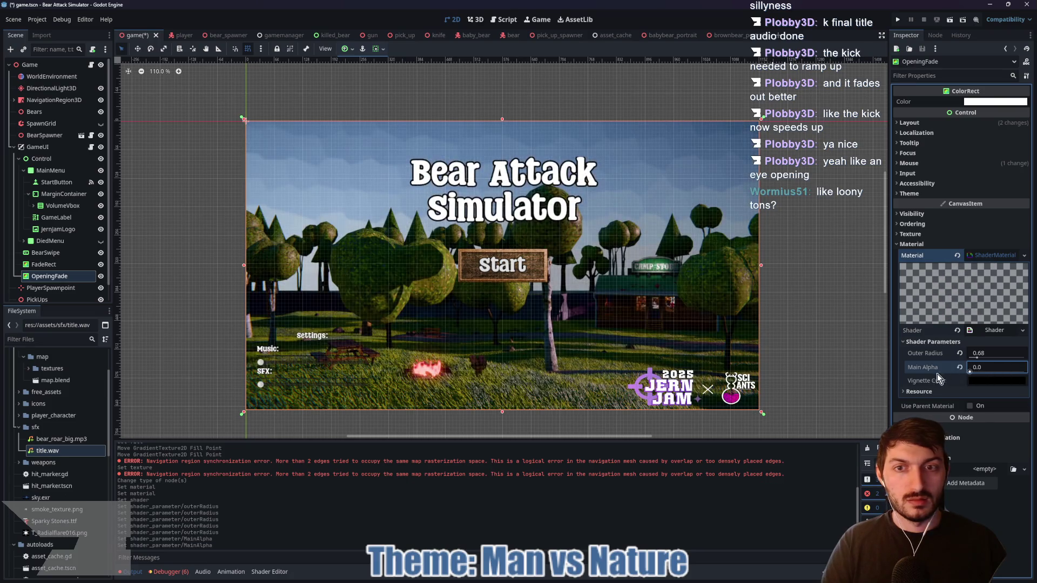
mouse_move(978, 367)
left_mouse_down()
mouse_move(967, 362)
mouse_move(1035, 374)
left_mouse_up()
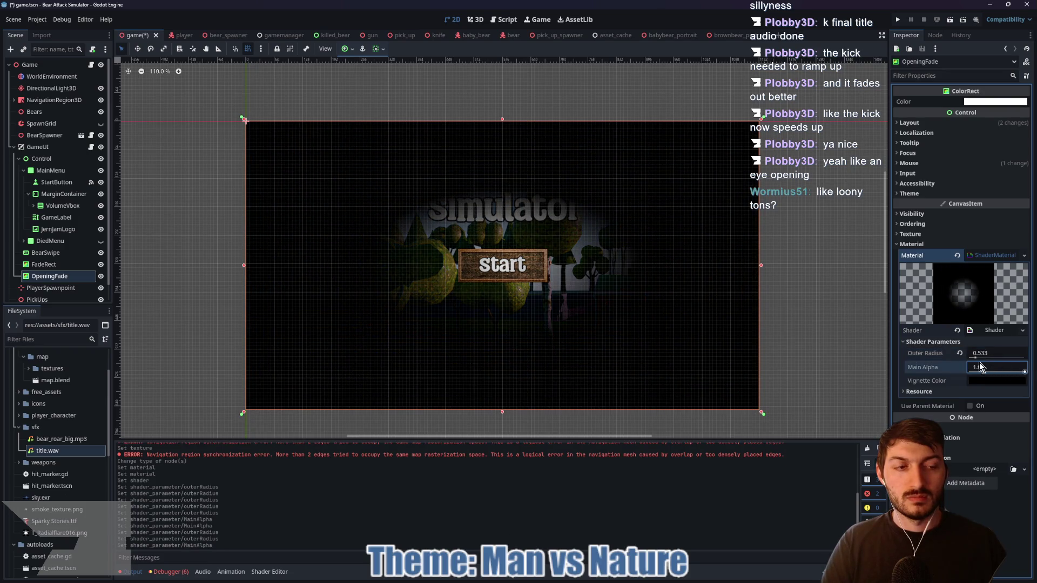
mouse_move(976, 359)
left_mouse_down()
mouse_move(1018, 369)
mouse_move(956, 369)
left_mouse_up()
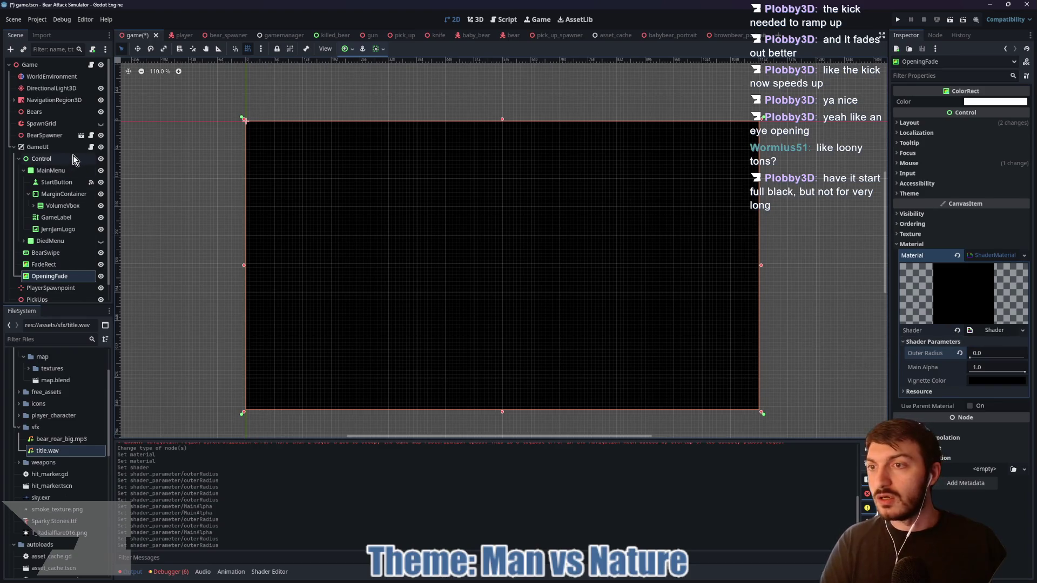
left_click(91, 147)
scroll(503, 274, "up", 10)
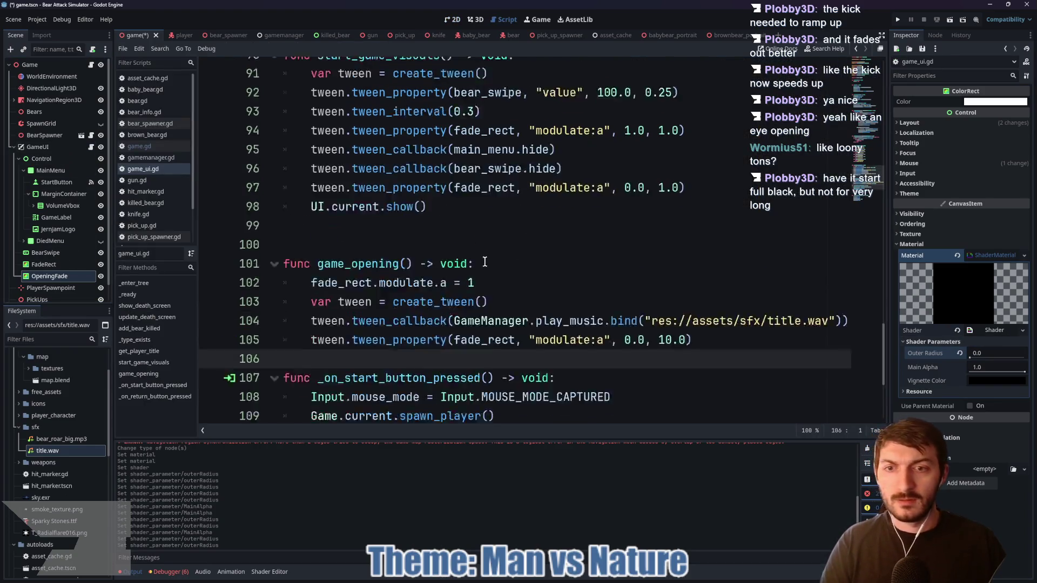
scroll(502, 274, "up", 15)
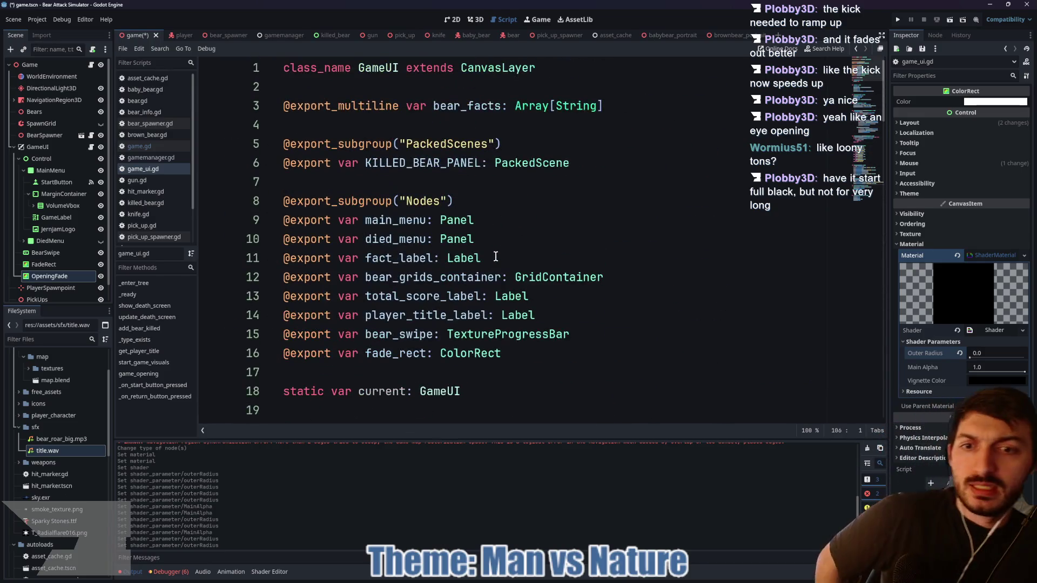
left_click(522, 359)
key("Return")
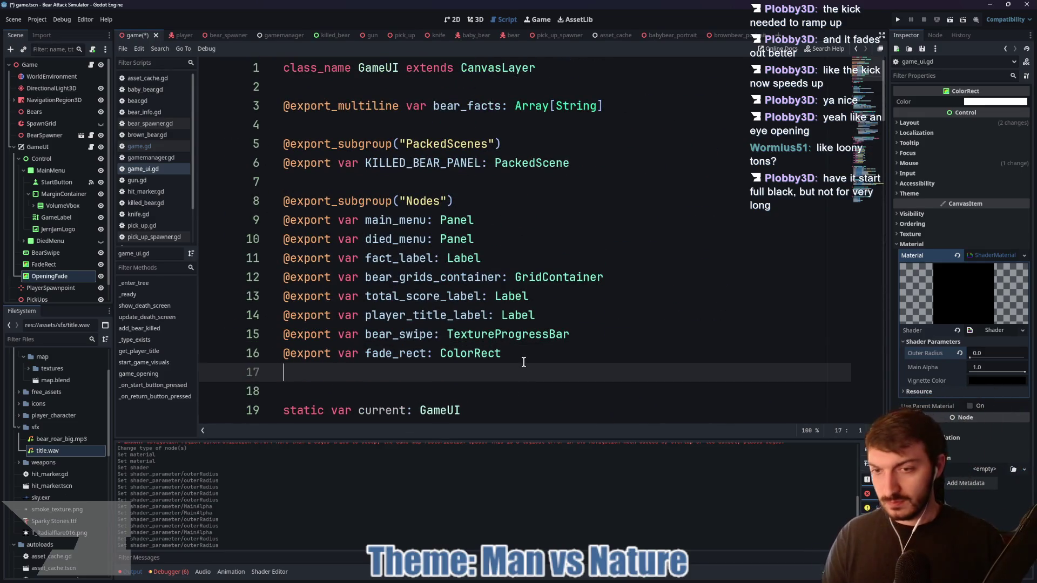
type("export var opening_fade")
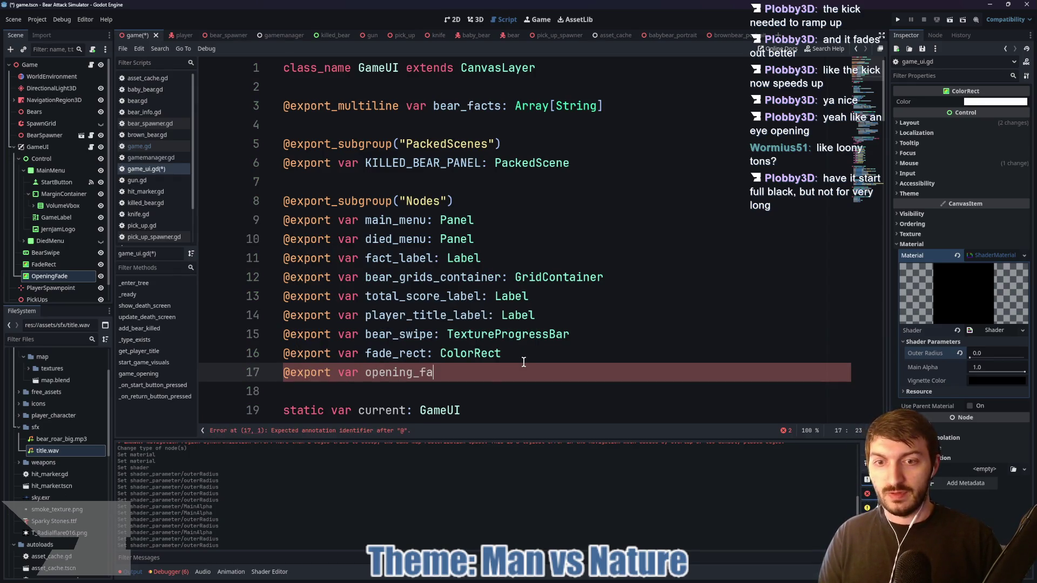
type(": ColorRect")
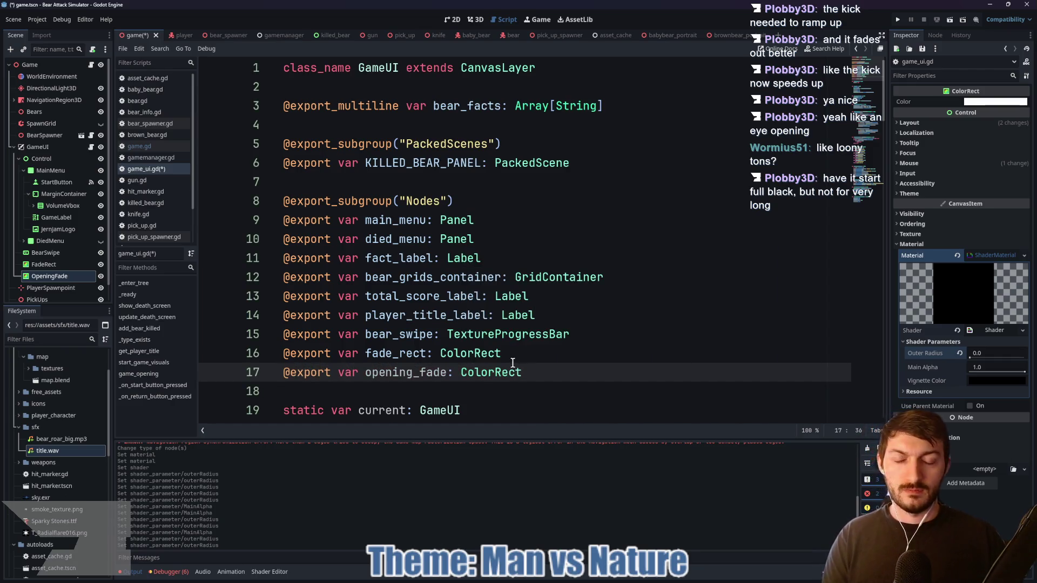
- Delete the 'fade_rect.modulate.a = 1' line from game_opening
scroll(502, 346, "down", 20)
scroll(461, 312, "up", 1)
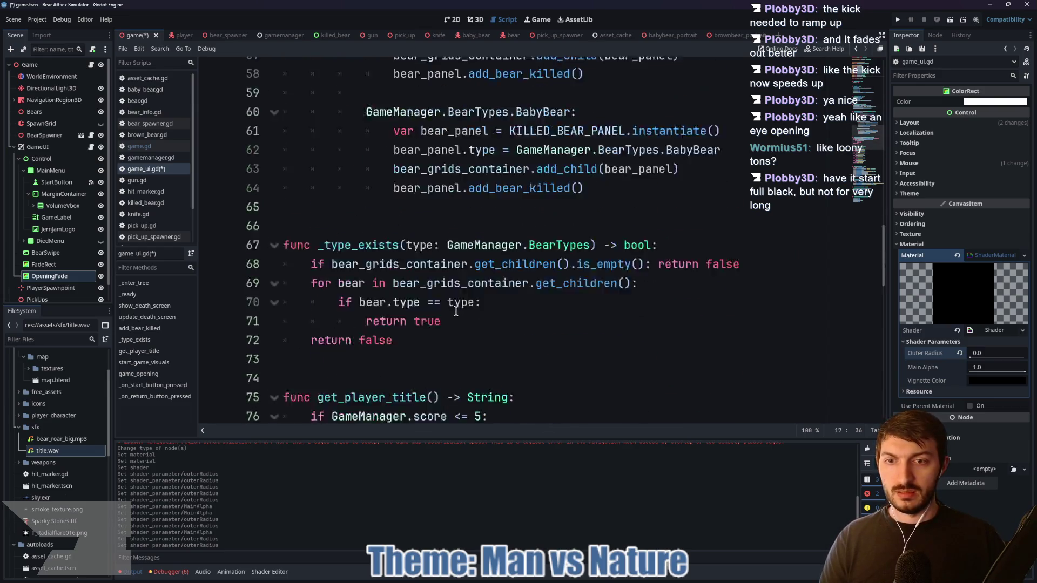
scroll(455, 312, "up", 4)
scroll(435, 279, "down", 14)
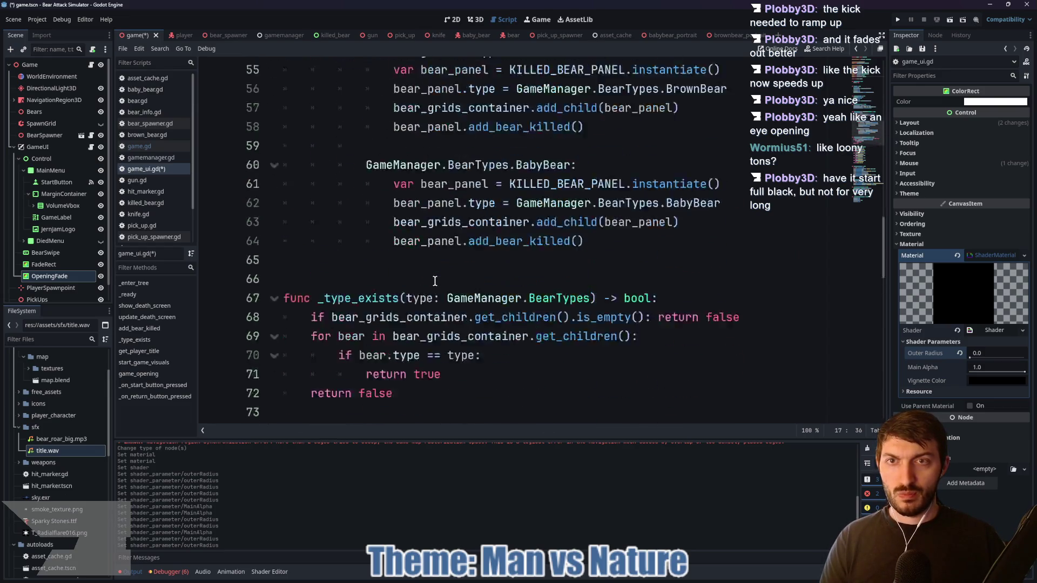
scroll(377, 302, "down", 1)
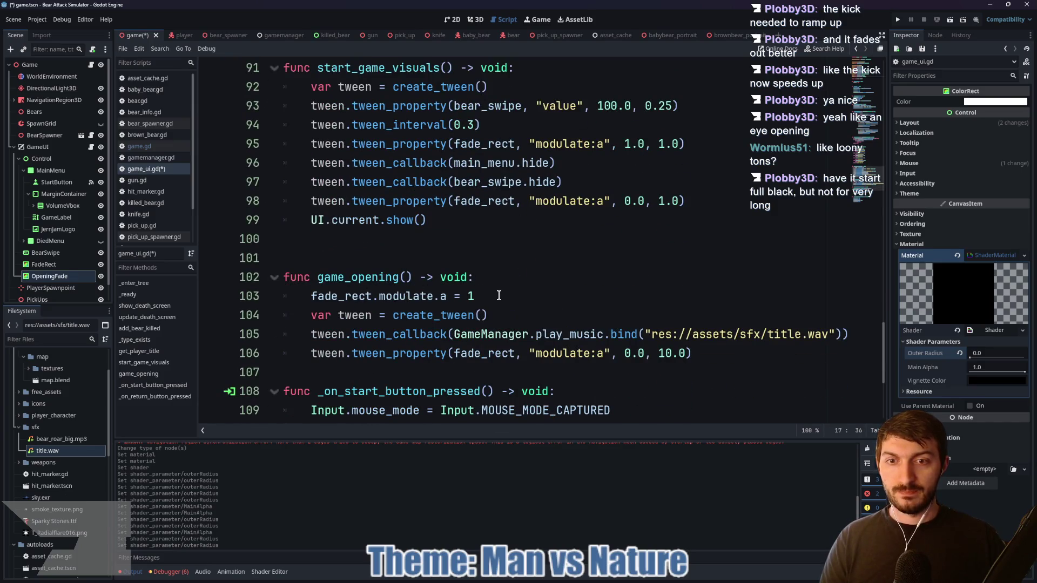
left_click_drag(482, 292, 311, 296)
key("BackSpace")
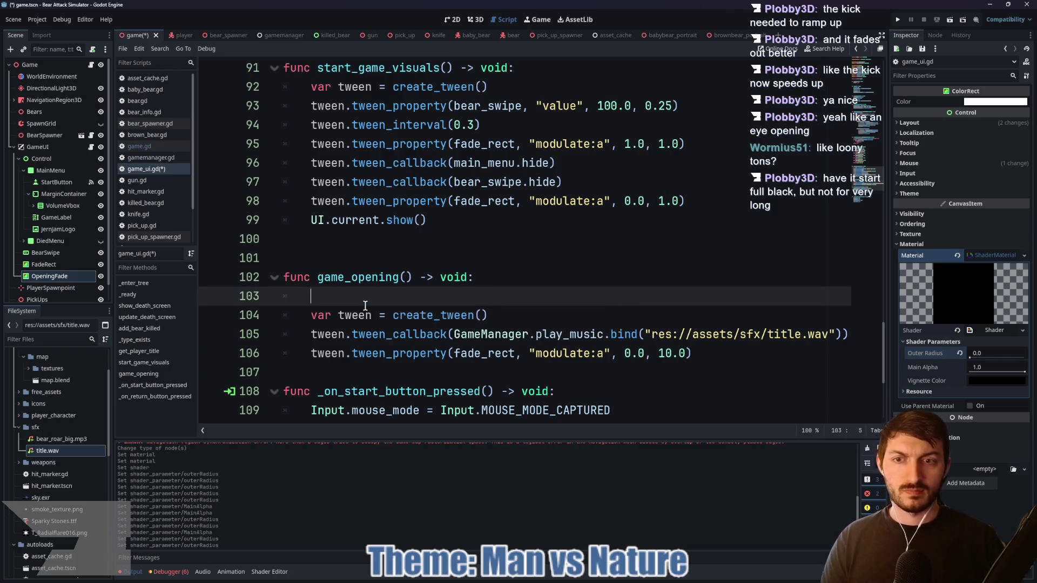
- Point the tween_property call at opening_fade.material instead of fade_rect
key("BackSpace")
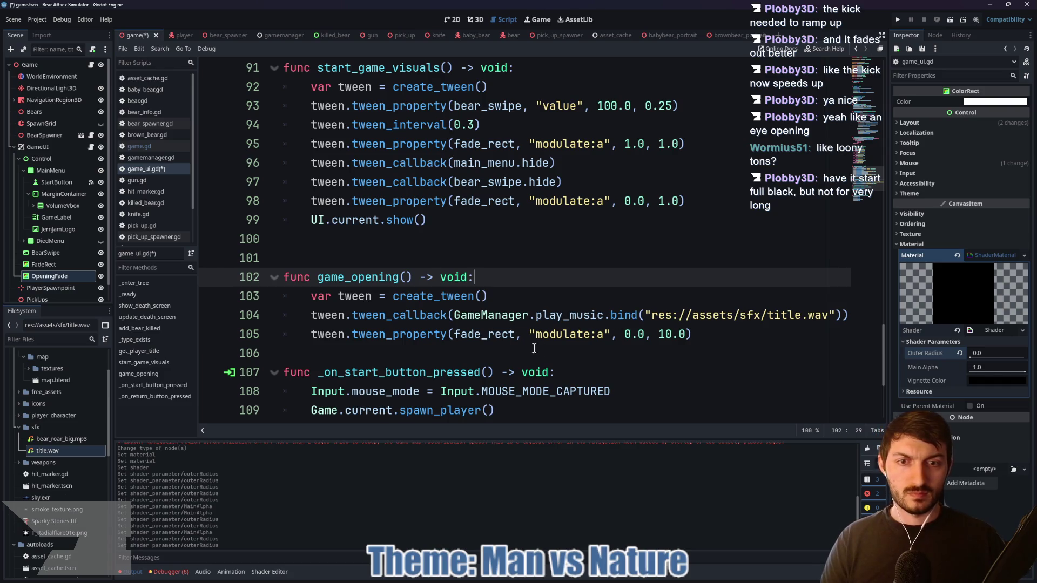
left_click_drag(512, 339, 453, 336)
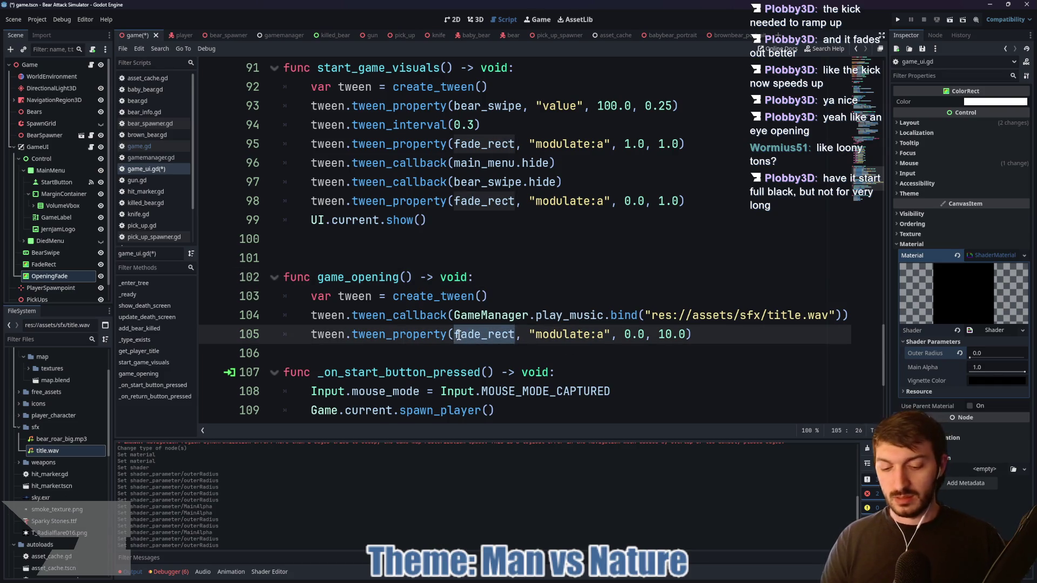
type("openin")
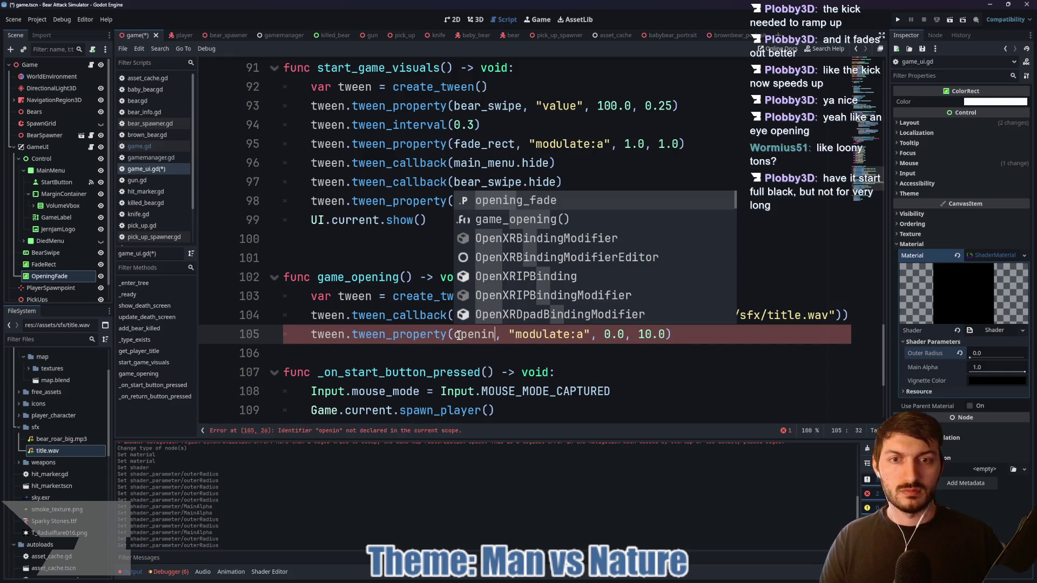
key("Return")
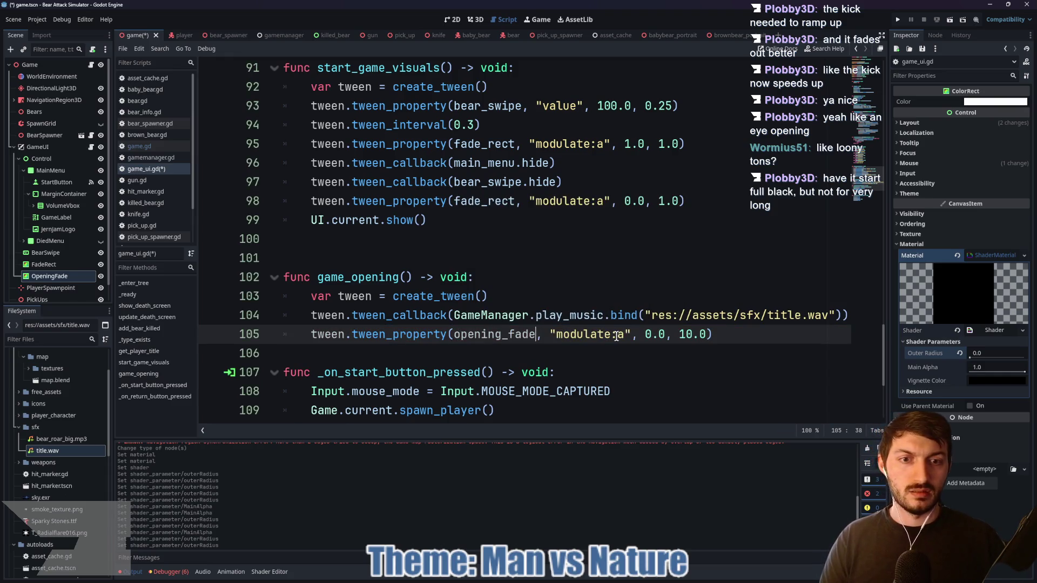
left_click_drag(609, 335, 557, 336)
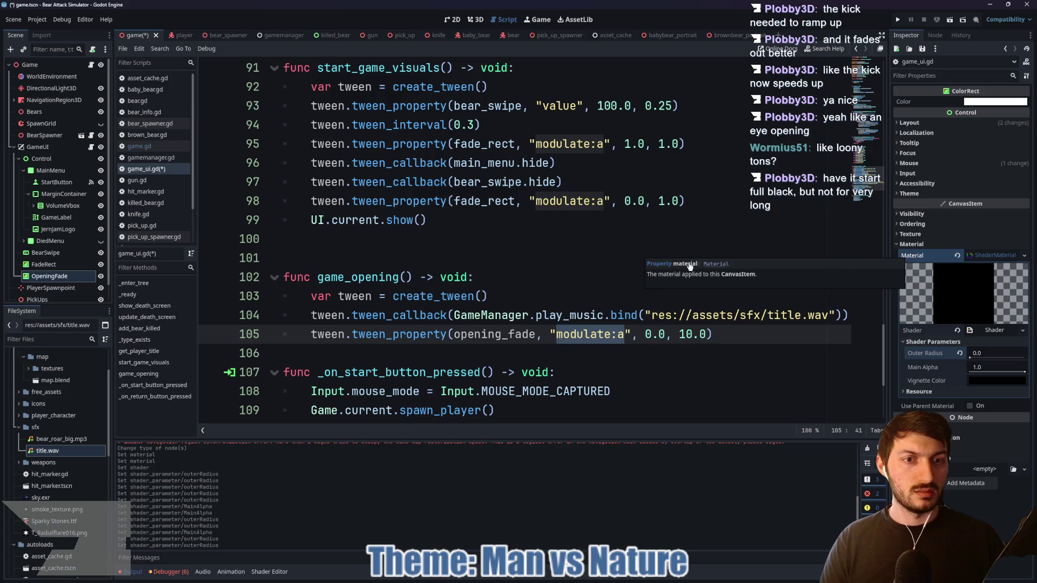
left_click(538, 336)
type(",mater")
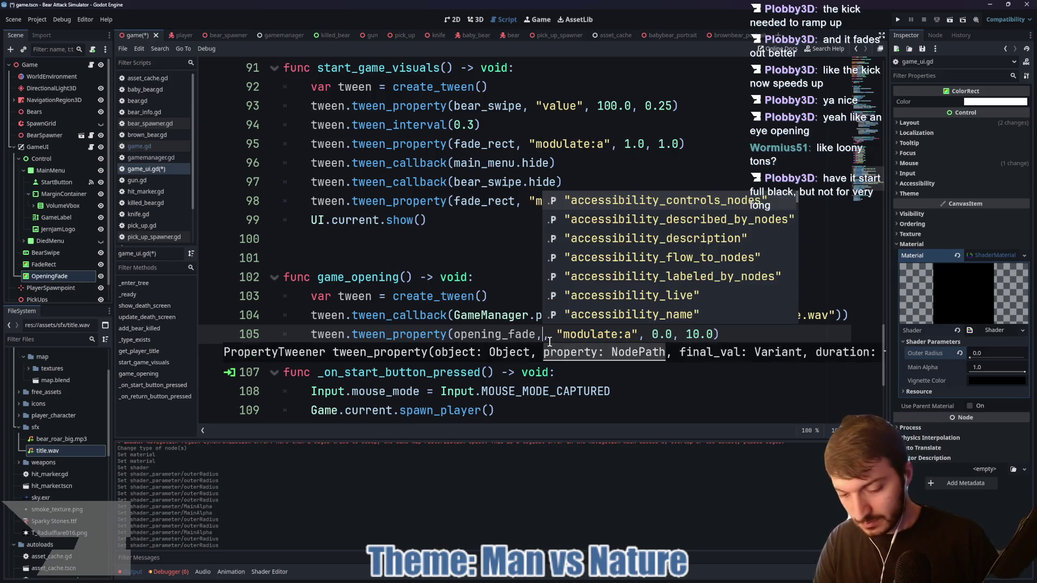
type("ial")
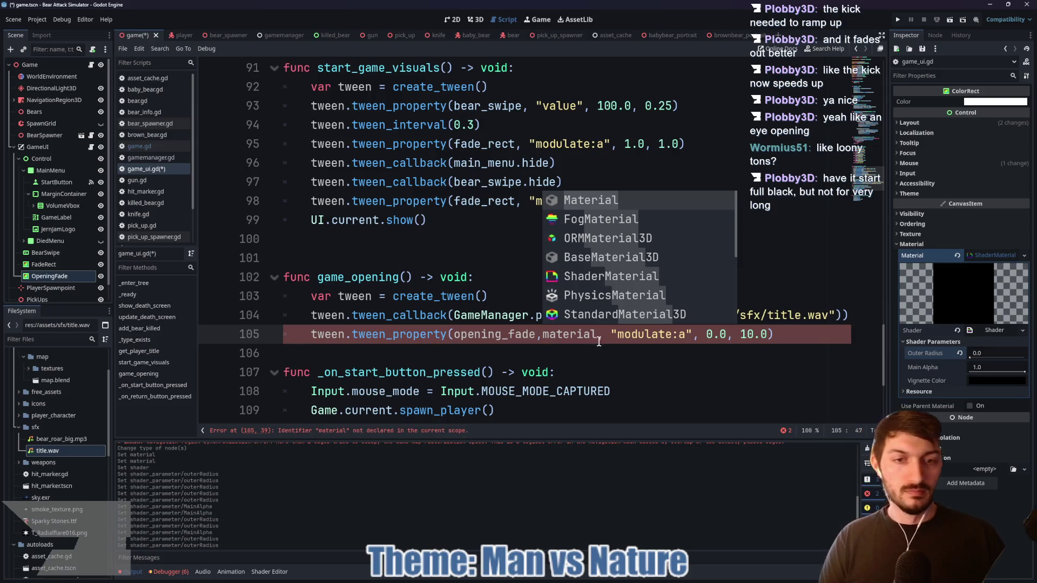
left_click(540, 335)
key("BackSpace")
type(".")
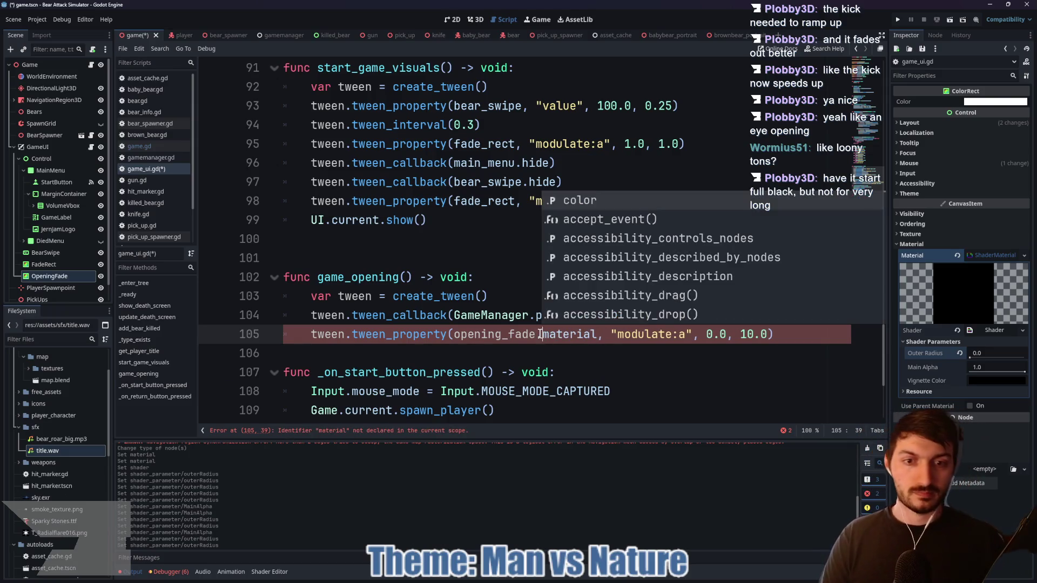
- Replace the tweened property "modulate:a" with "shader_parameter/outerRadius"
left_click(630, 334)
left_click_drag(620, 334, 684, 336)
type("shader")
type("_param")
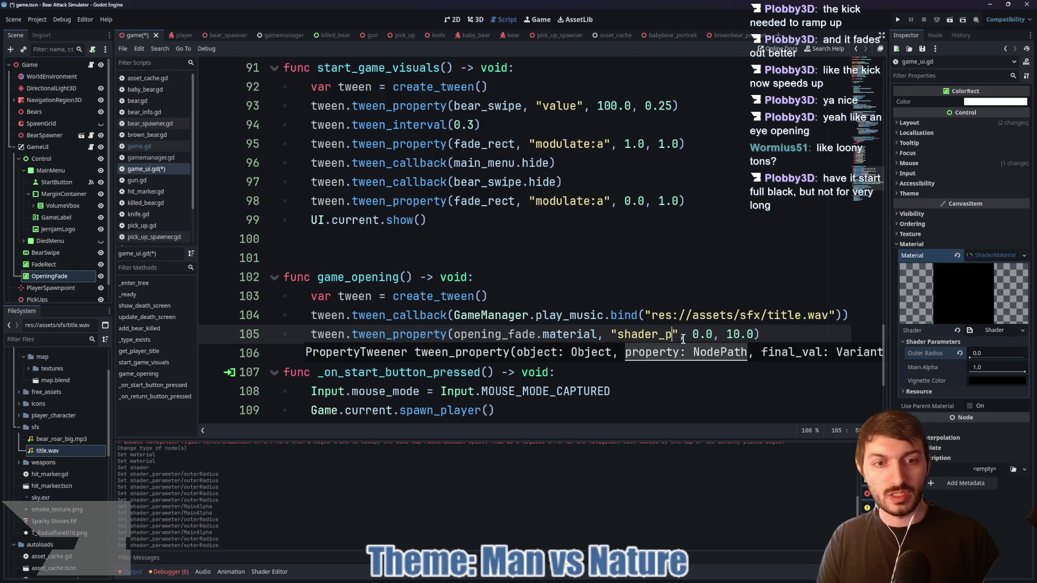
type("eter/")
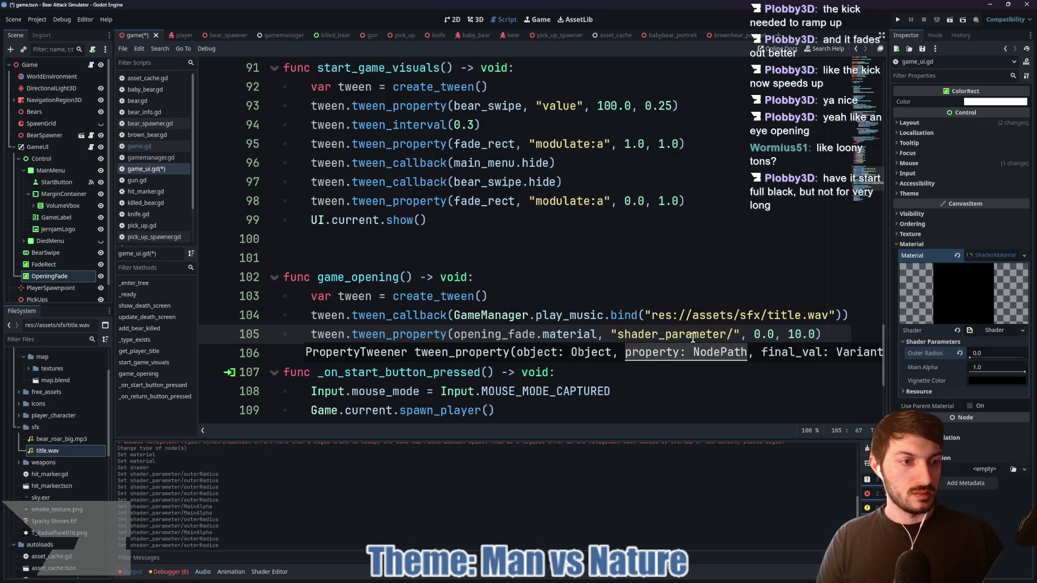
mouse_move(913, 357)
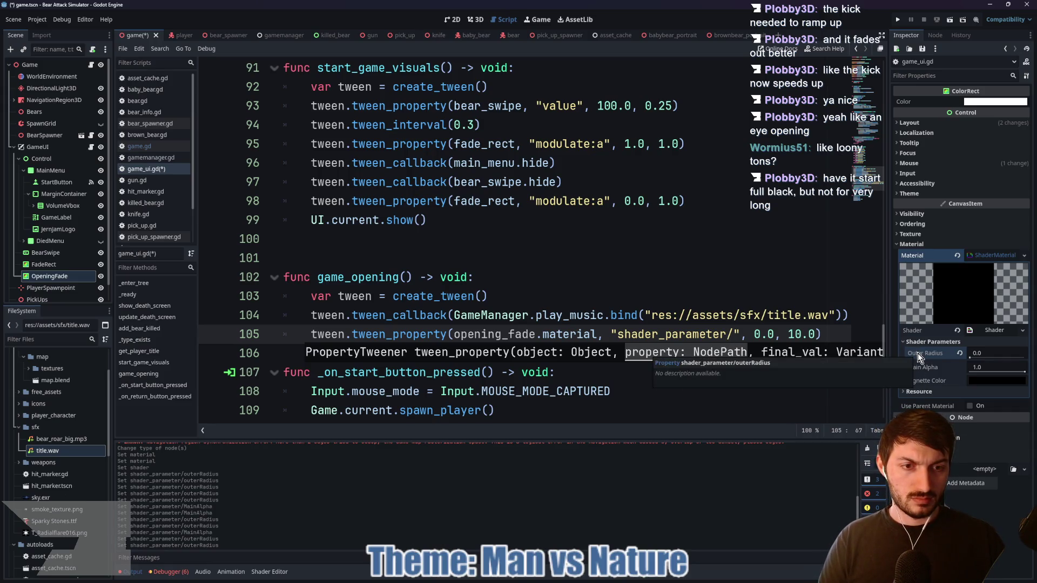
type("outerRadius")
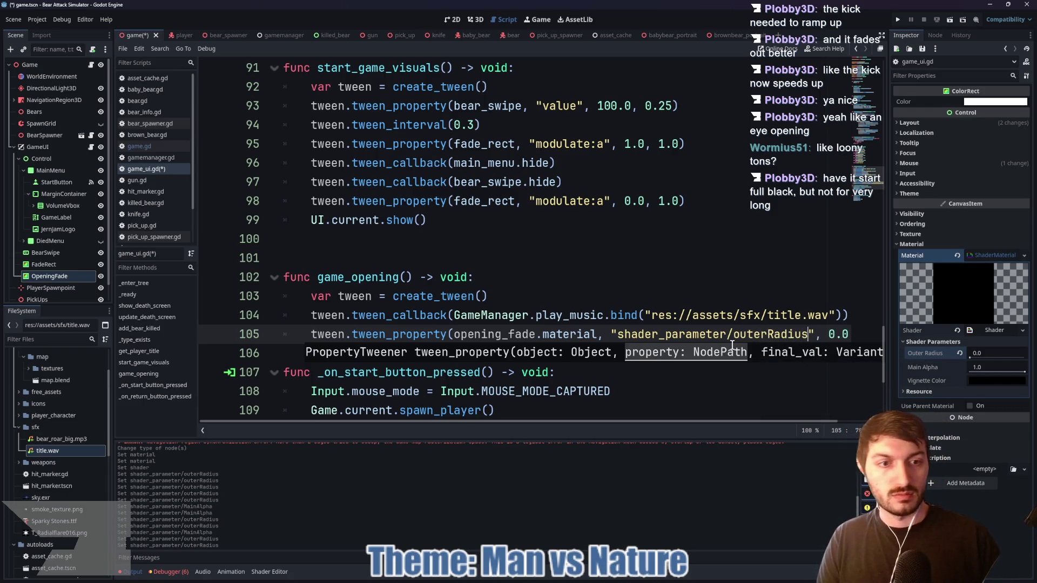
left_click_drag(678, 423, 720, 422)
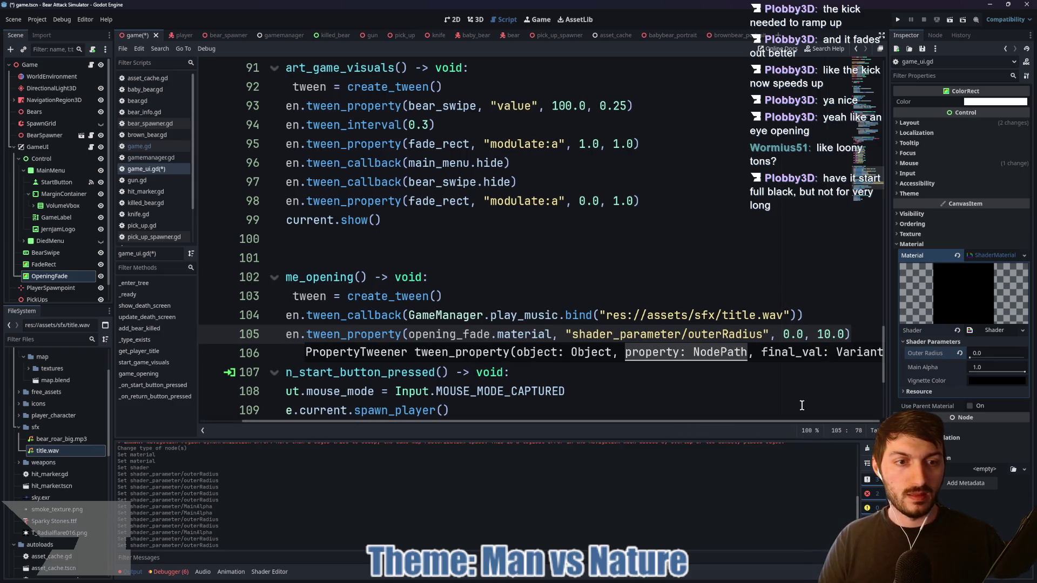
- Set the tween's final value to 5.0, keeping the 10.0 duration, and save
left_click(800, 334)
left_click_drag(803, 335, 784, 335)
type("5.0")
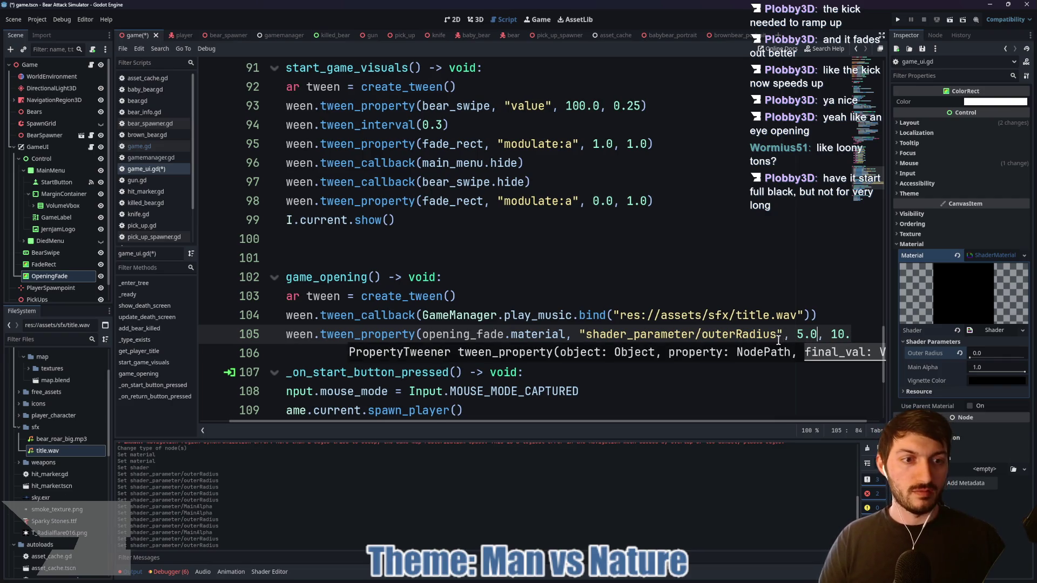
left_click_drag(720, 420, 804, 422)
left_click(841, 334)
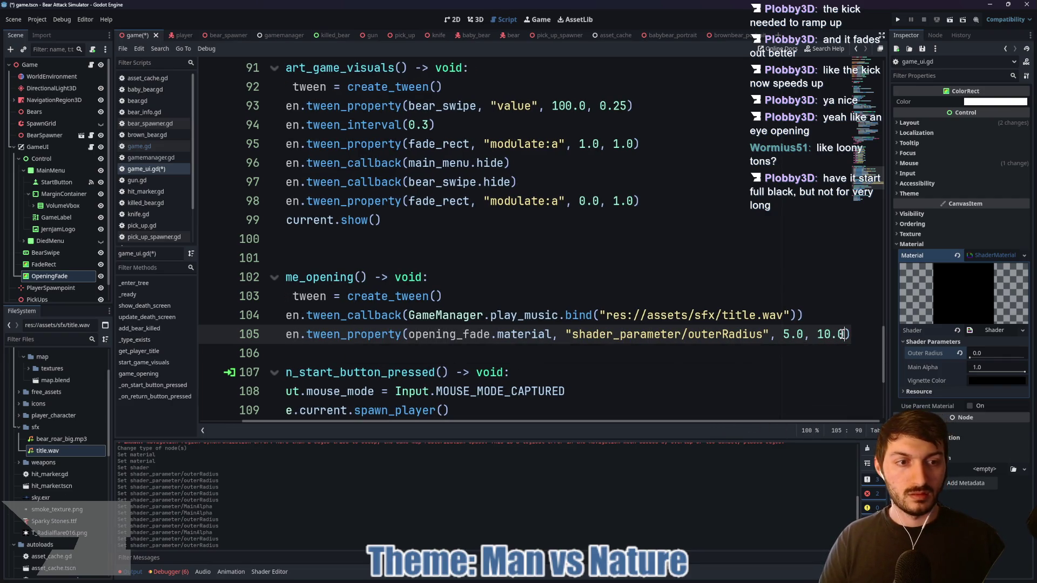
left_click_drag(562, 422, 520, 423)
key("ctrl+s")
left_click(37, 147)
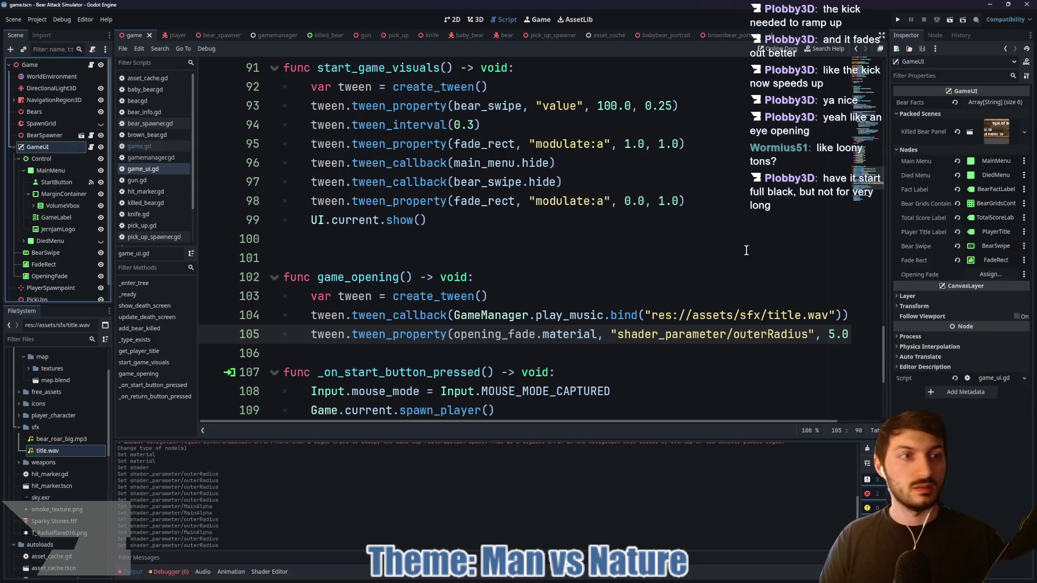
- Assign the OpeningFade node to GameUI's Opening Fade export and save
left_click(1004, 275)
left_click(513, 226)
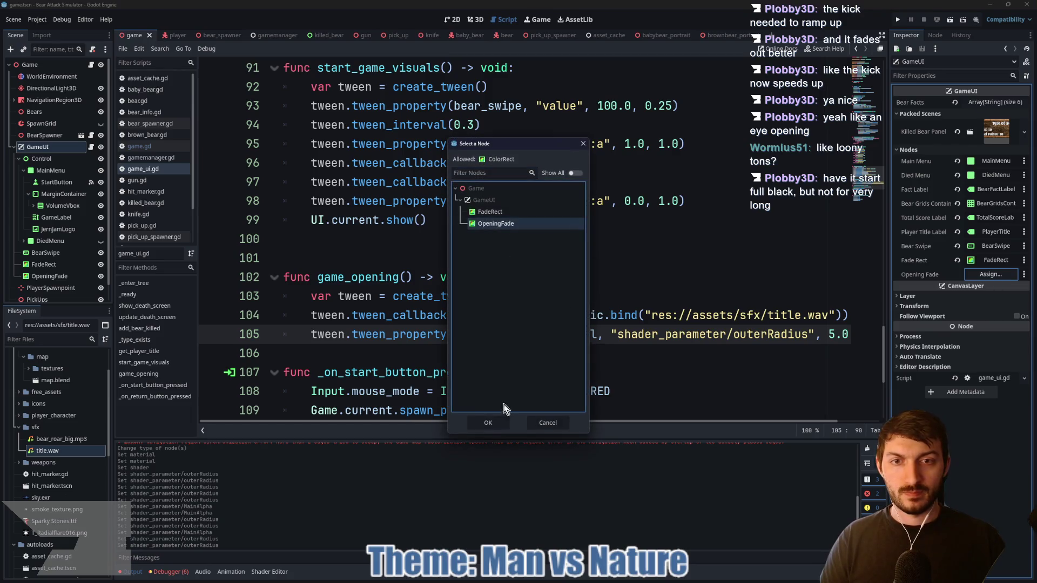
left_click(488, 417)
left_click(542, 277)
key("ctrl+s")
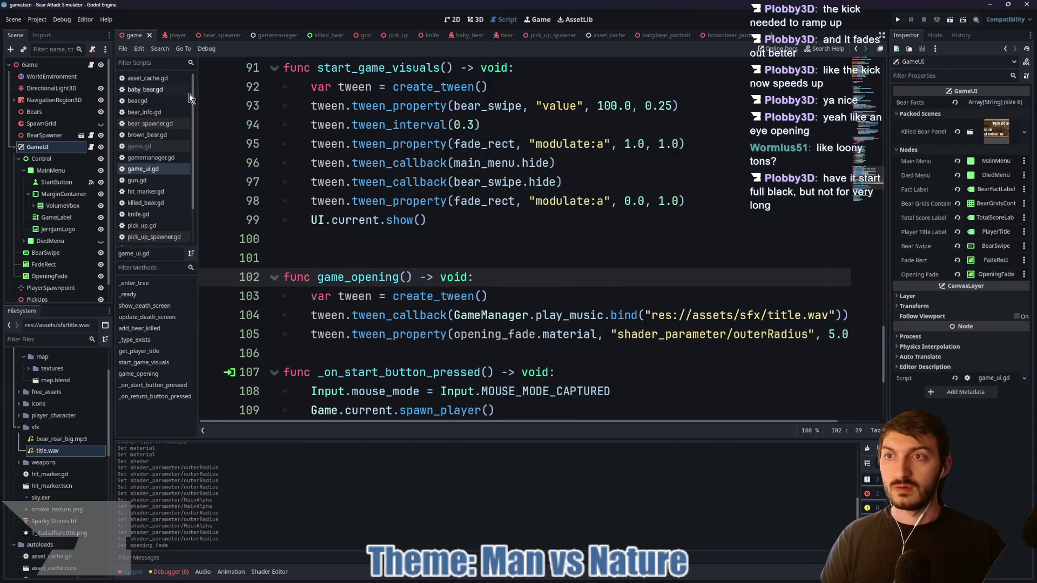
- Playtest the vignette-opening title screen, then stop the game
key("F5")
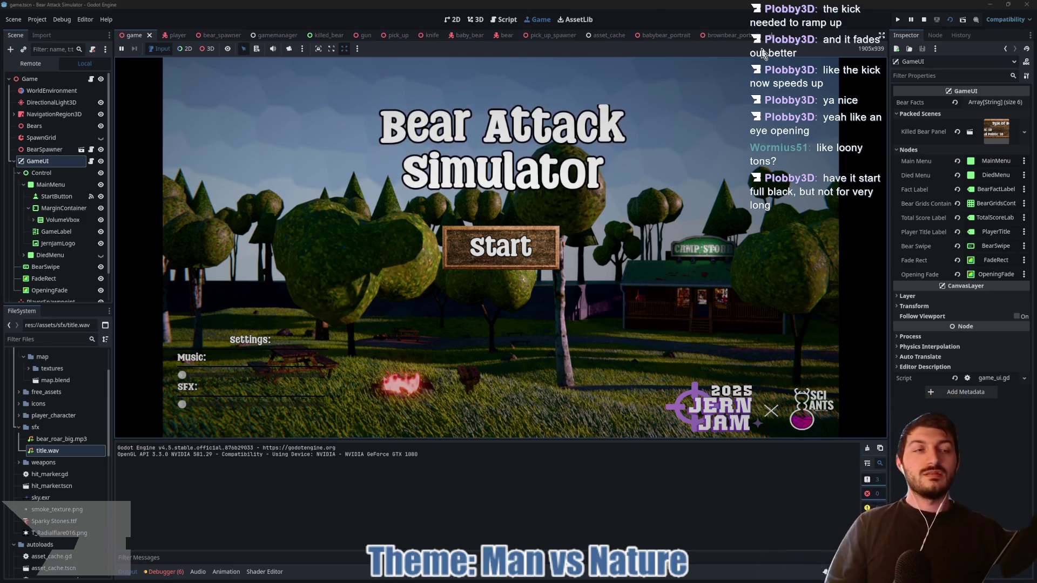
left_click(923, 20)
left_click(391, 352)
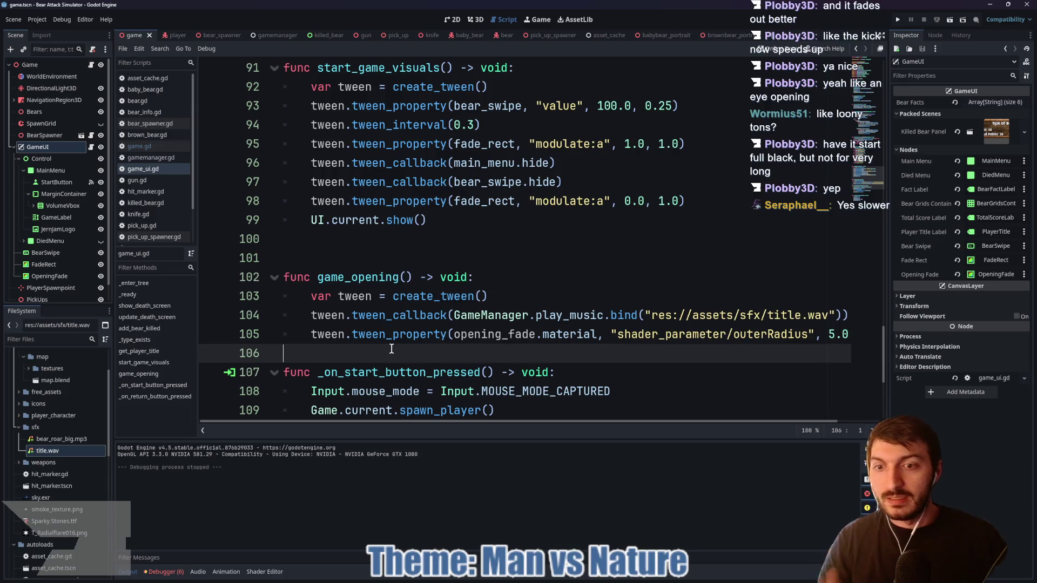
- Add an 'await tween.finished' line below the tween setup in game_opening
key("Return")
key("Up")
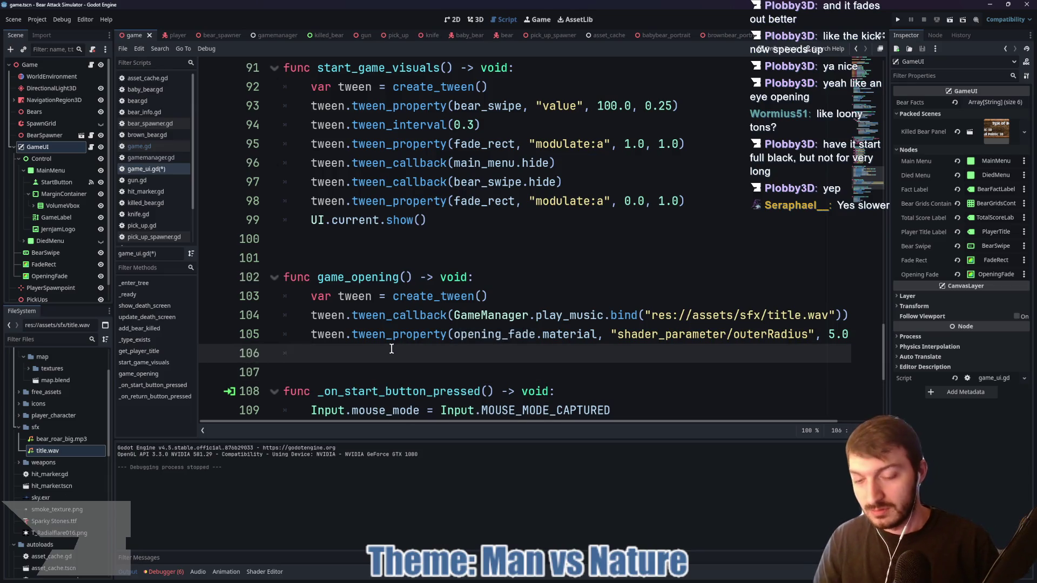
type("tween.twee")
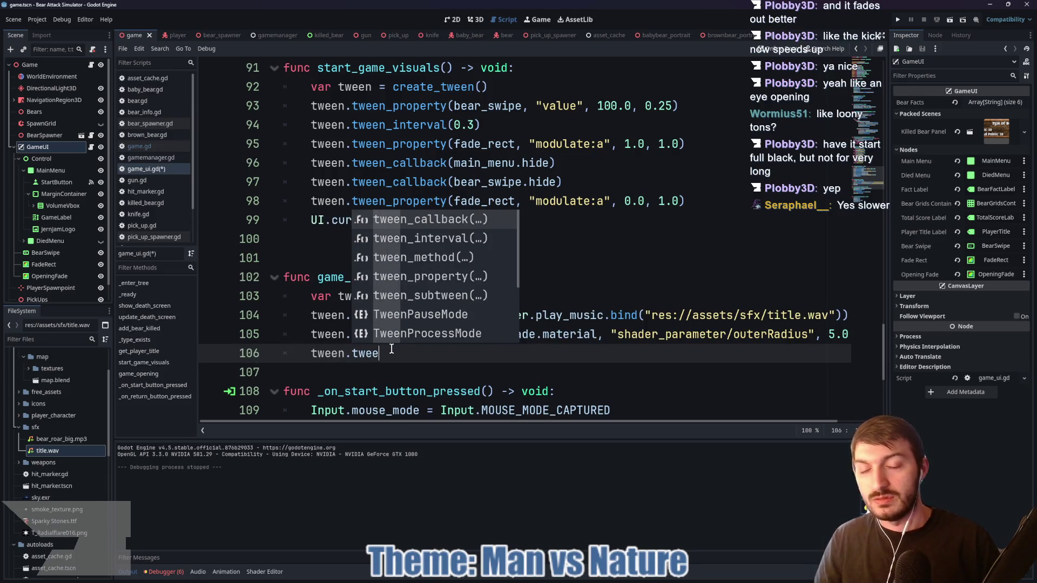
key("BackSpace")
key("BackSpace")
key("BackSpace")
type("fini")
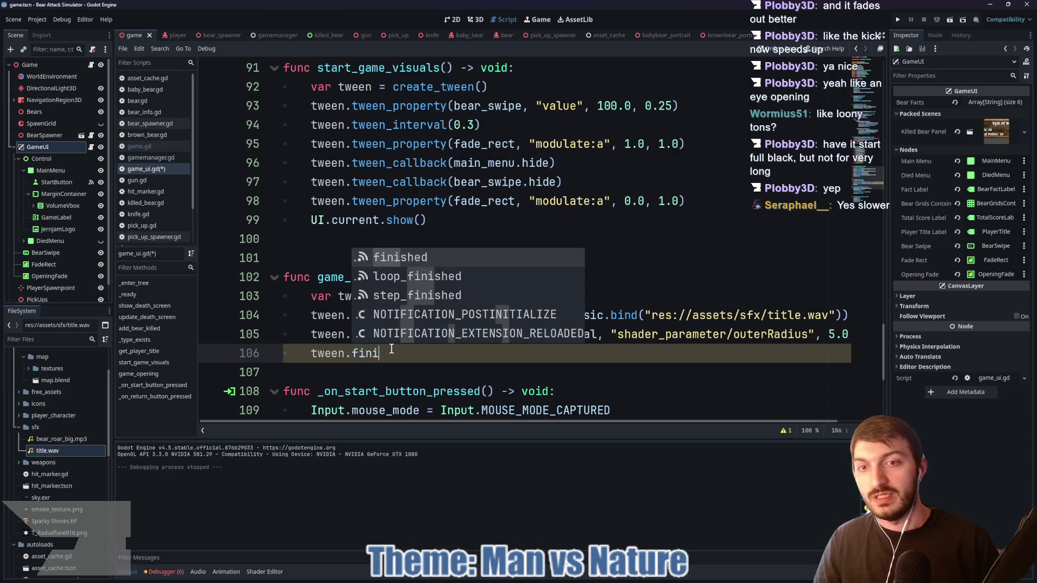
key("Return")
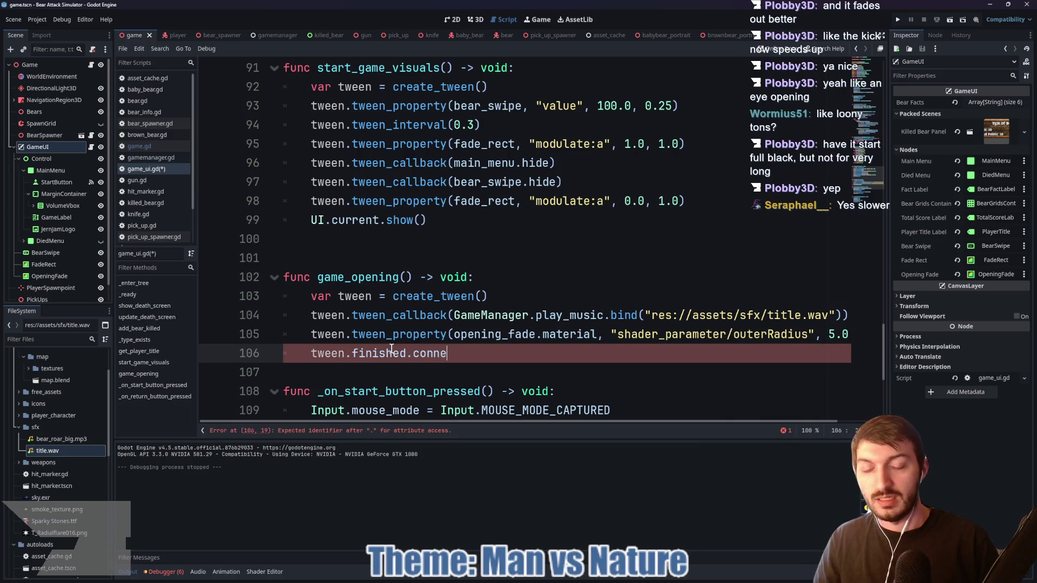
key("BackSpace")
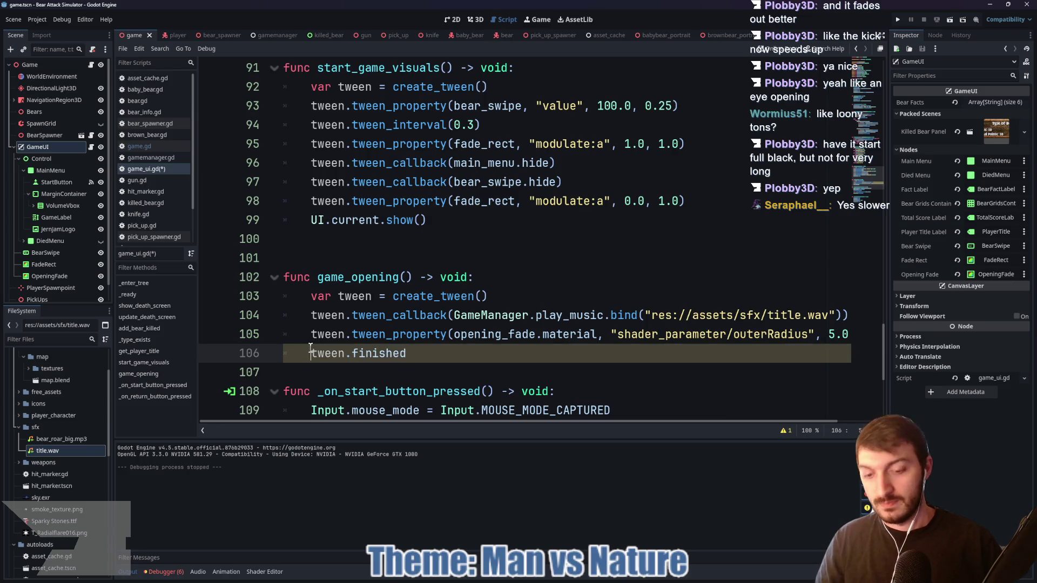
type("await")
- Add 'opening_fade.hide()' on a new line after the await
left_click(483, 348)
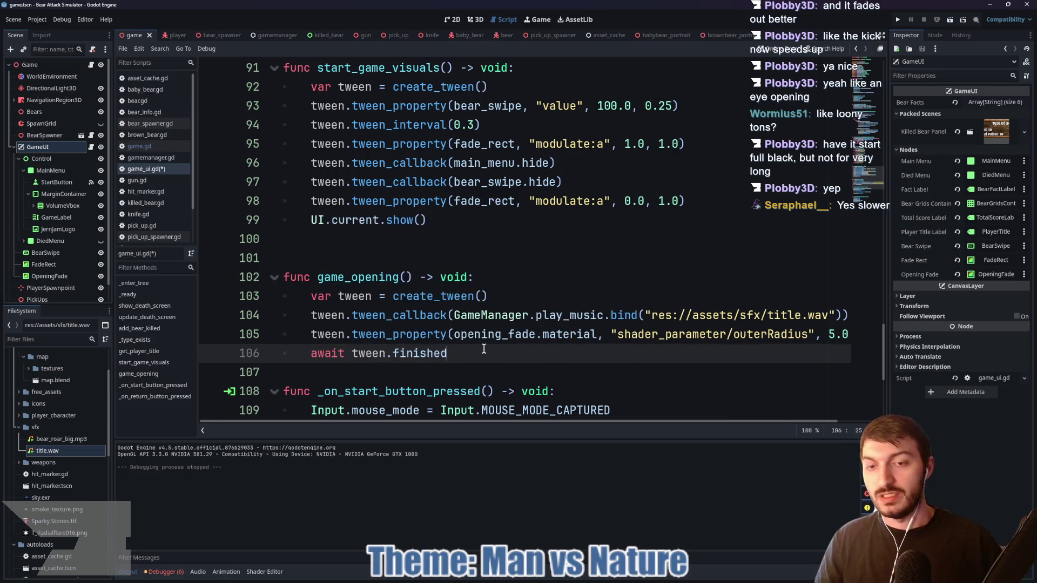
key("Return")
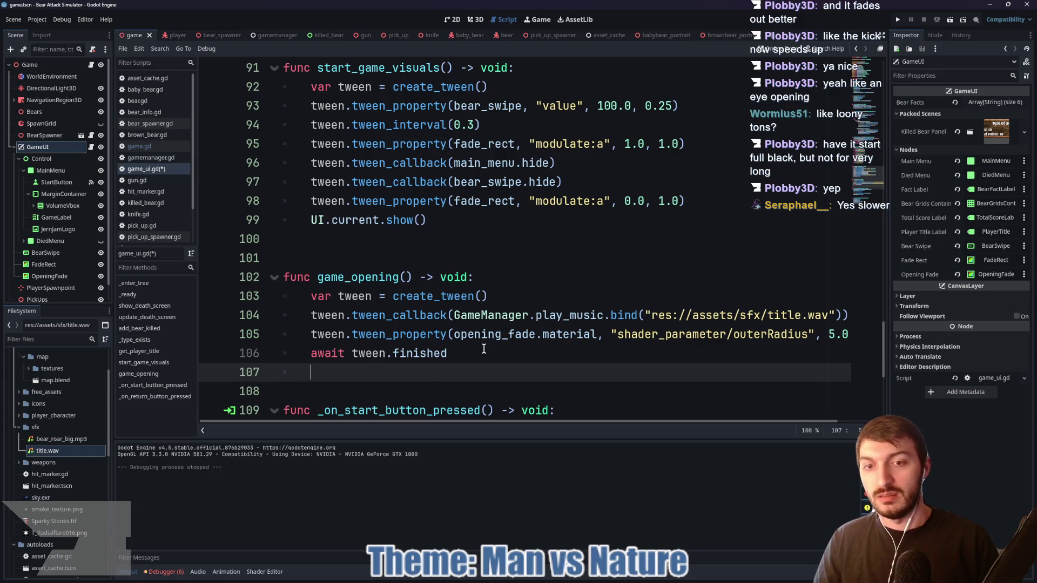
type("nin")
key("Return")
type(".hide")
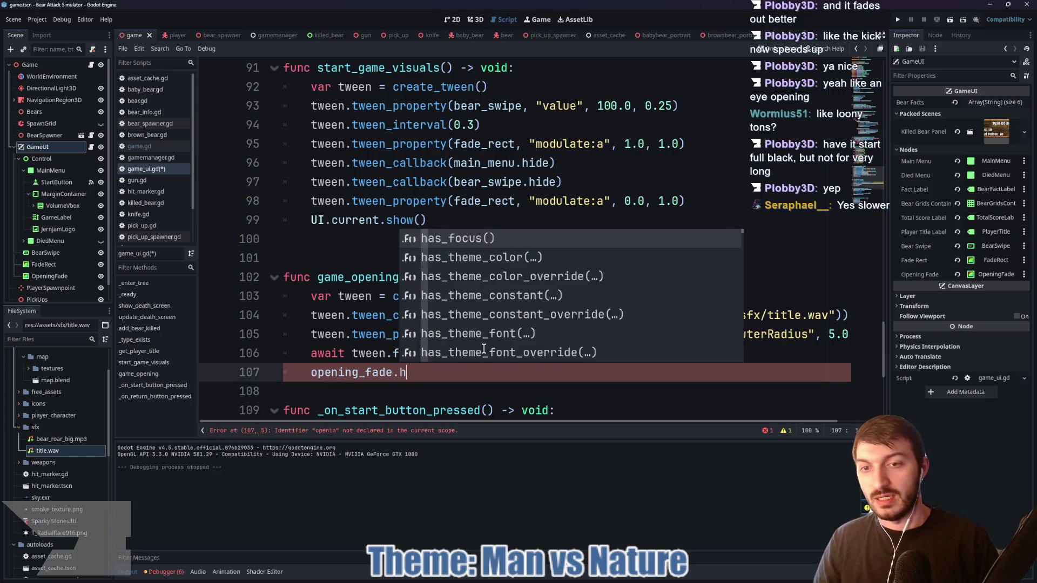
key("Return")
- Change the outer radius tween value from 10.0 to 12.0, save, and run the game
left_click(491, 359)
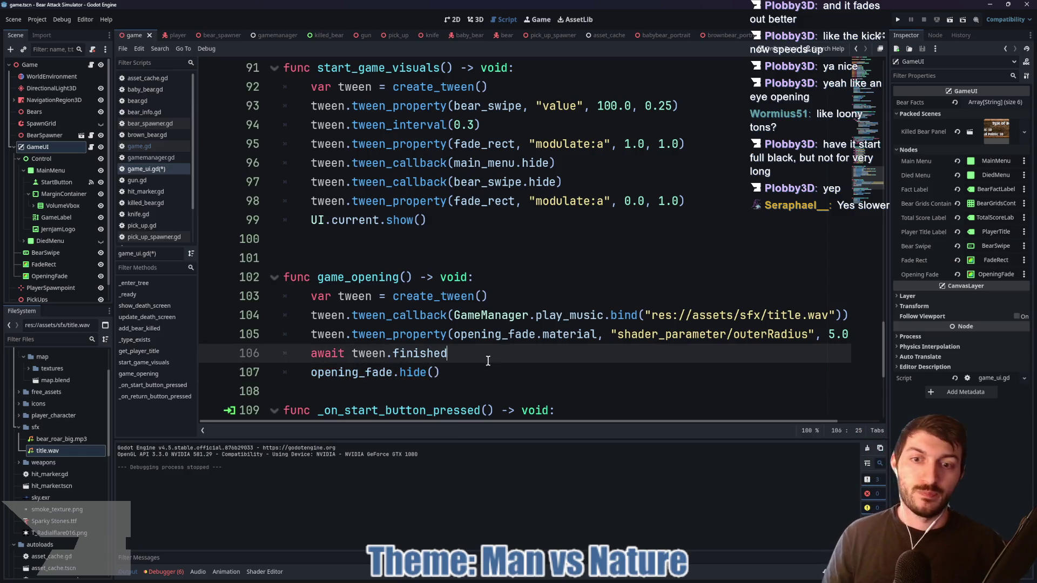
mouse_move(583, 421)
left_mouse_down()
mouse_move(620, 422)
mouse_move(808, 341)
left_mouse_up()
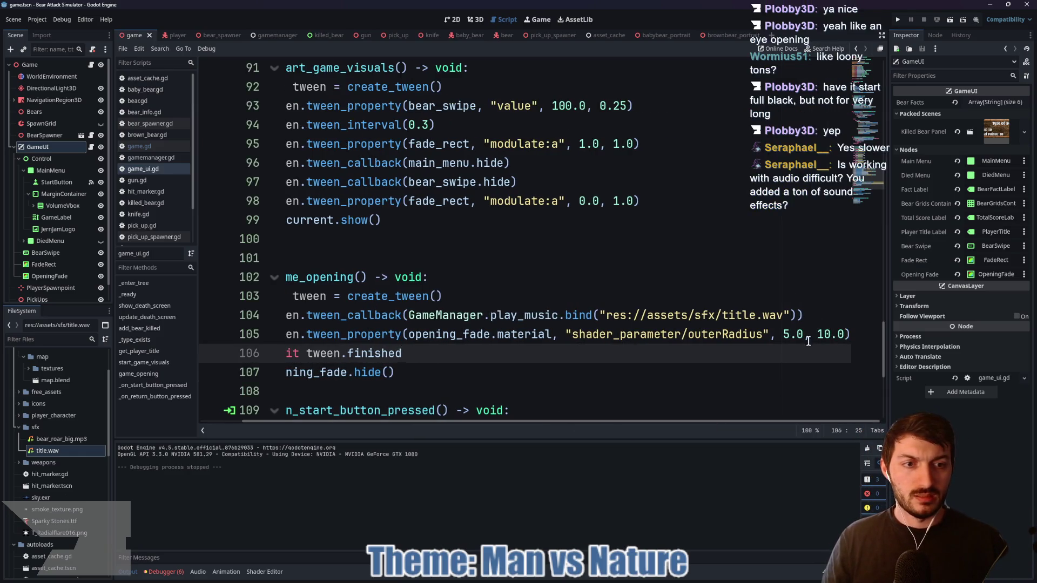
double_click(828, 335)
type("12")
left_click(520, 372)
key("ctrl+s")
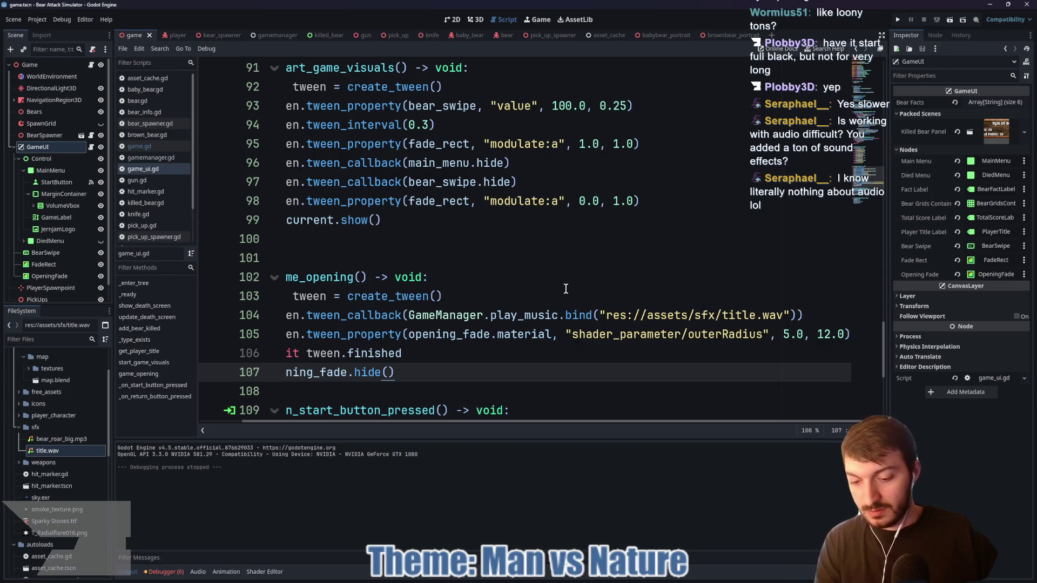
key("F5")
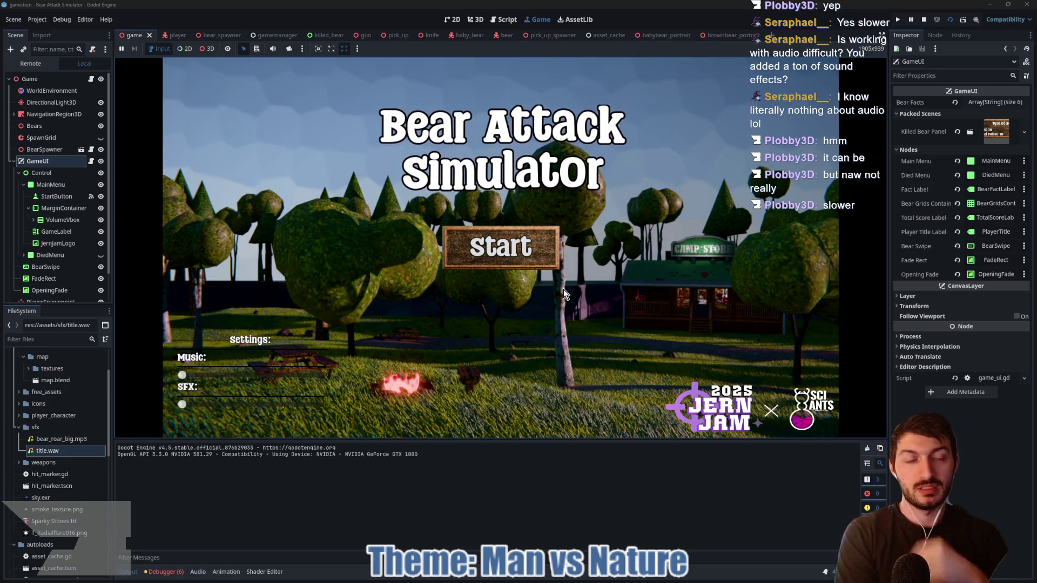
- Stop the game, set the outerRadius target to 15.0, and playtest again before stopping
key("F8")
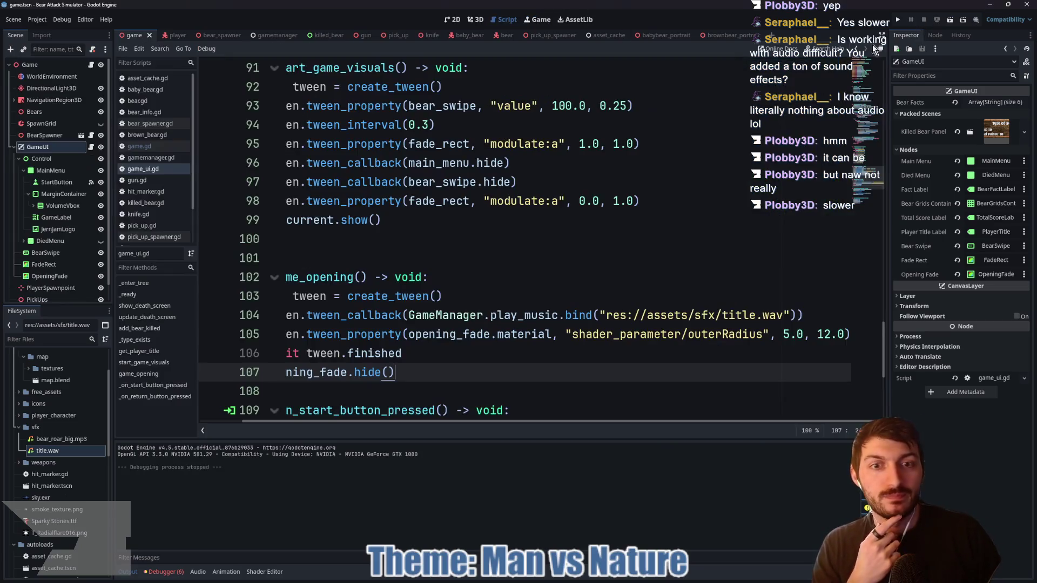
left_click(828, 334)
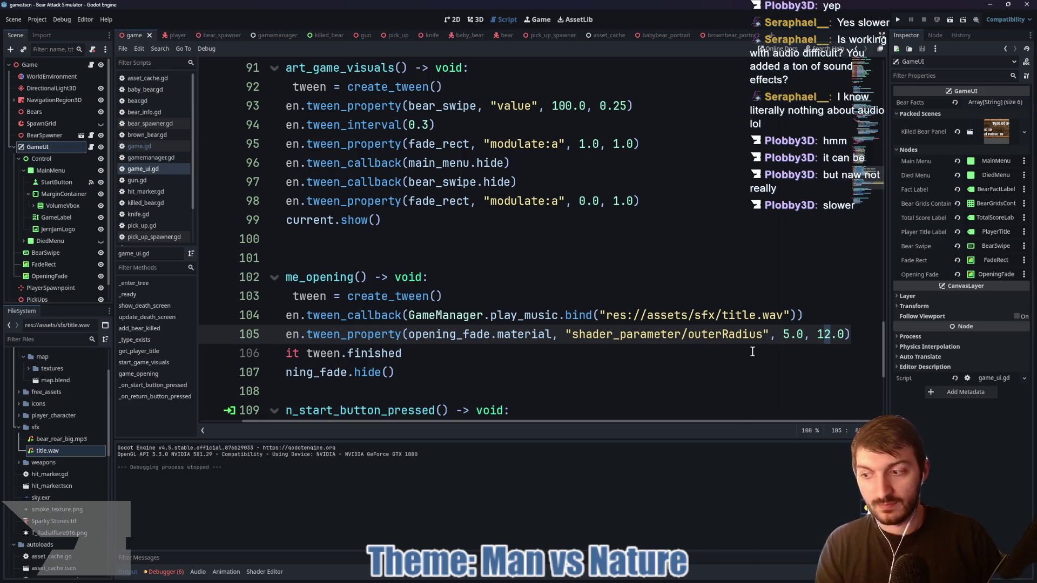
key("Delete")
type("5")
left_click(502, 372)
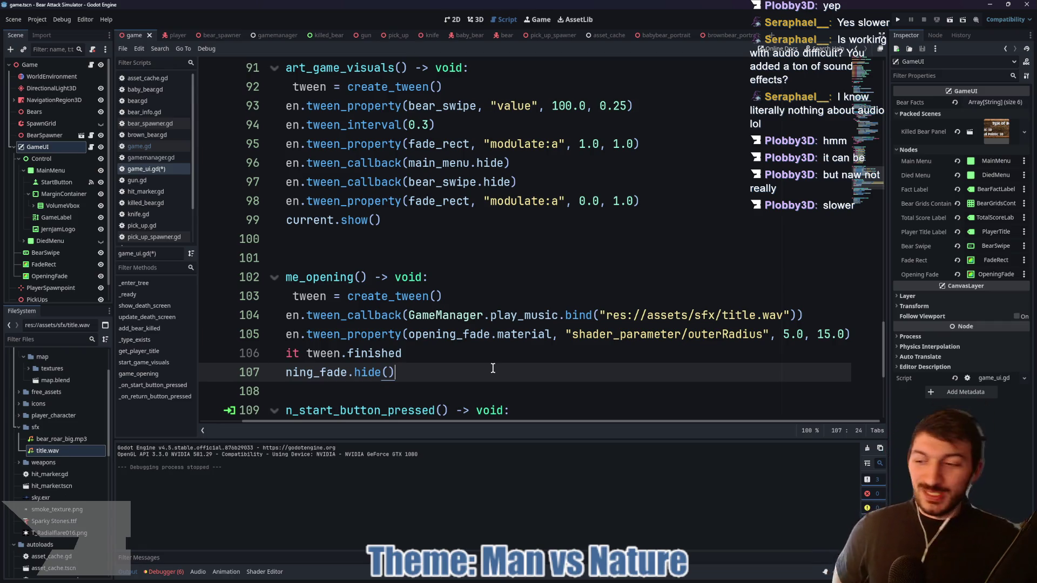
left_click_drag(434, 422, 366, 434)
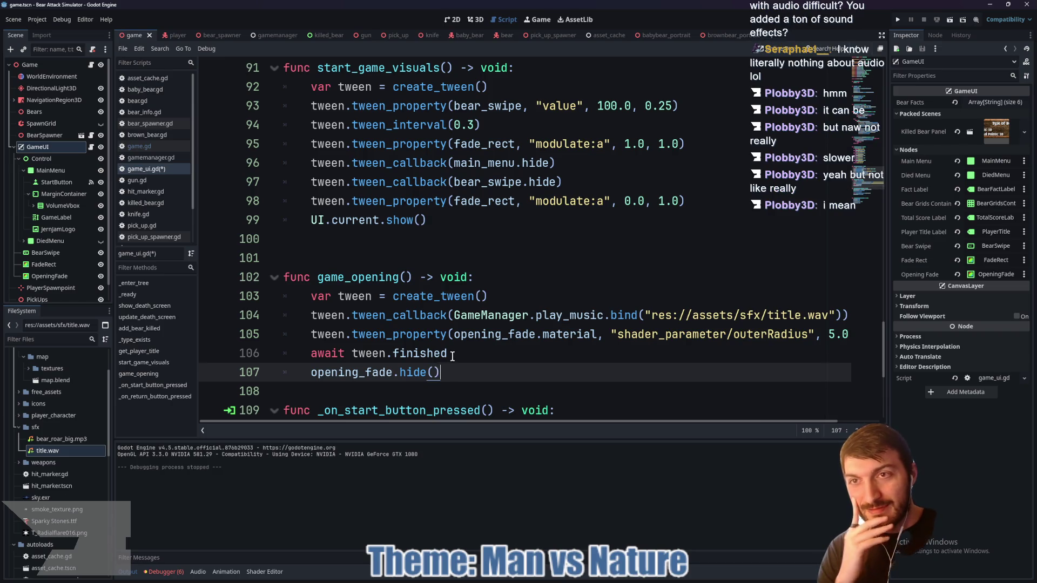
key("F5")
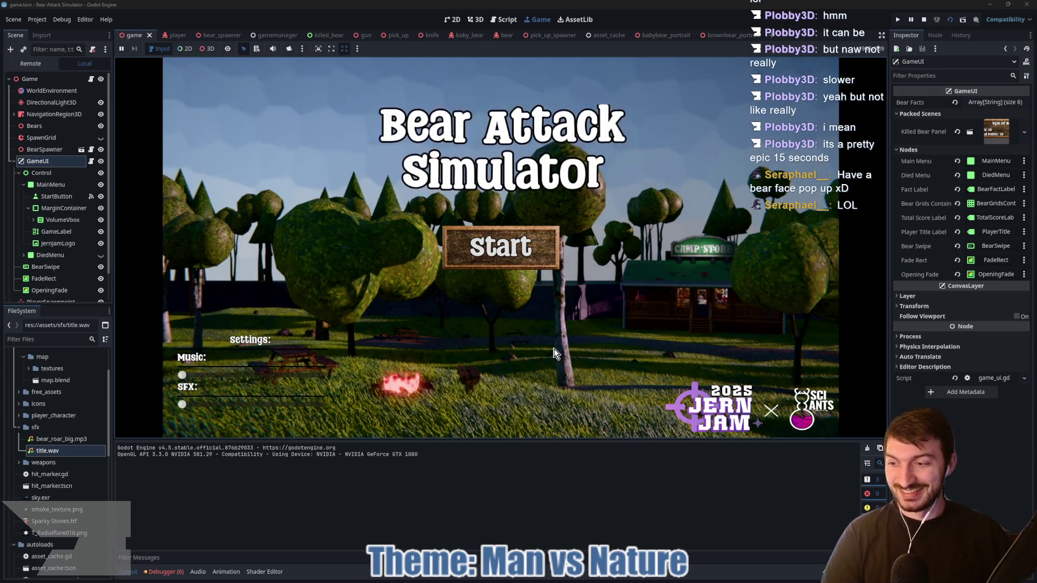
left_click(924, 20)
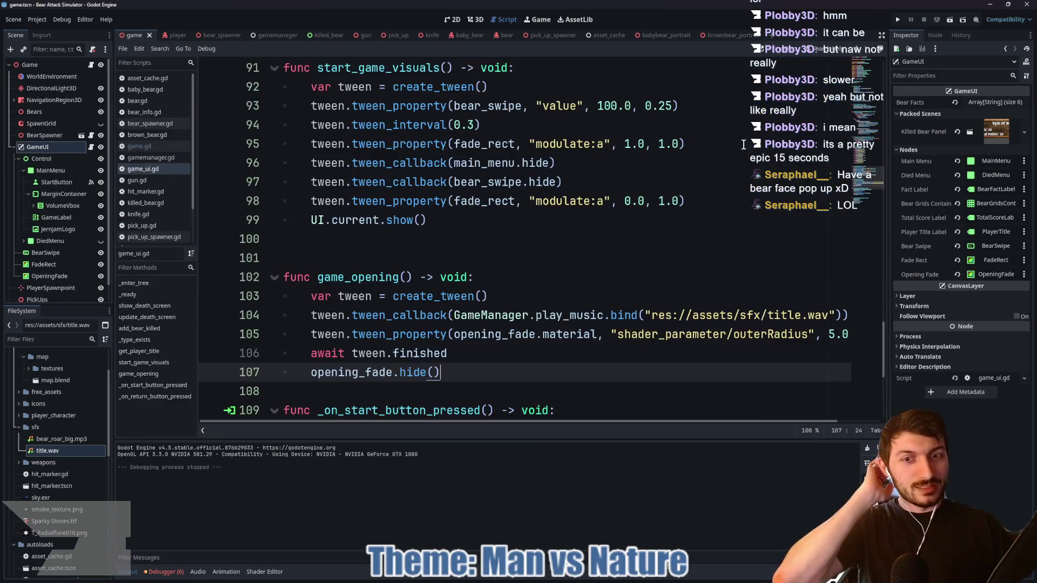
- Replace the 'await tween.finished' line with a tween_interval call
left_click(475, 352)
left_click_drag(473, 350, 314, 355)
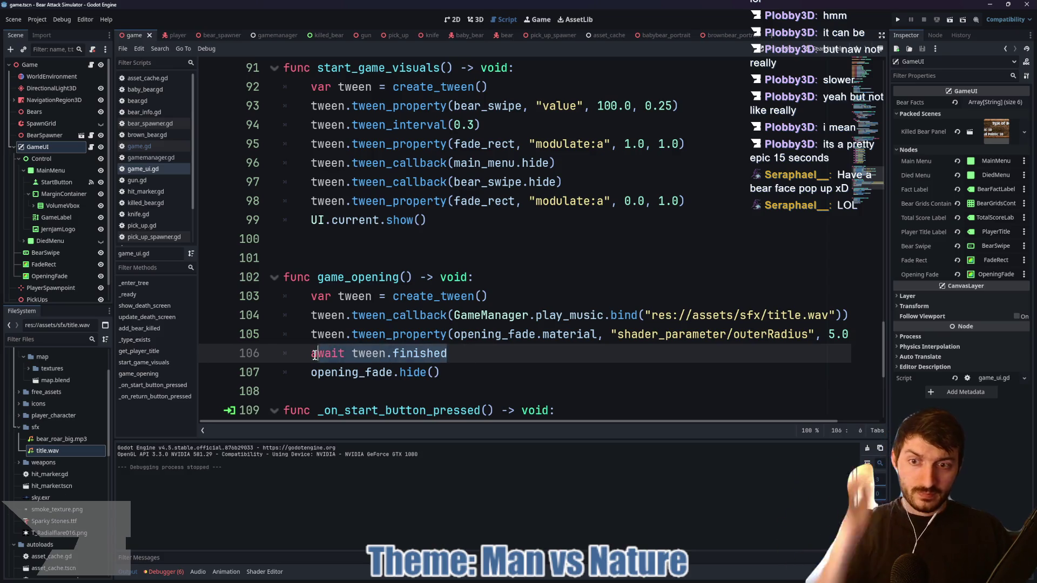
type("tween")
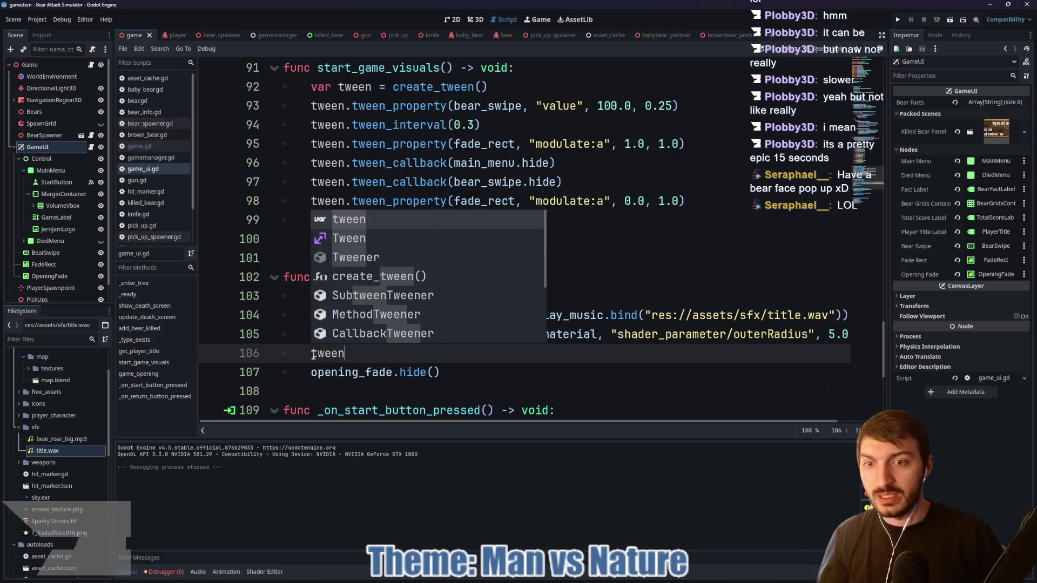
type(".tween")
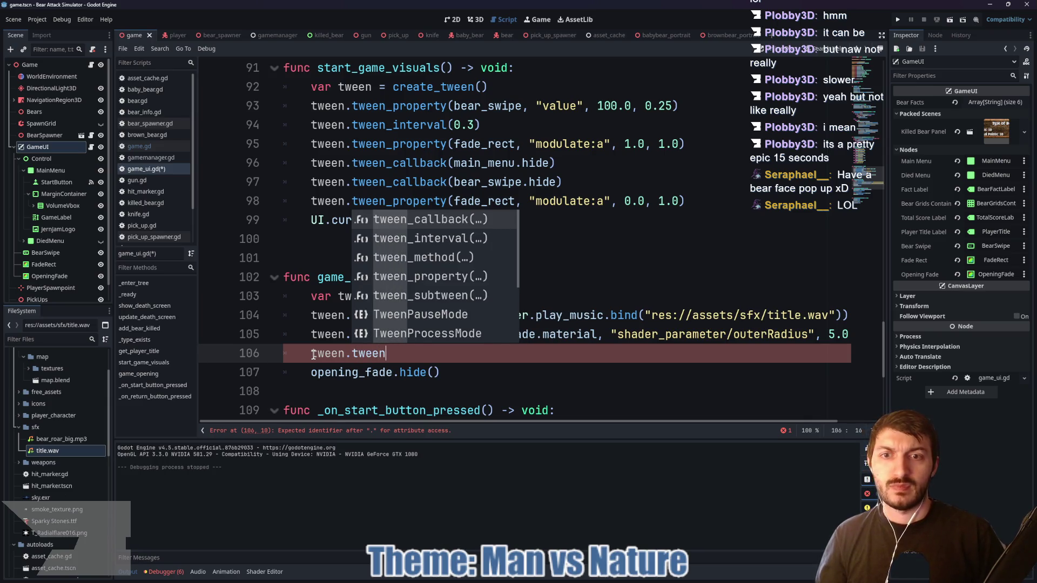
key("Down")
key("Return")
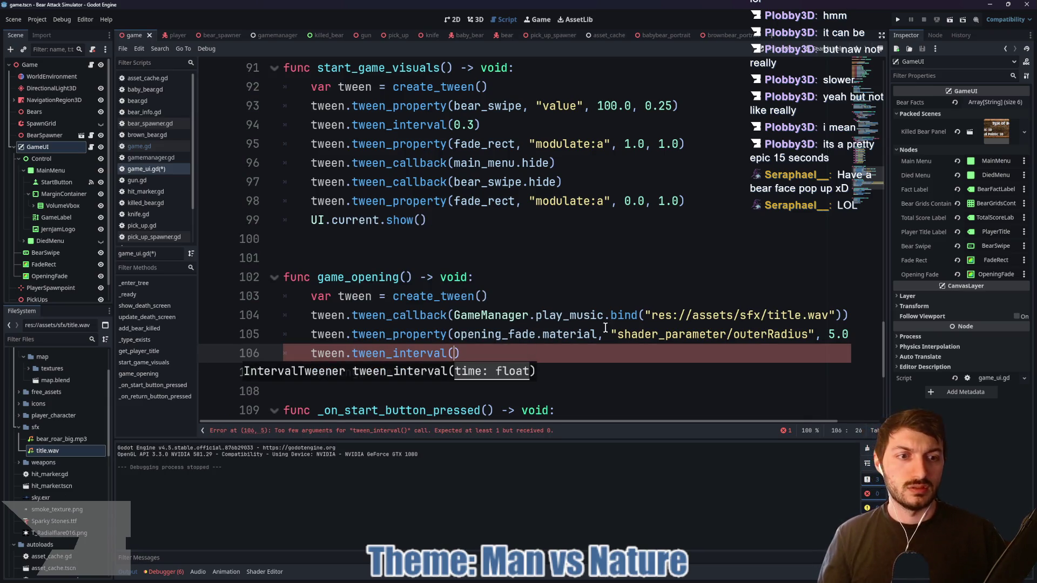
mouse_move(499, 431)
left_mouse_down()
mouse_move(550, 431)
mouse_move(499, 430)
left_mouse_up()
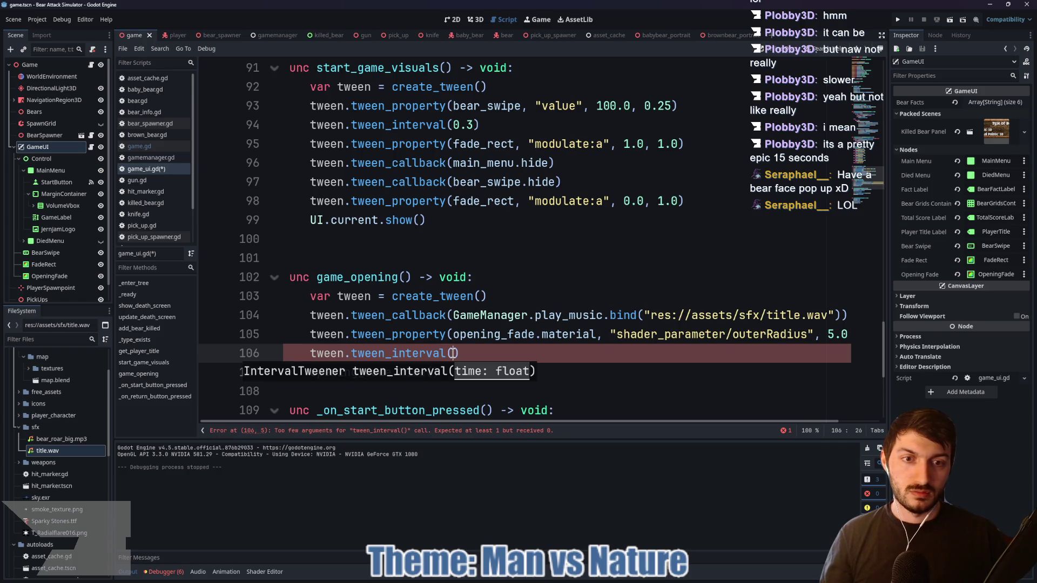
- Replace that with tween.tween_callback(opening_fade.hide)
left_click_drag(471, 351, 331, 359)
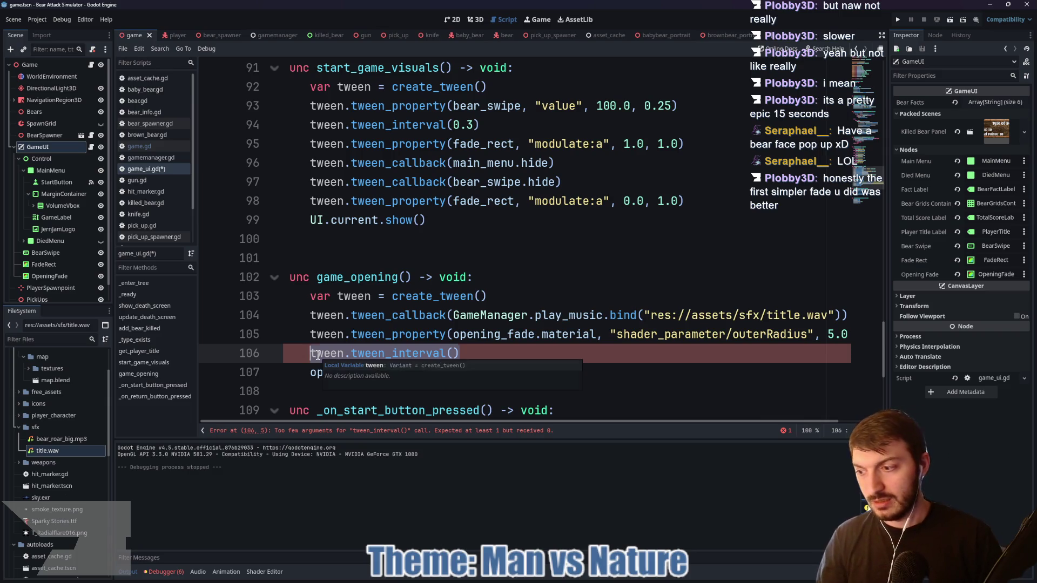
type("tween.")
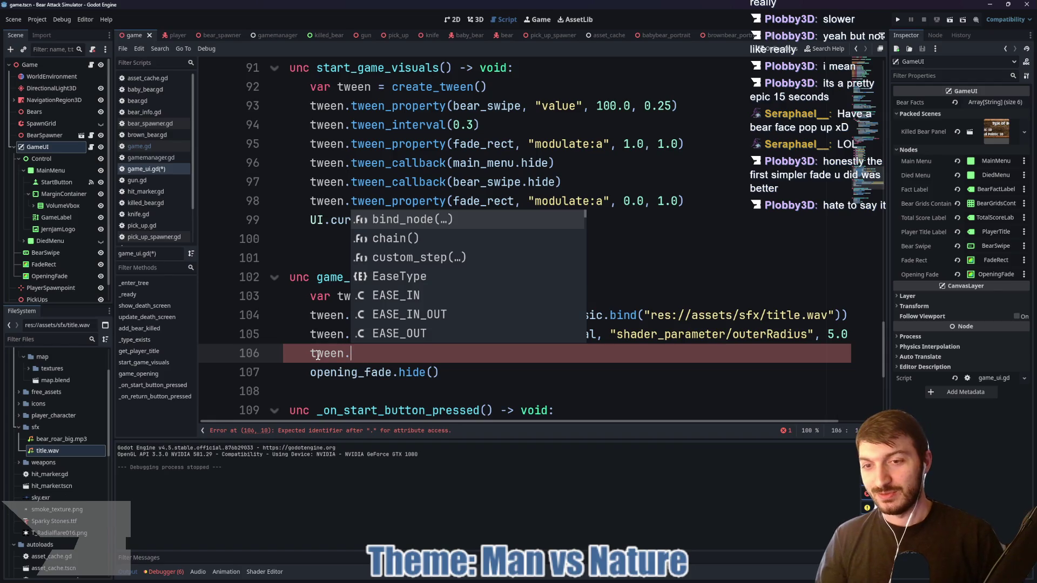
type("tw")
key("Return")
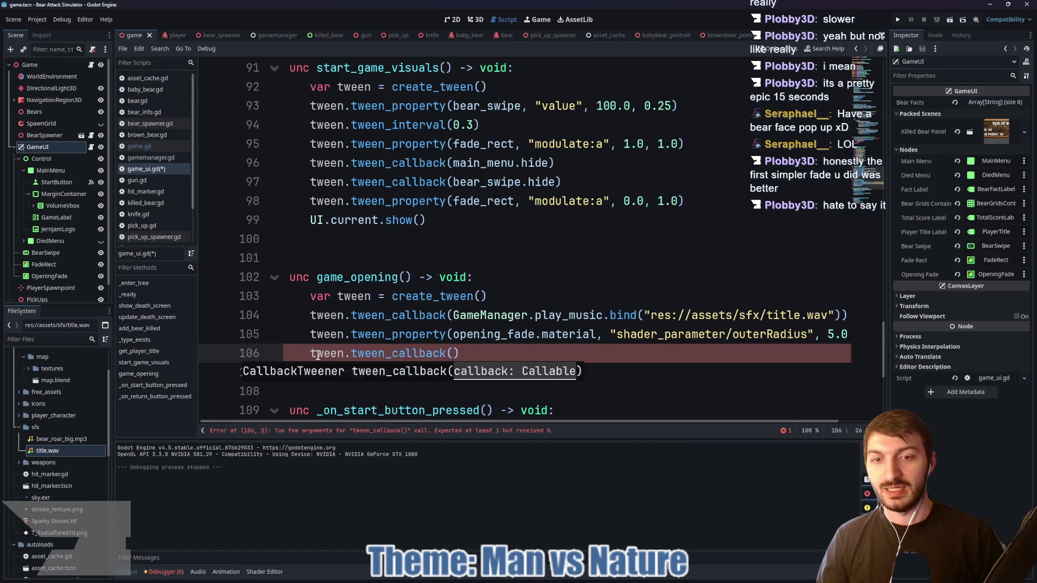
type("opening_f")
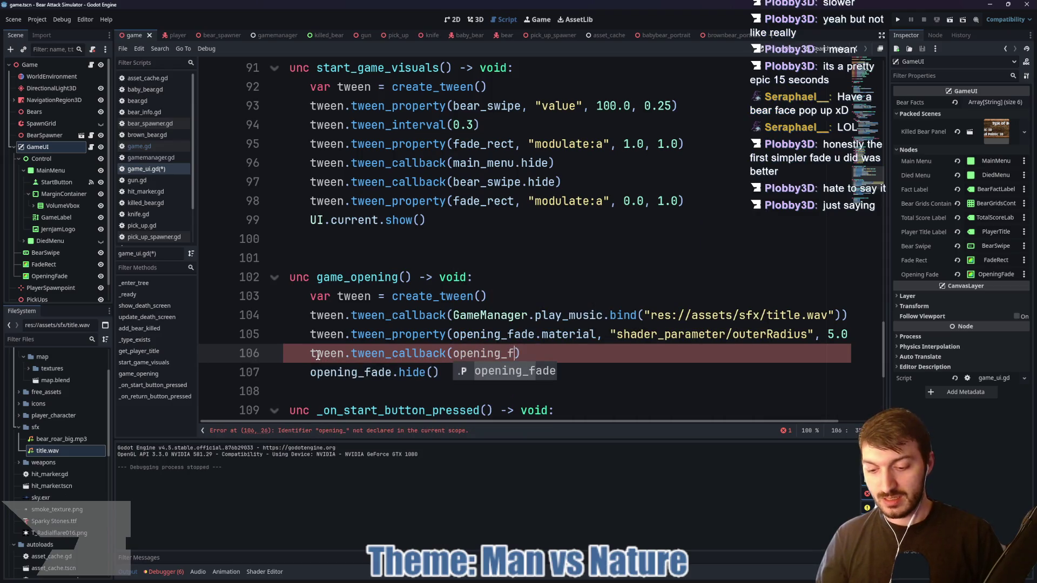
key("Return")
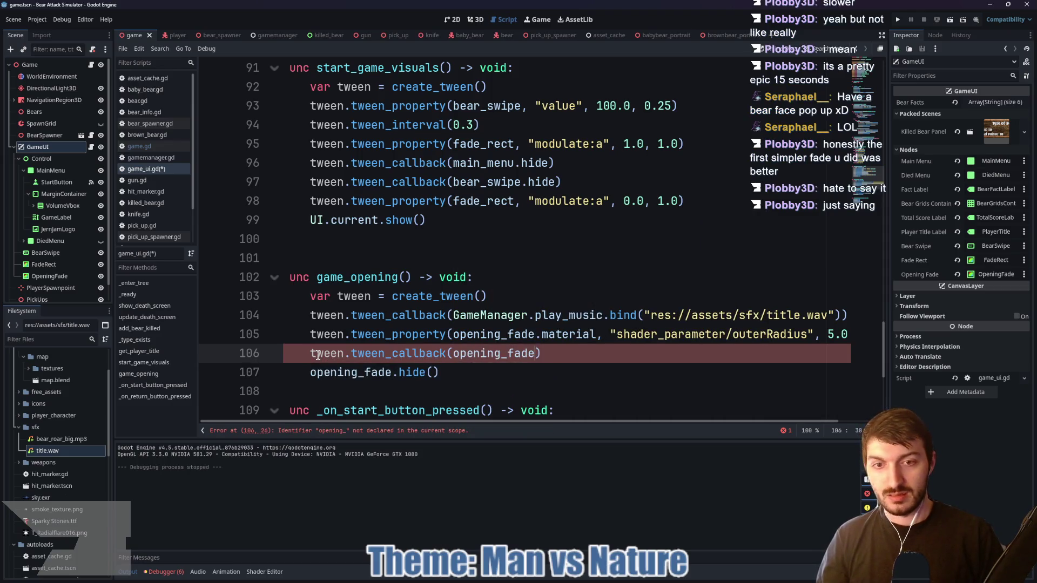
type(".hide")
- Delete the old opening_fade.hide() line and the extra blank line
left_click_drag(466, 374, 270, 378)
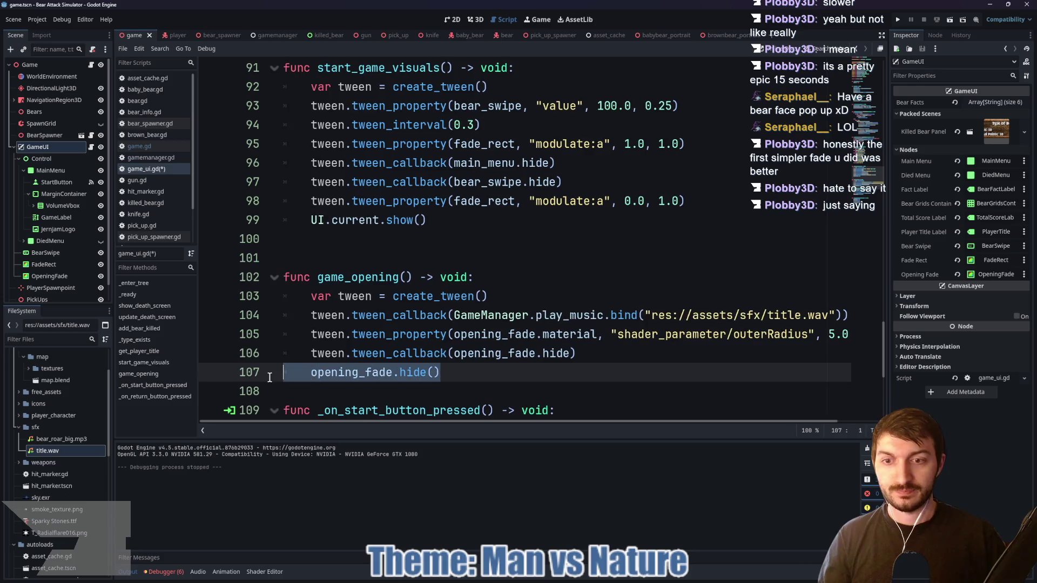
key("BackSpace")
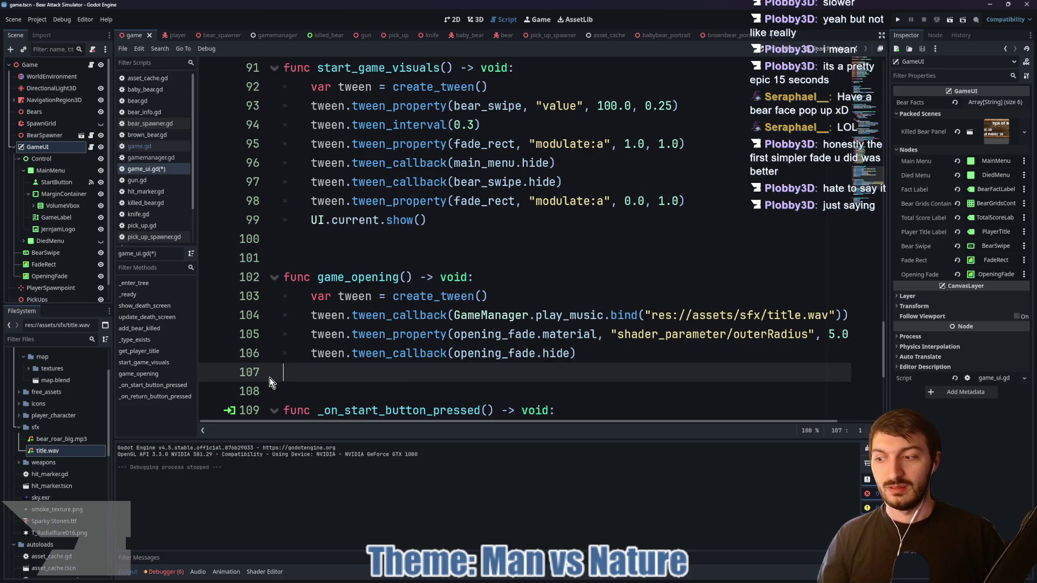
key("BackSpace")
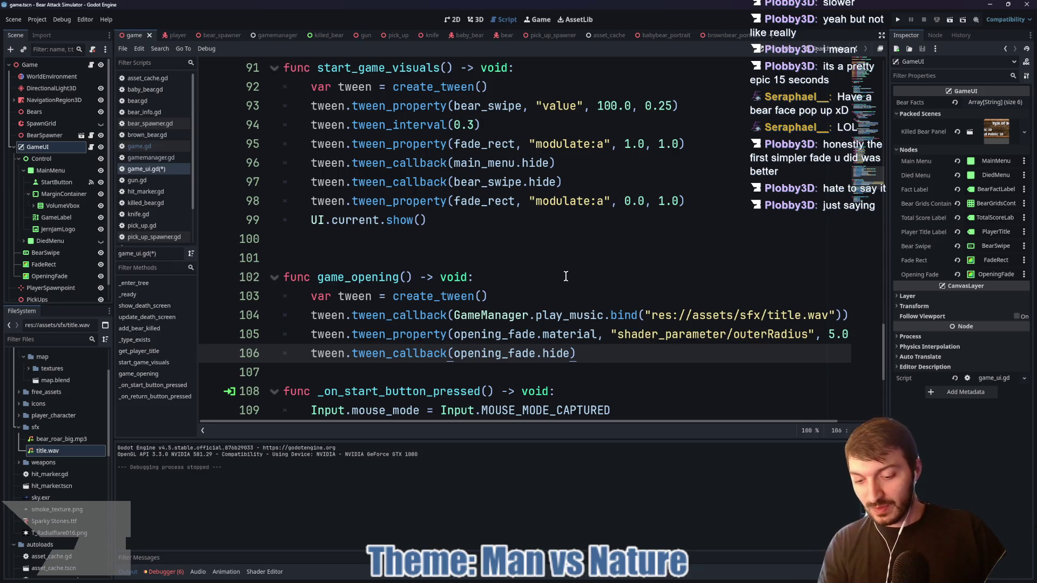
- Playtest the game, then change the outerRadius tween value from 15.0 to 13.0
key("F5")
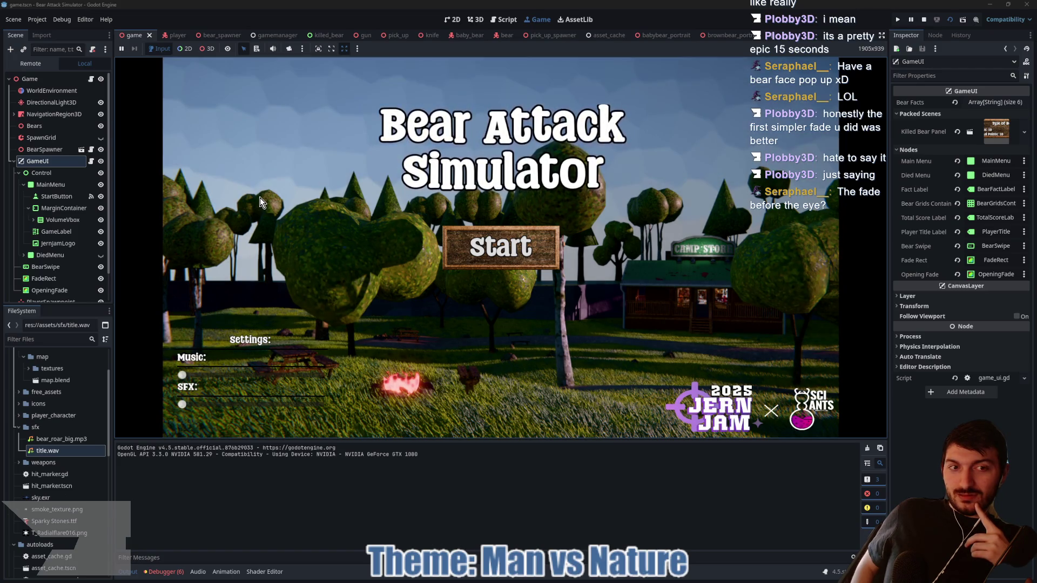
left_click(922, 22)
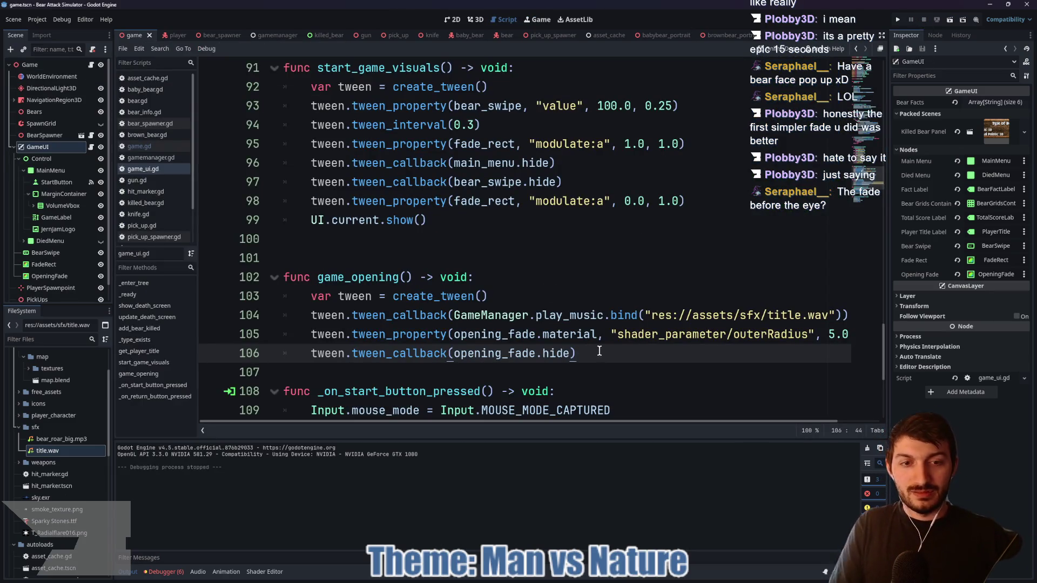
scroll(756, 351, "right", 2)
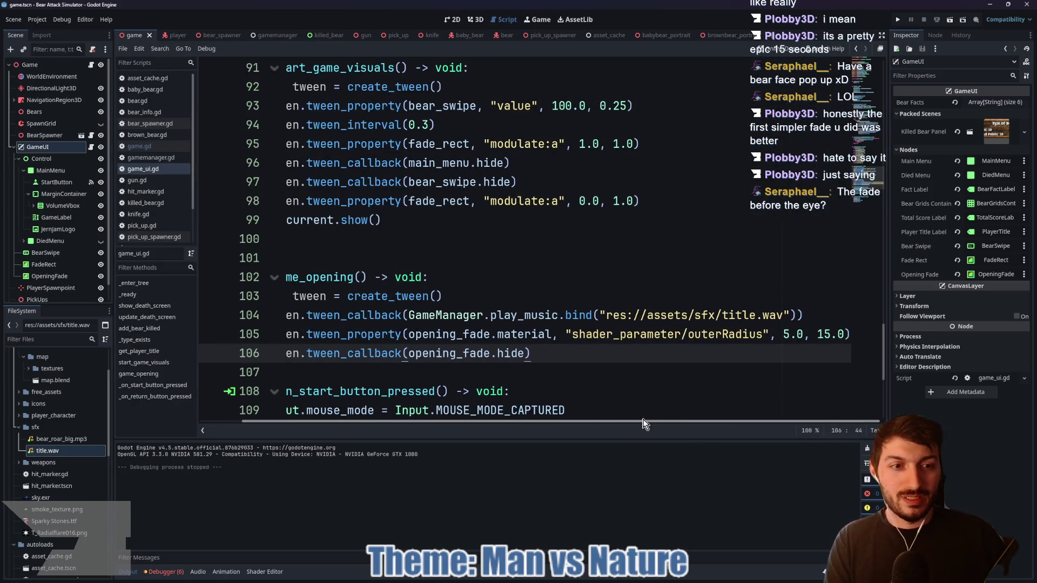
left_click(827, 334)
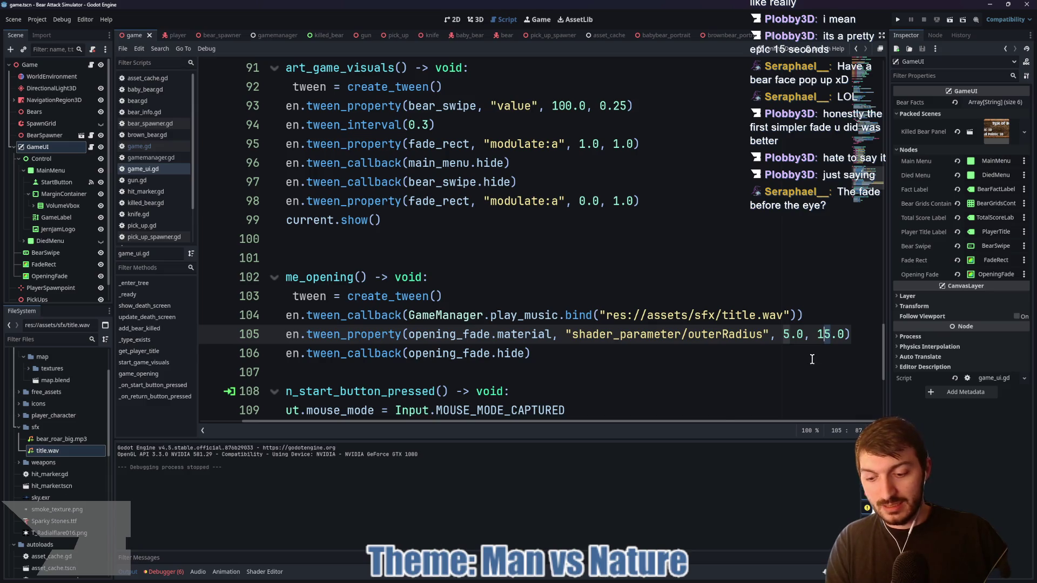
key("Delete")
type("3")
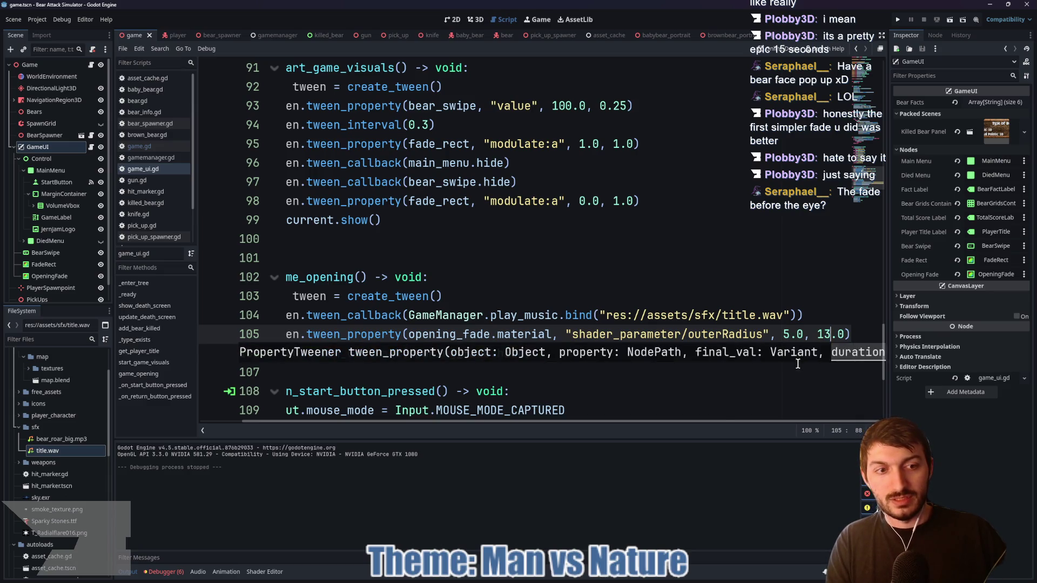
key("Down")
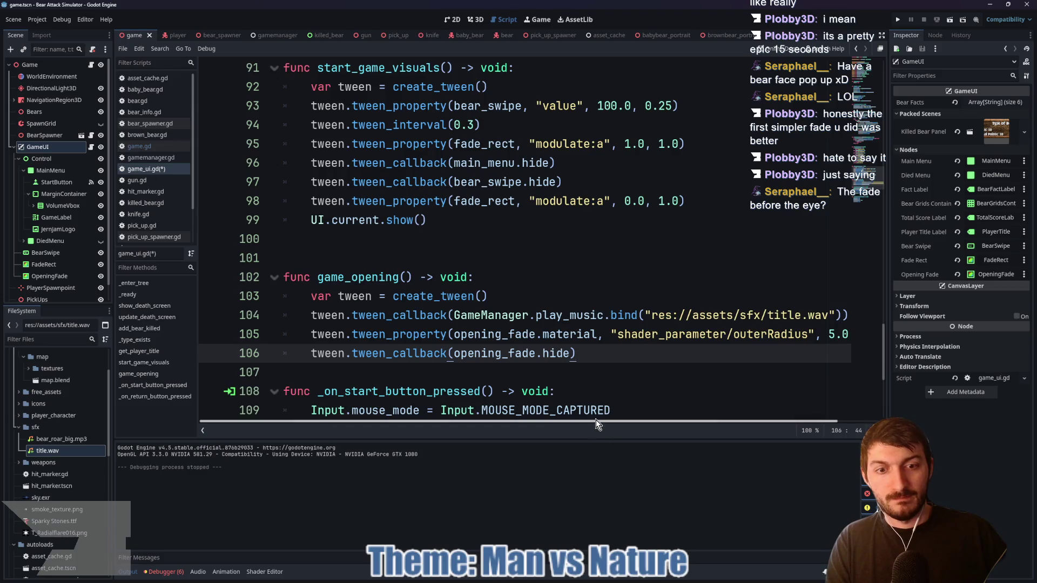
- Append .set_ease(Tween.EASE_IN_OUT) to the radius tween and save the script
left_click(847, 336)
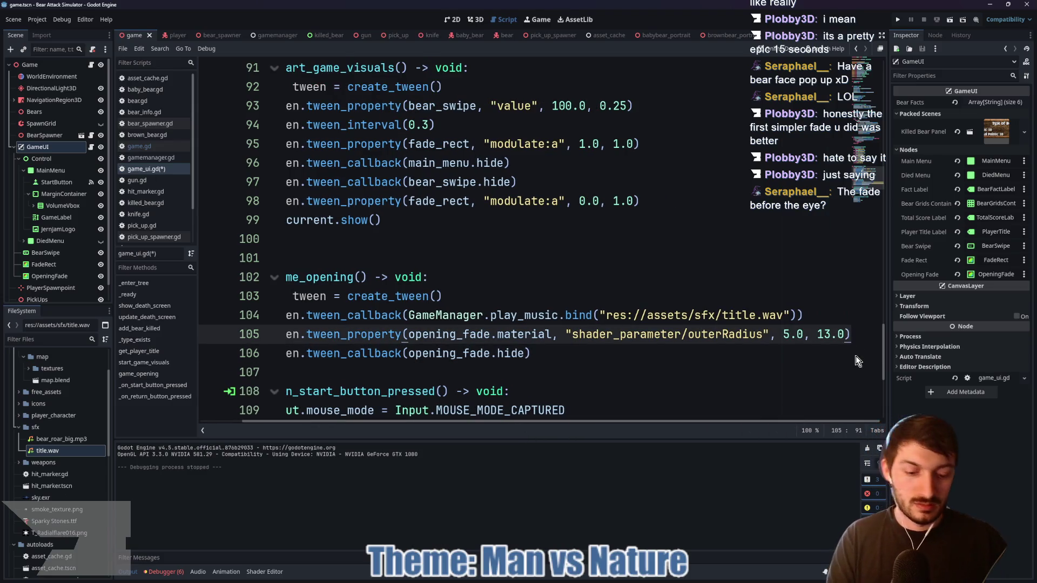
type(".set")
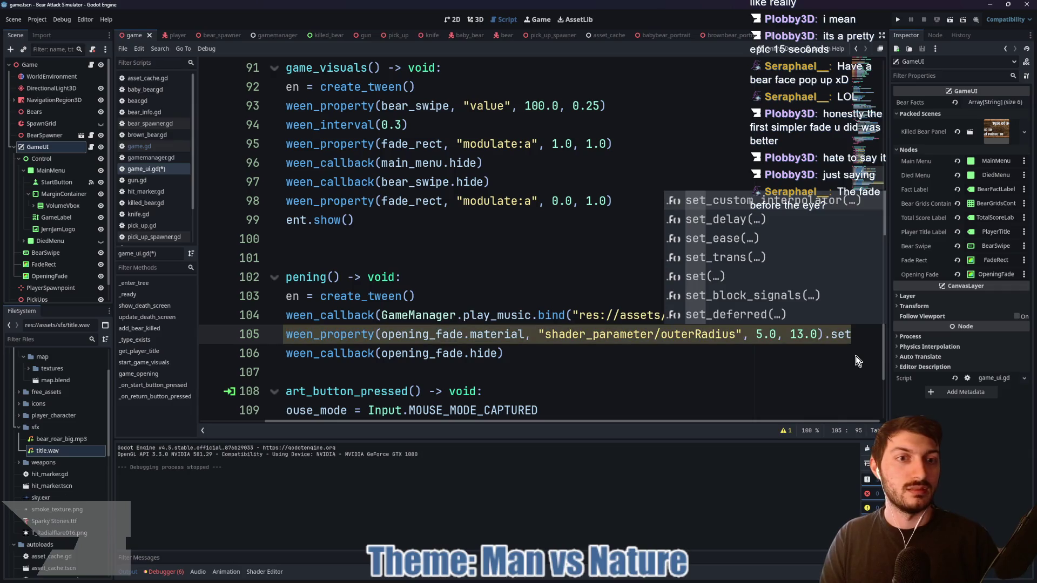
key("Down")
key("Down")
key("Return")
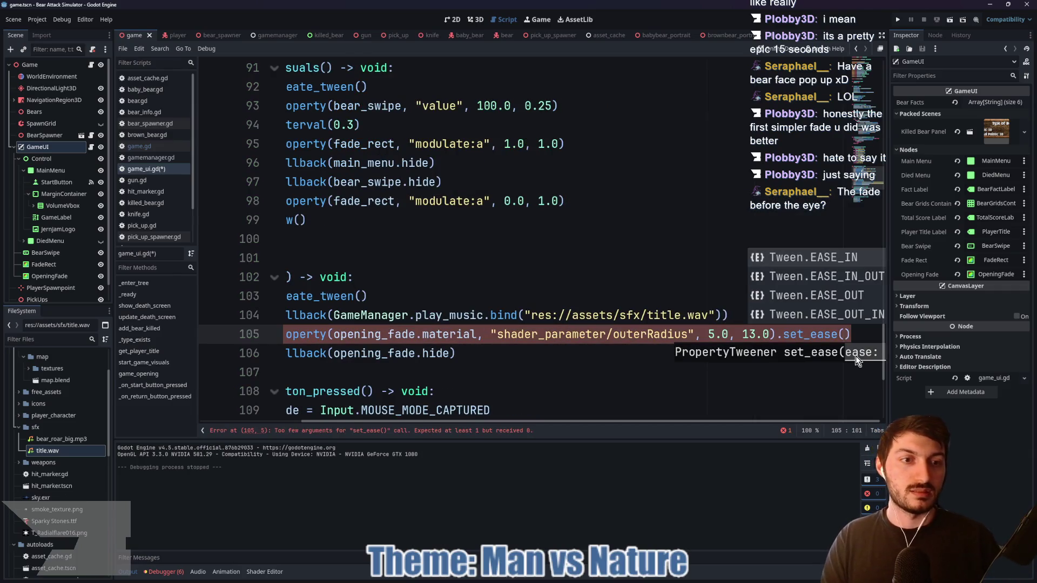
key("Down")
key("Return")
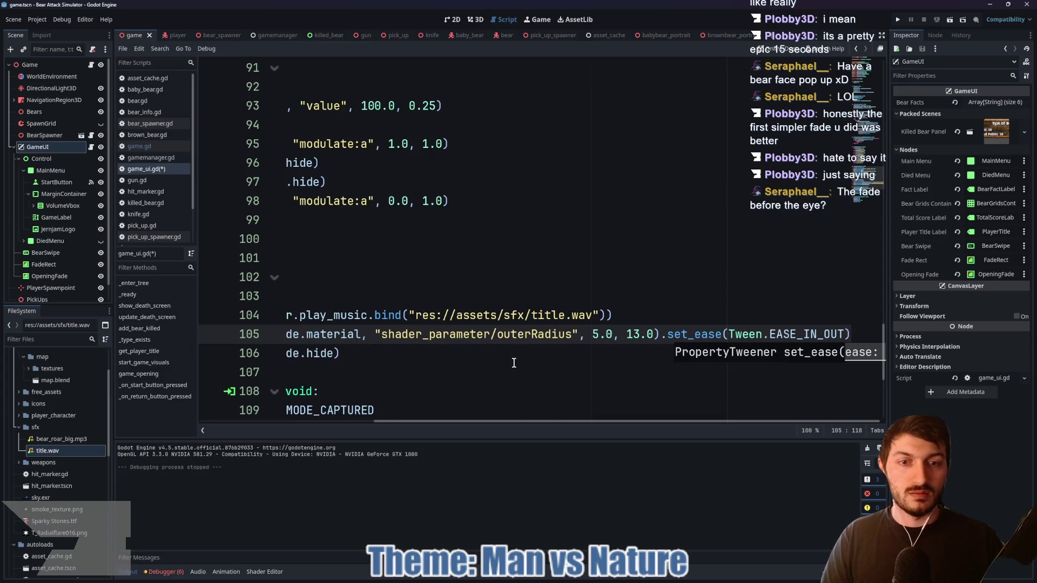
left_click(612, 371)
key("ctrl+s")
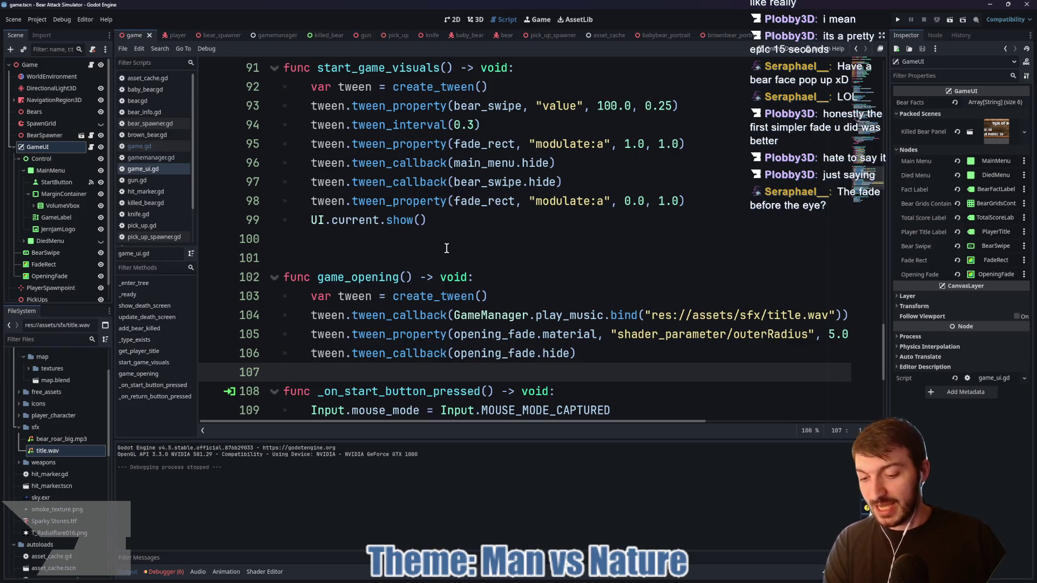
- Run the game to watch the eased 13.0-second opening fade
key("F5")
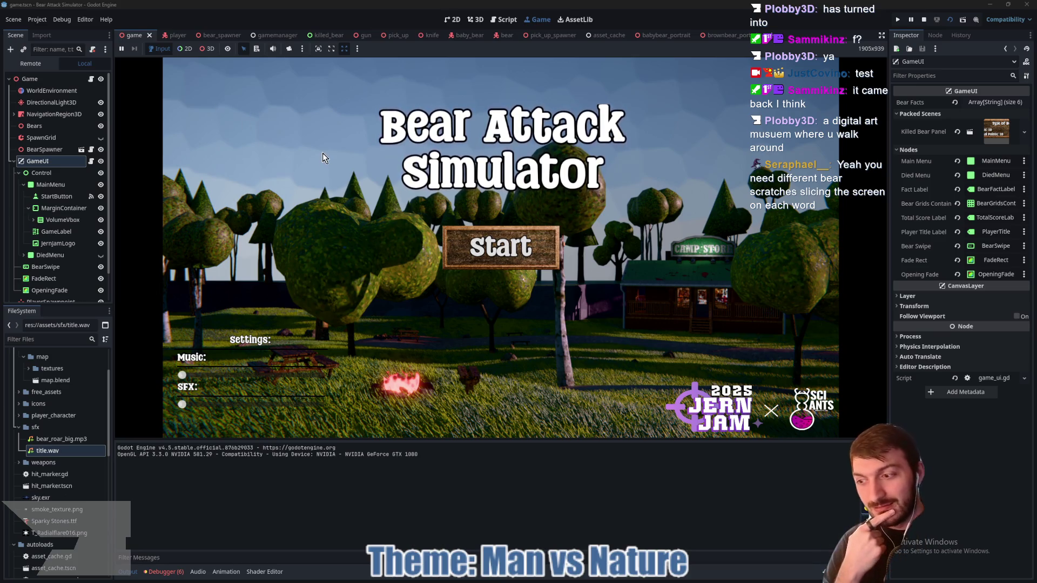
- Start the game and walk forward along the dirt path onto the grass
left_click(491, 265)
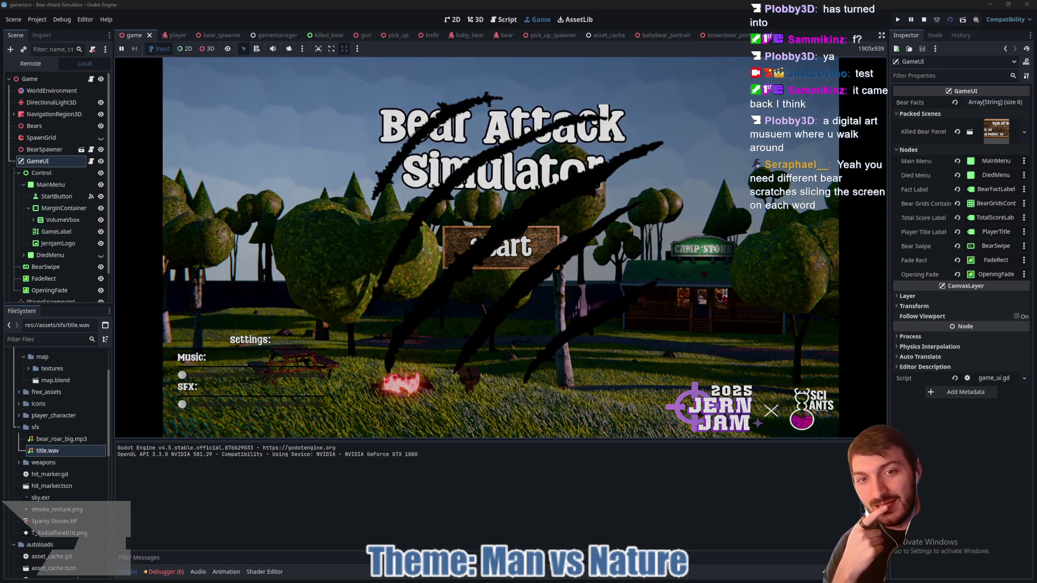
key("w")
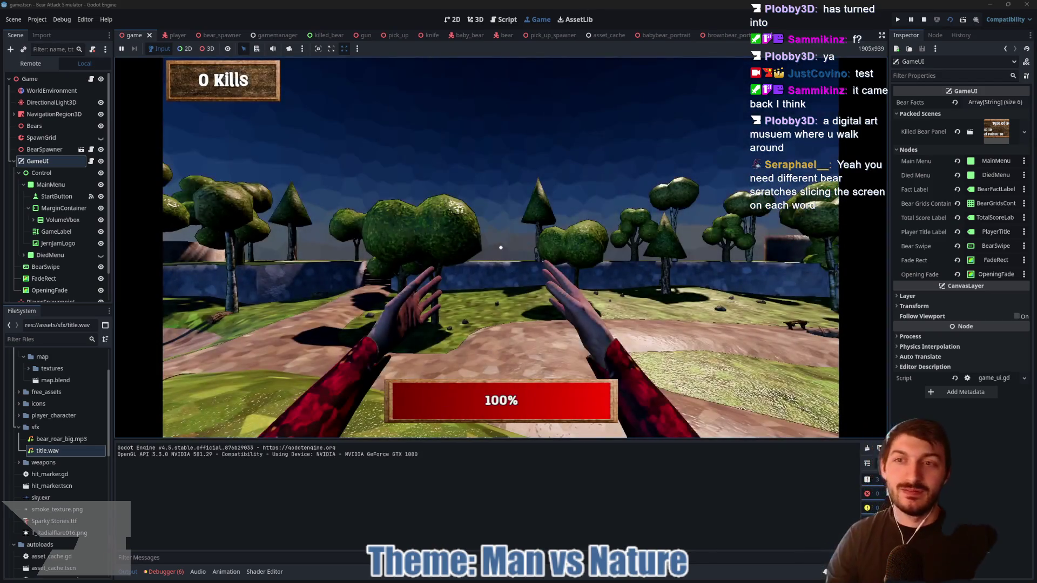
key("w")
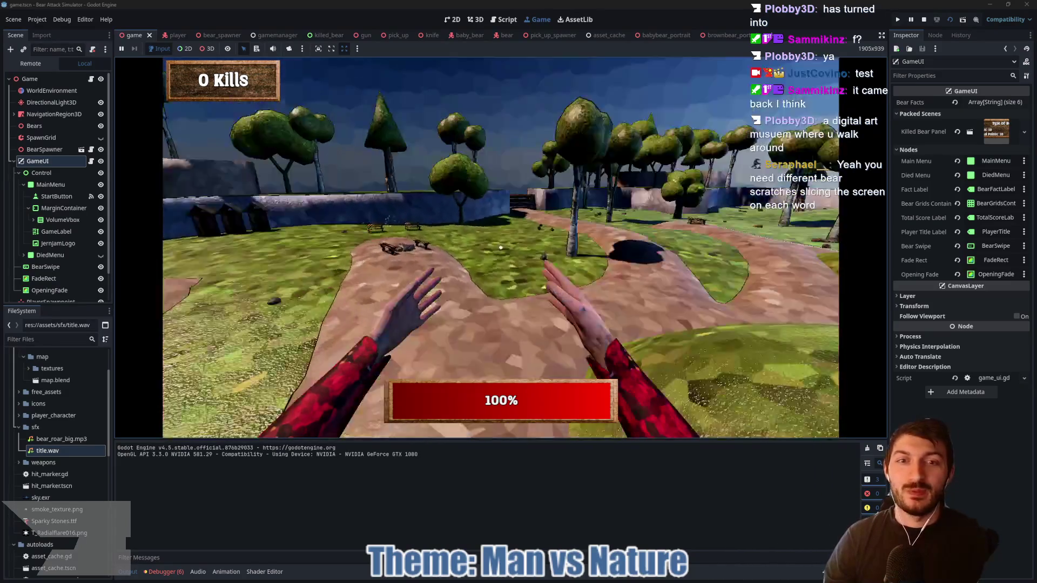
key("w")
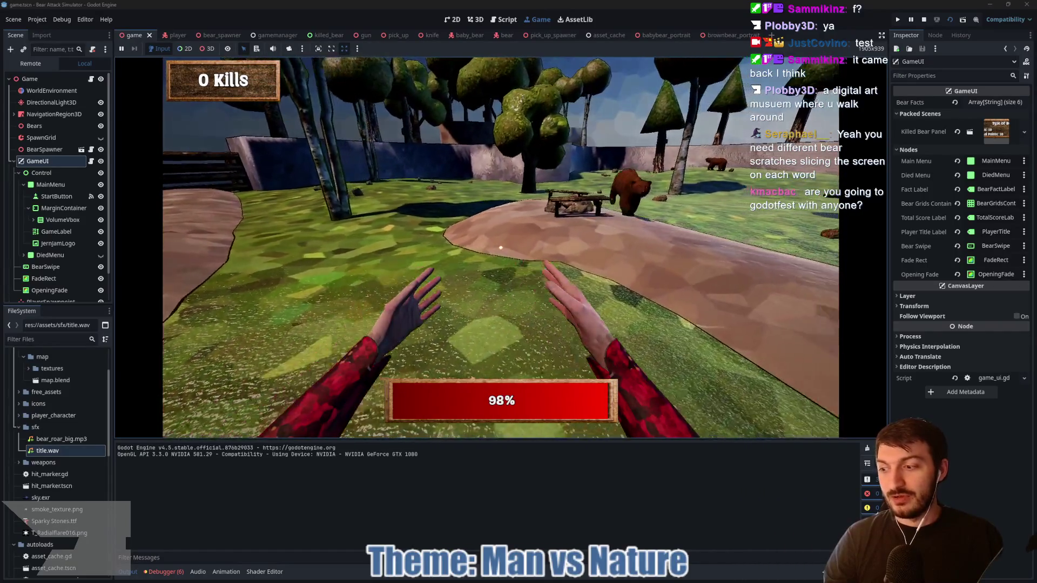
- Punch the attacking bears repeatedly, then return to the menu from the Kill Report
left_click(501, 247)
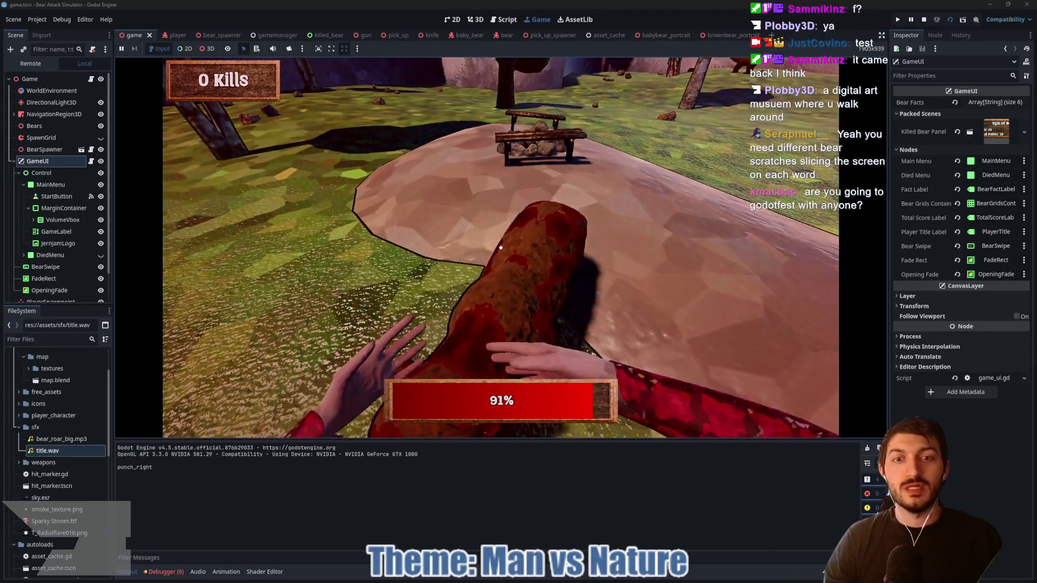
left_click(501, 247)
left_click(500, 247)
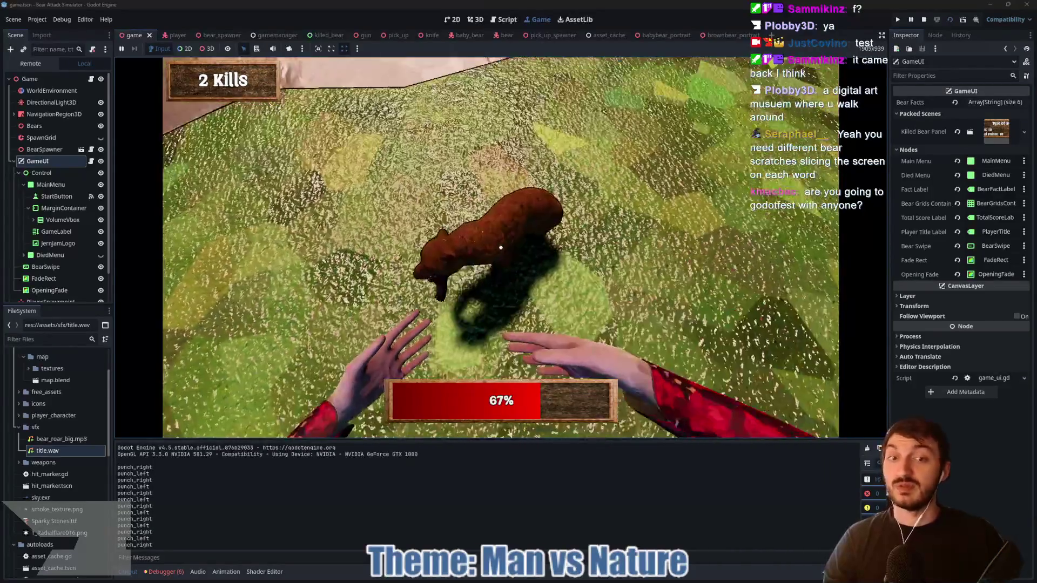
left_click(500, 247)
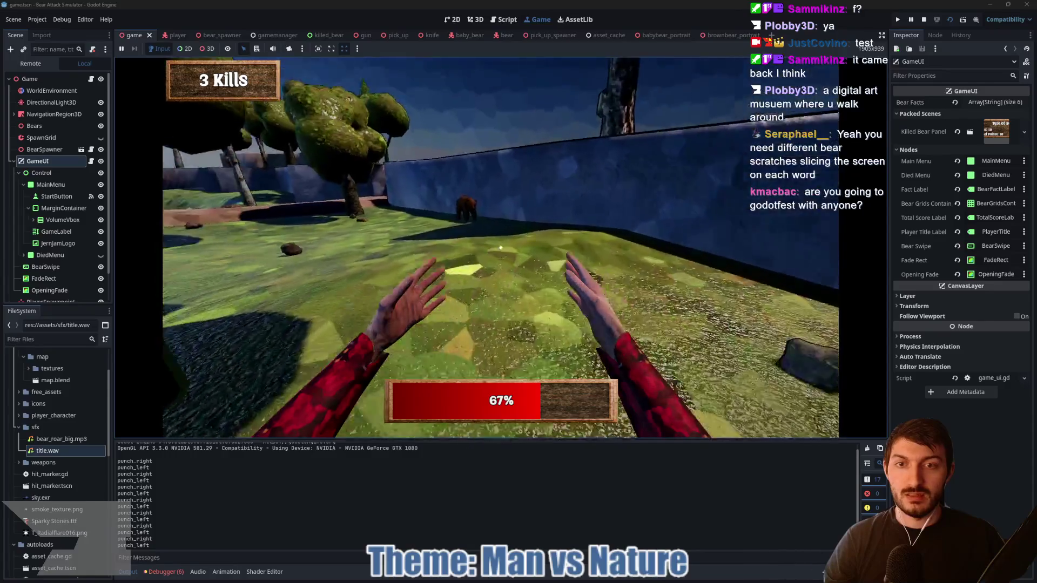
left_click(500, 248)
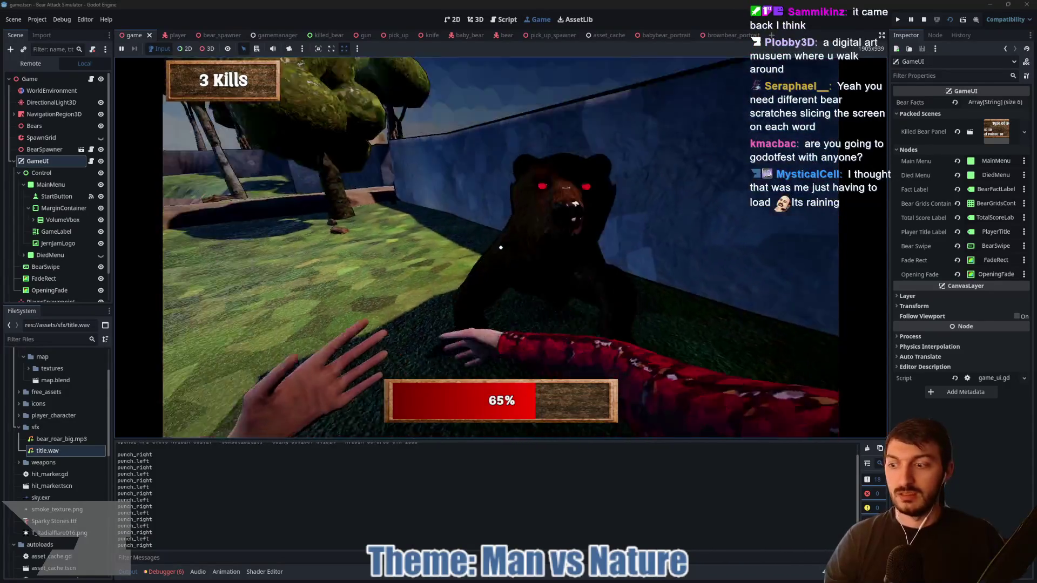
left_click(500, 247)
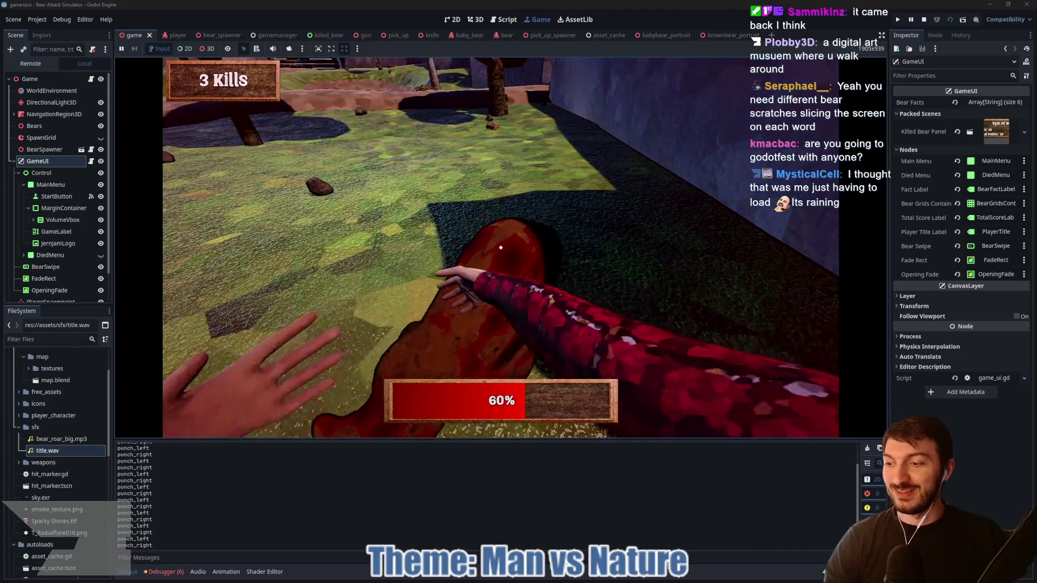
left_click(500, 247)
left_click(500, 247)
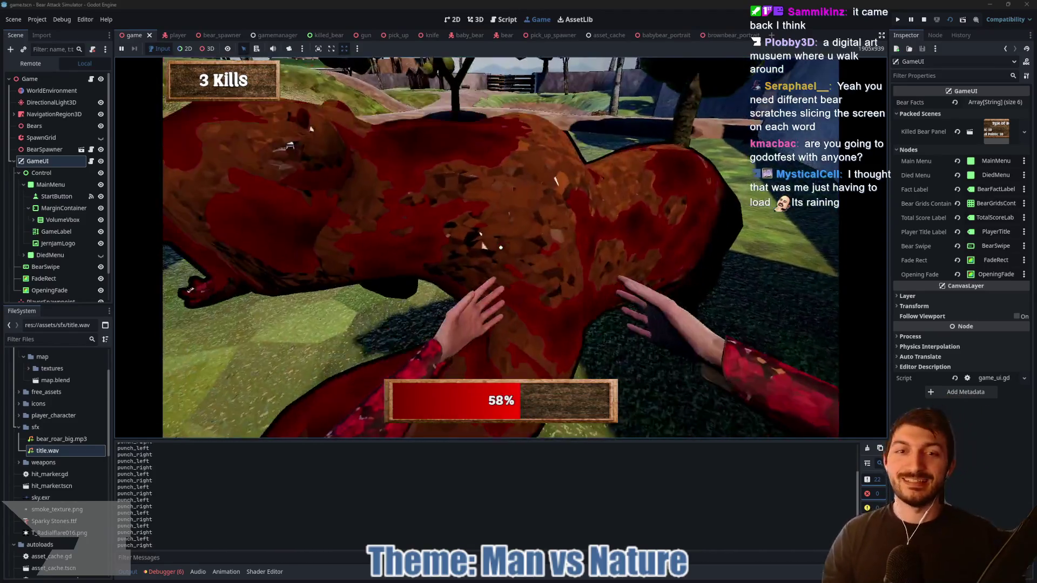
left_click(501, 248)
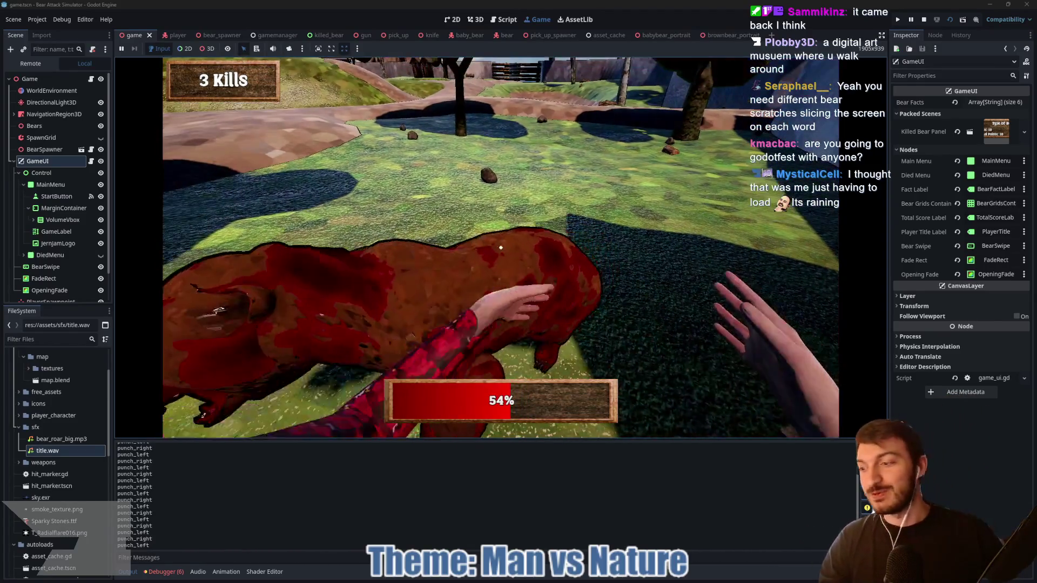
left_click(501, 247)
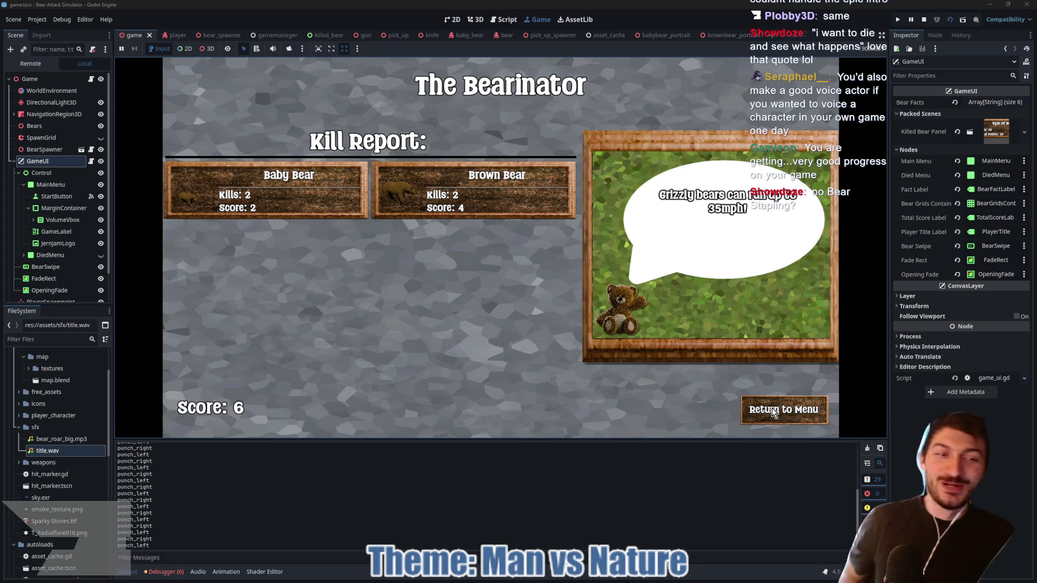
left_click(772, 408)
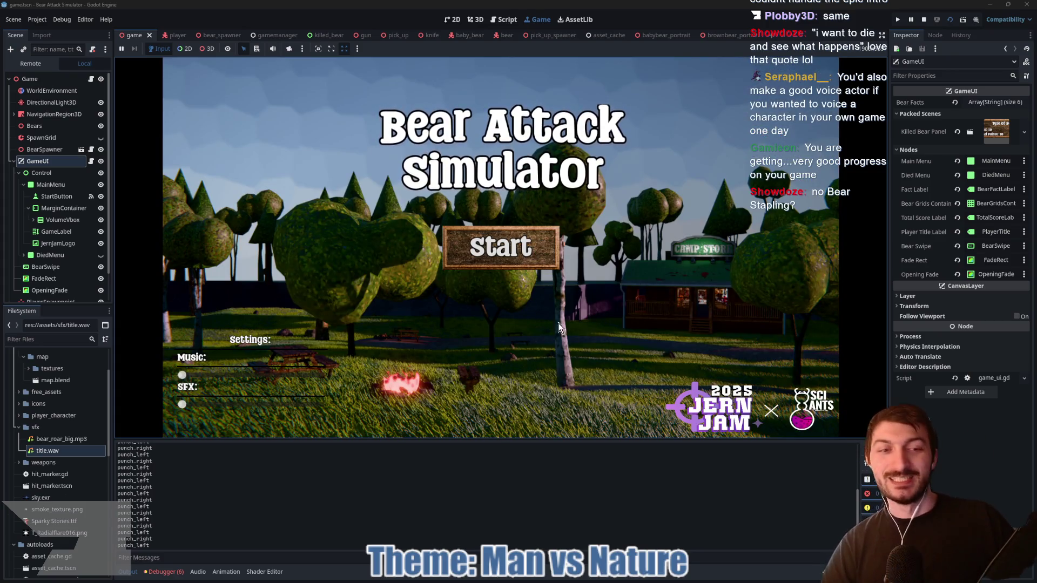
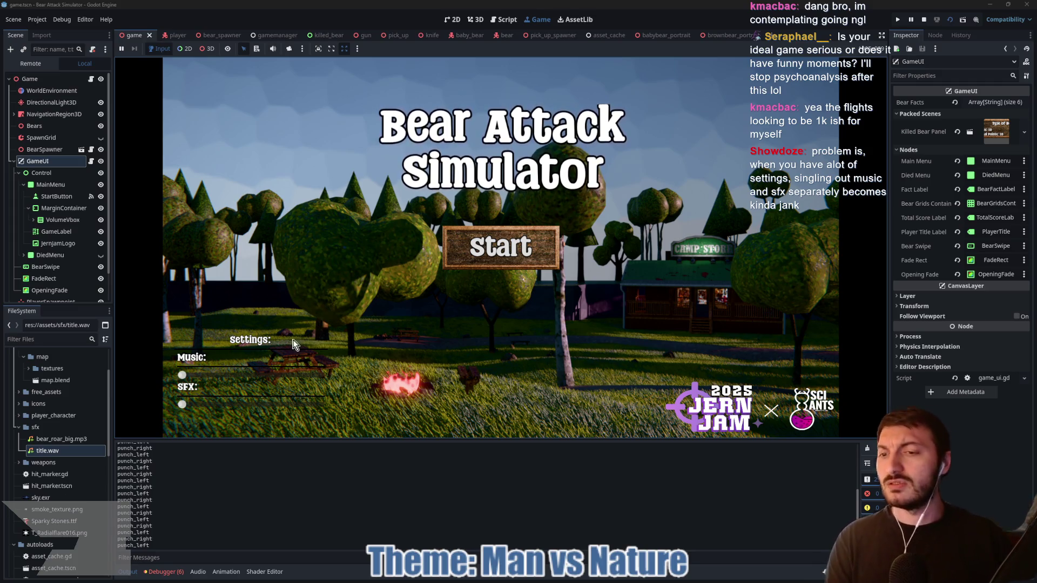
- Raise the Music and SFX volume sliders in the running game, then stop the test run
mouse_move(187, 377)
left_mouse_down()
mouse_move(272, 378)
mouse_move(227, 375)
mouse_move(256, 405)
mouse_move(270, 379)
left_mouse_up()
mouse_move(189, 405)
left_mouse_down()
mouse_move(246, 405)
mouse_move(262, 381)
left_mouse_up()
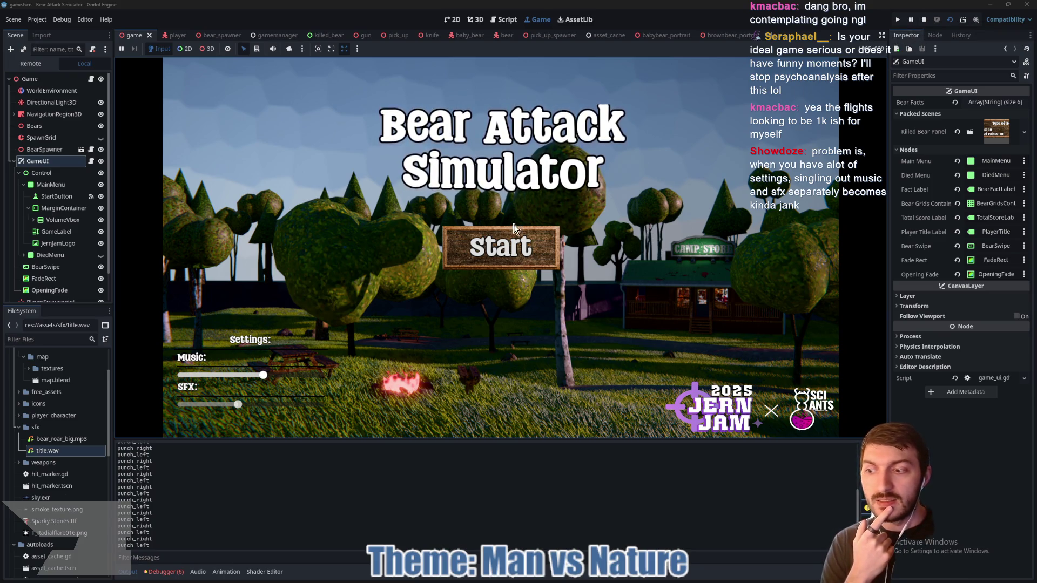
left_click(922, 21)
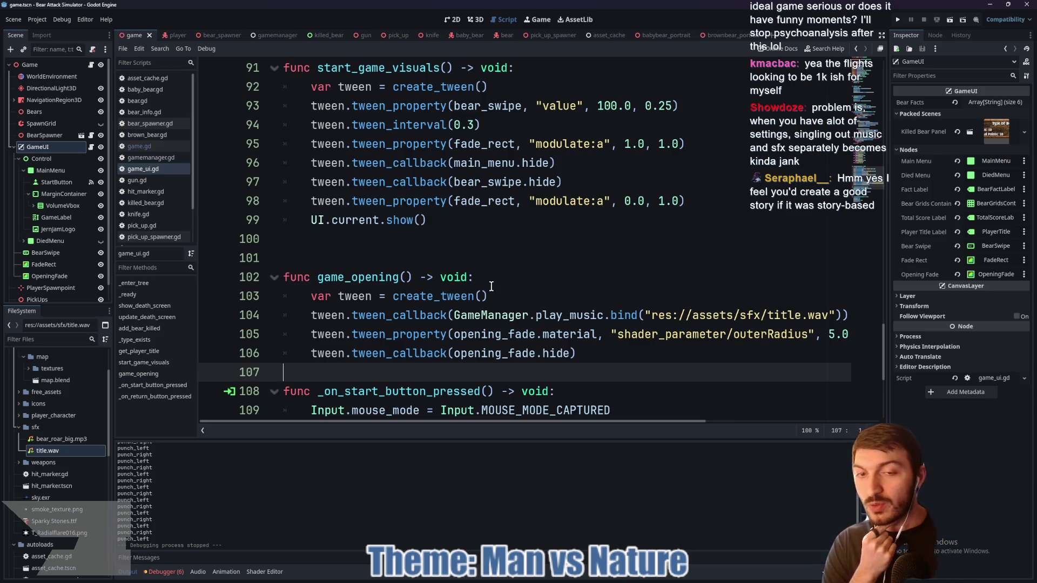
- Insert a blank line after the game_opening block in game_ui.gd and save
left_click(491, 254)
left_click(361, 380)
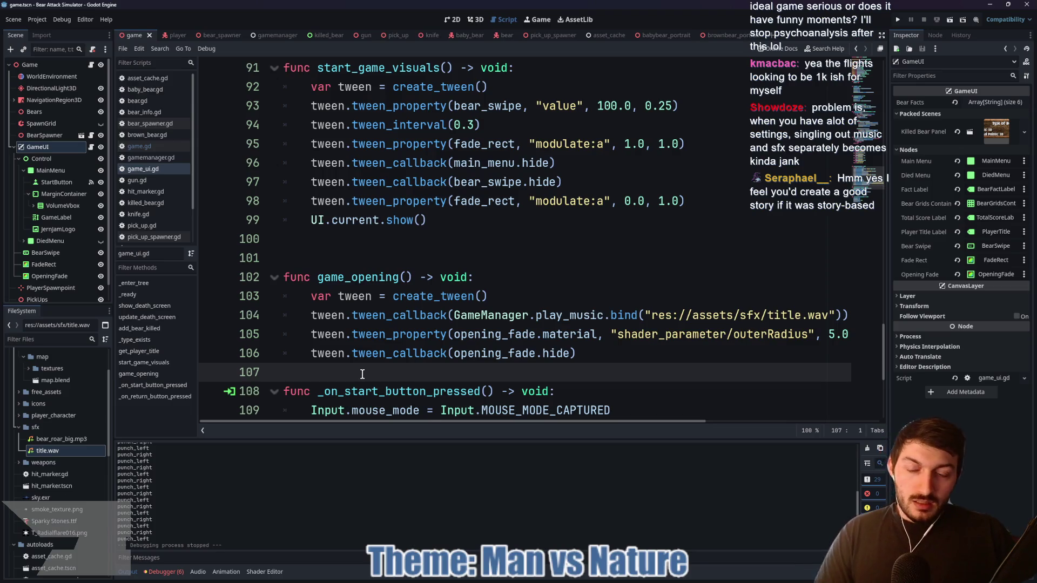
key("Return")
key("ctrl+s")
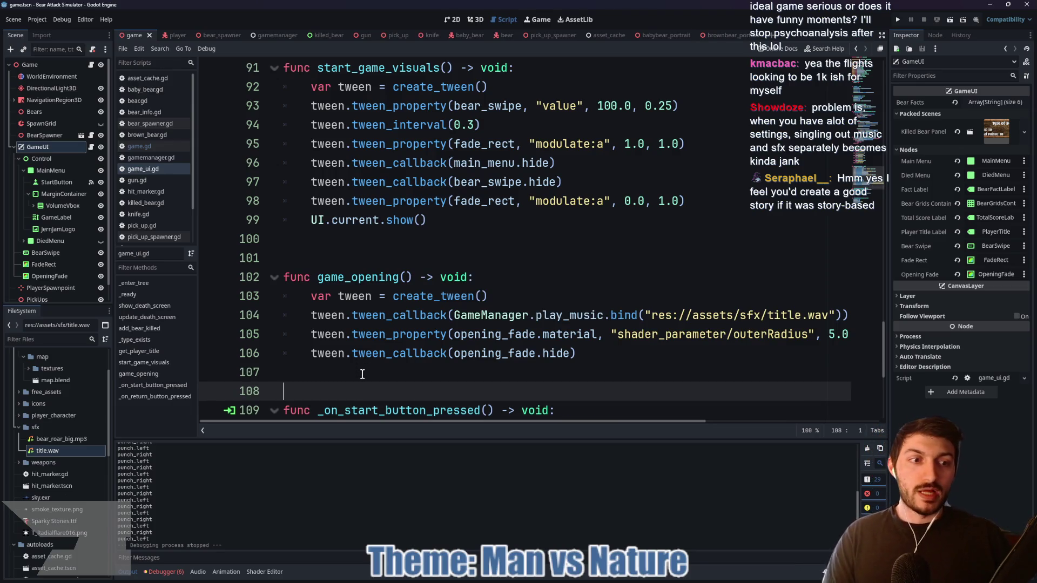
left_click(405, 256)
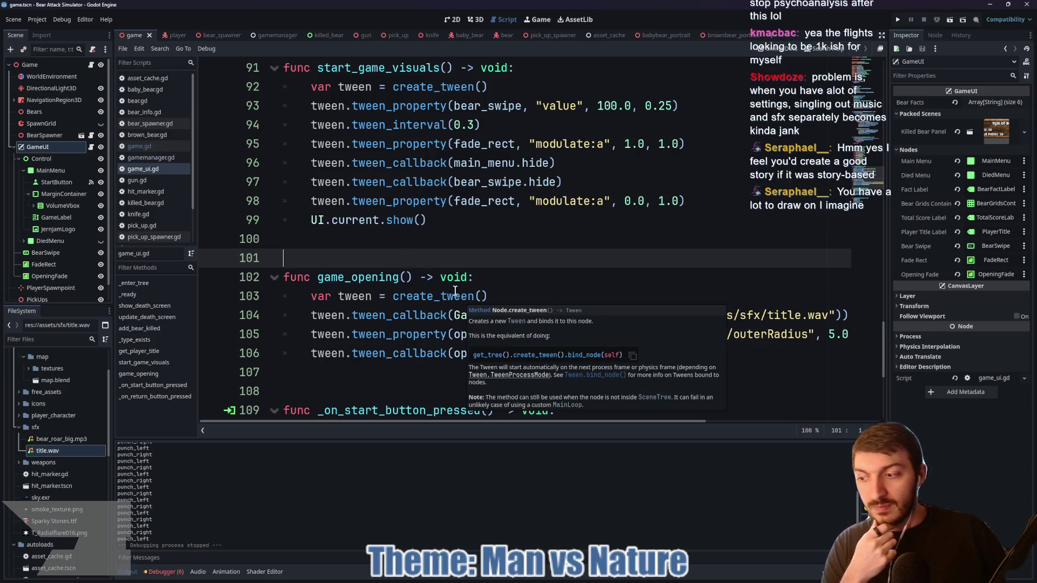
- Jump to the start_game_visuals definition and place the caret after the bear swipe tween
scroll(455, 288, "down", 1)
scroll(454, 288, "down", 4)
left_click(386, 272)
key("Up")
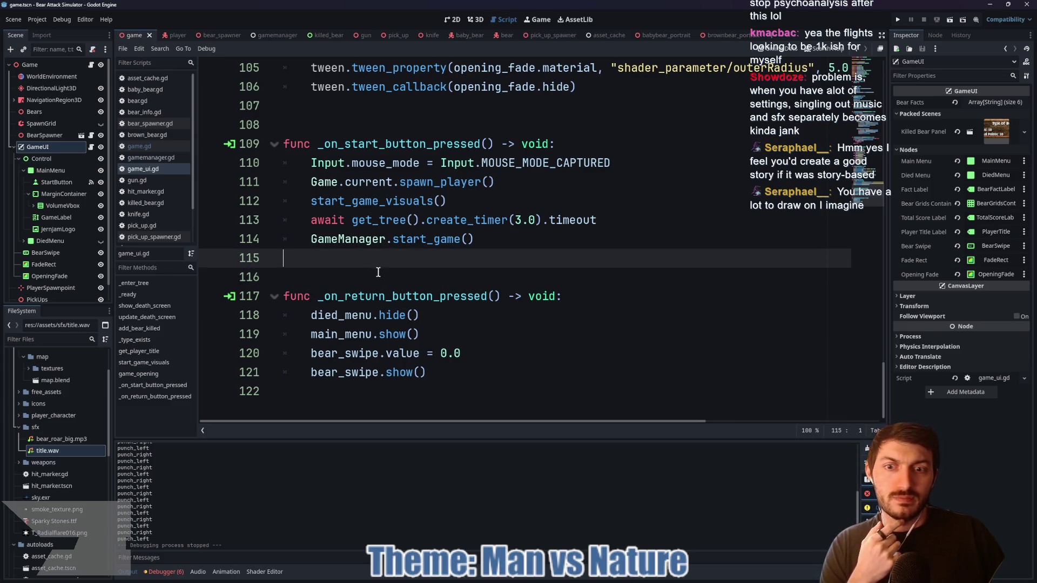
scroll(423, 283, "up", 1)
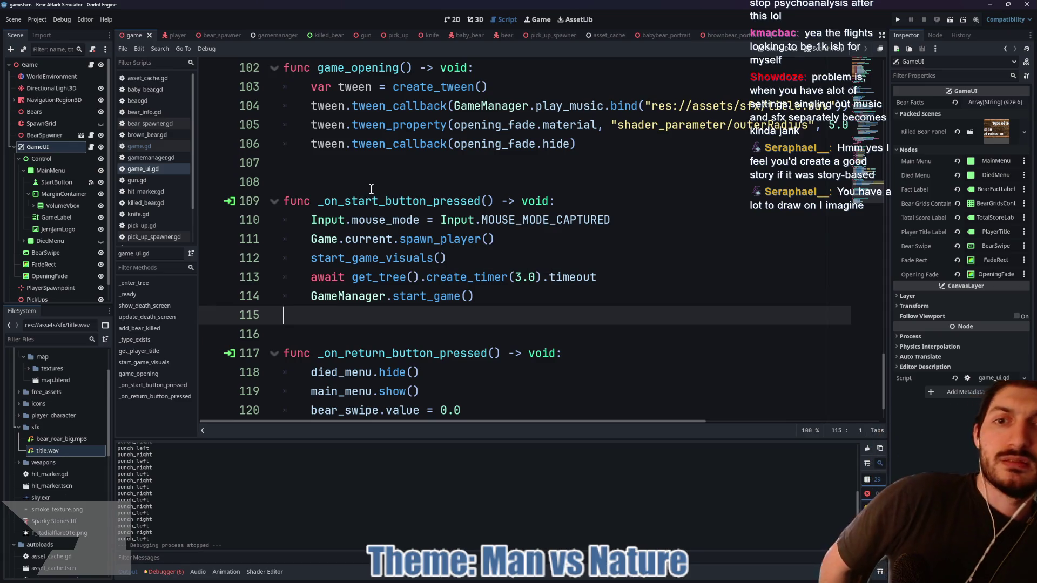
left_click(510, 296)
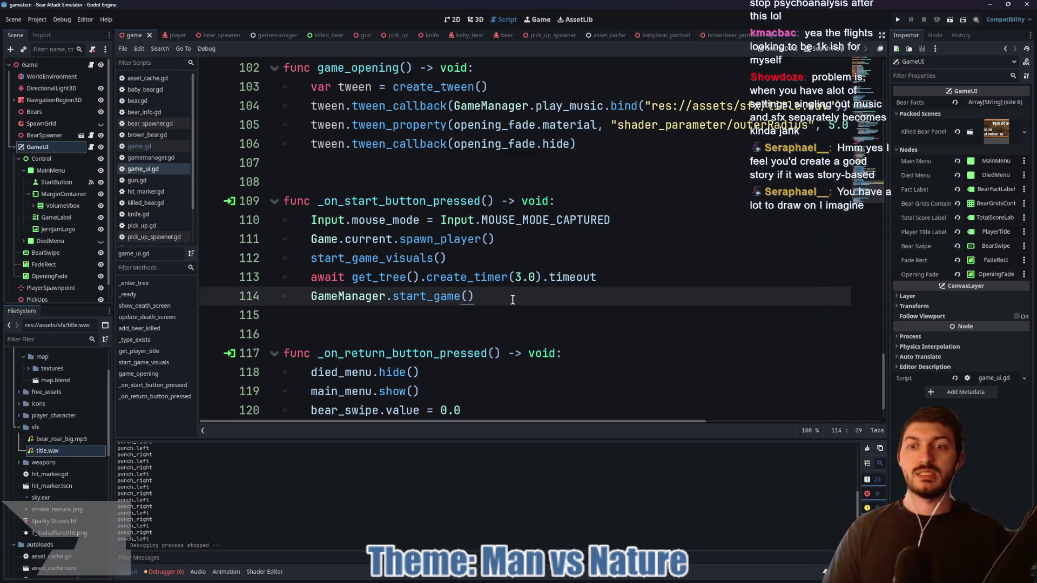
left_click(499, 260)
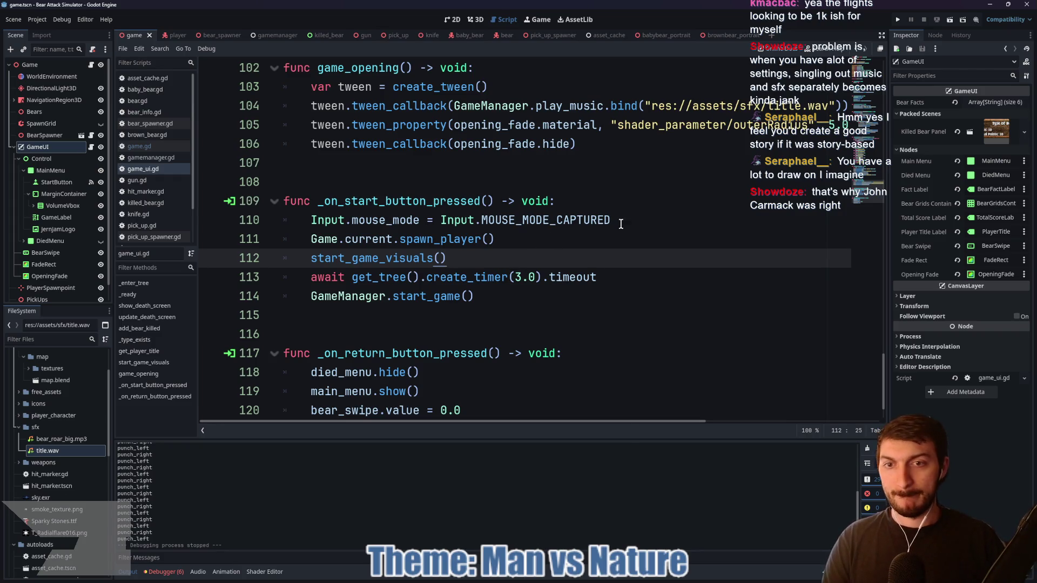
left_click(528, 236)
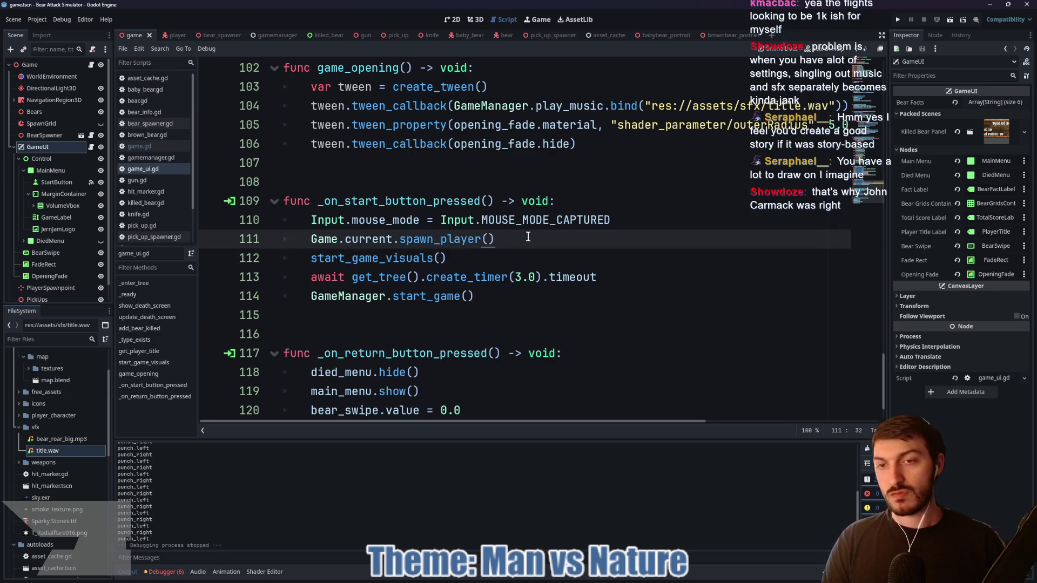
left_click(390, 261, "ctrl")
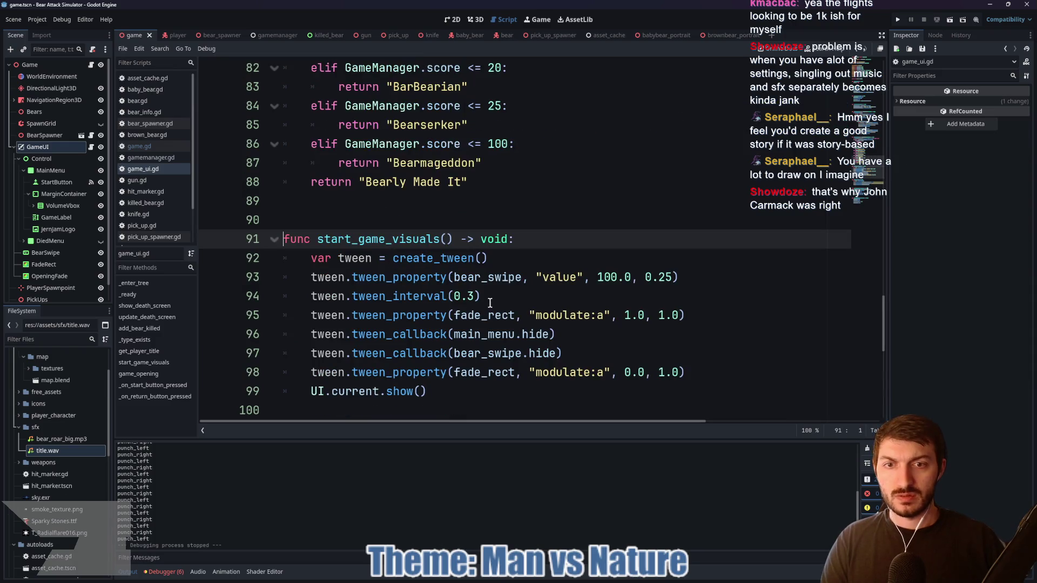
scroll(489, 304, "down", 1)
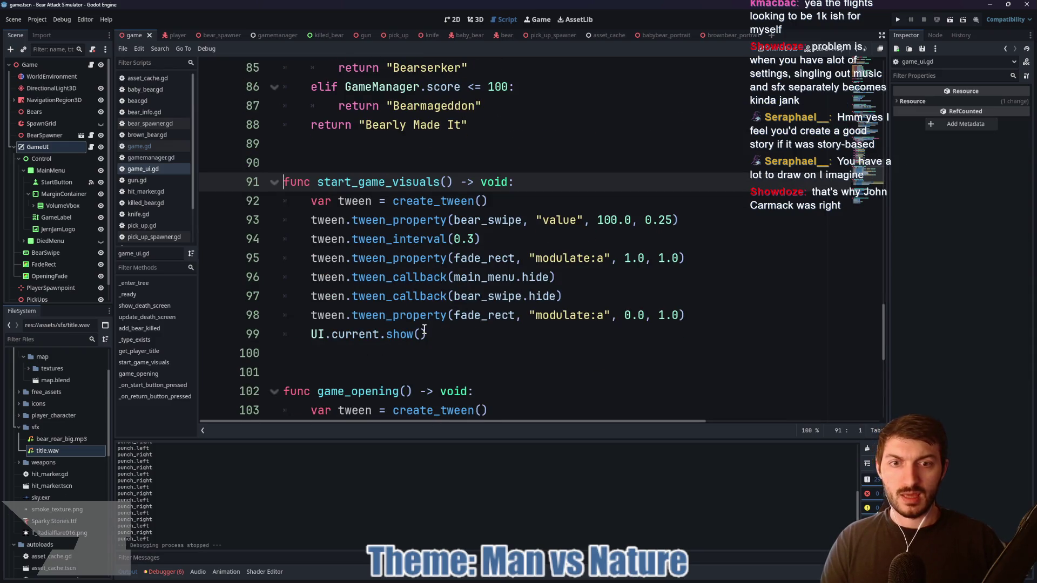
left_click(691, 218)
- Add a GameManager.play_sfx() call after the bear swipe tween using autocomplete
key("Return")
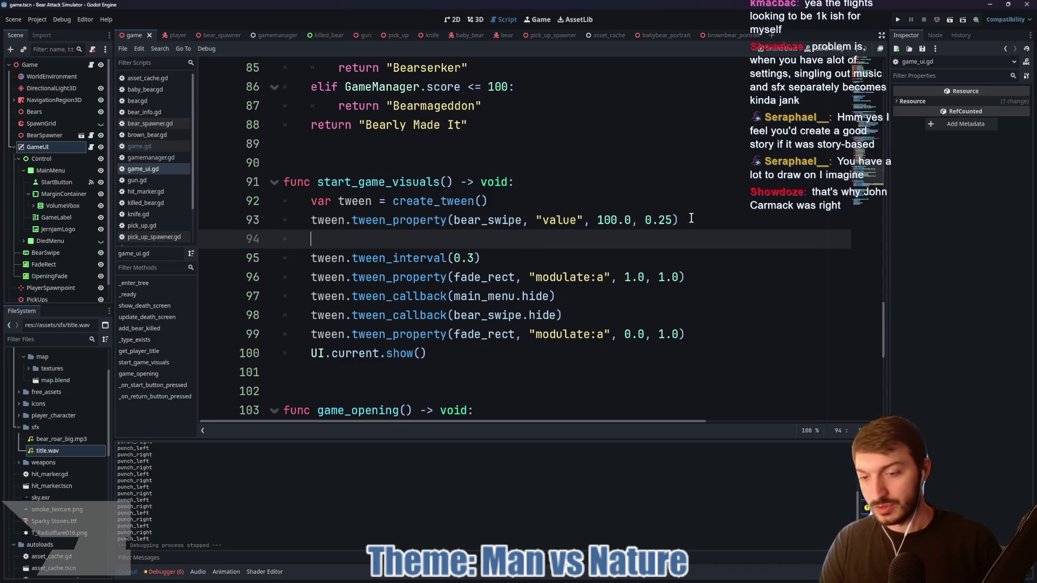
type("GameManager.play")
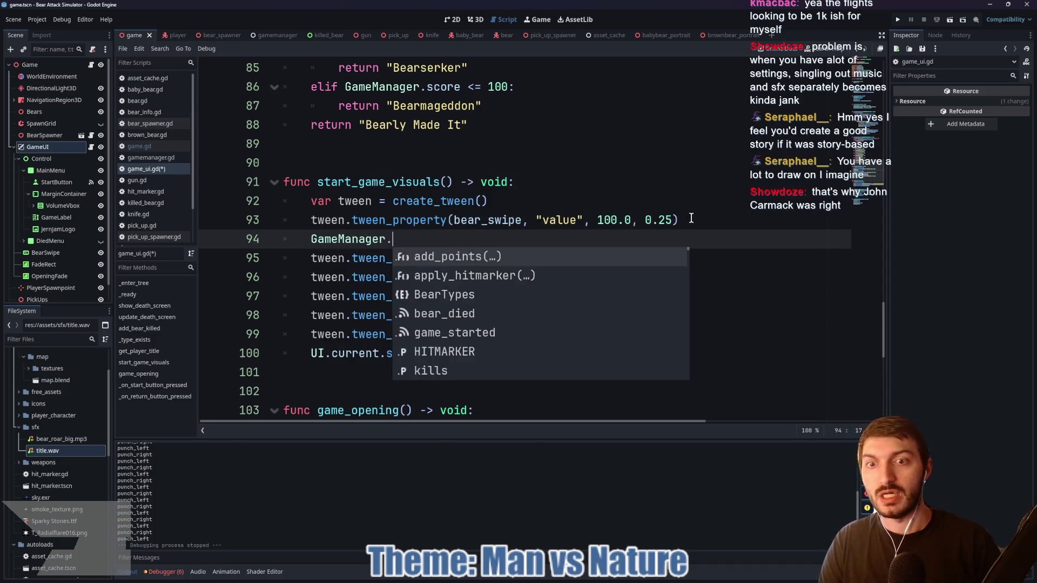
key("Down")
key("Down")
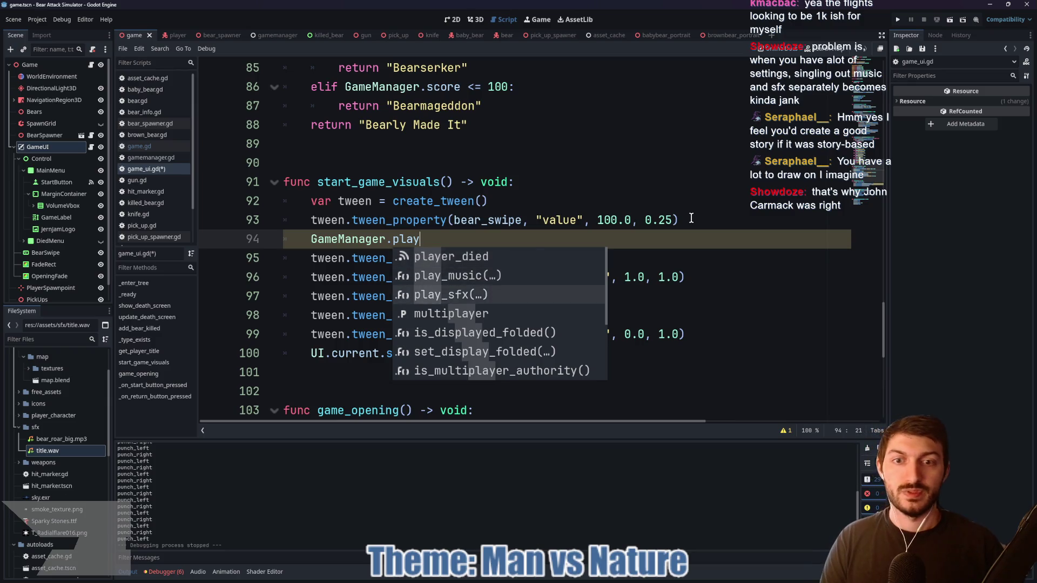
key("Return")
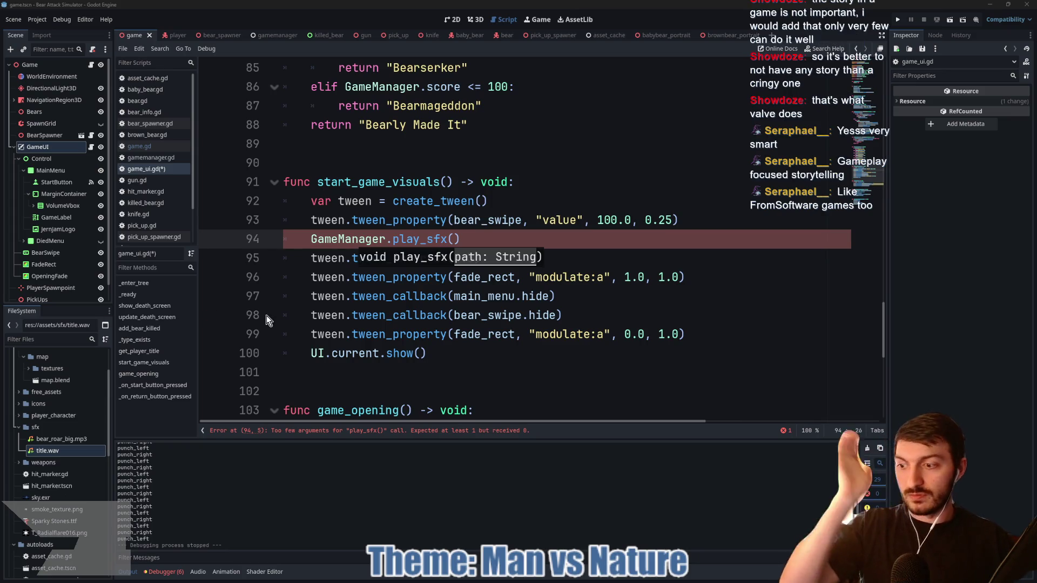
mouse_move(468, 276)
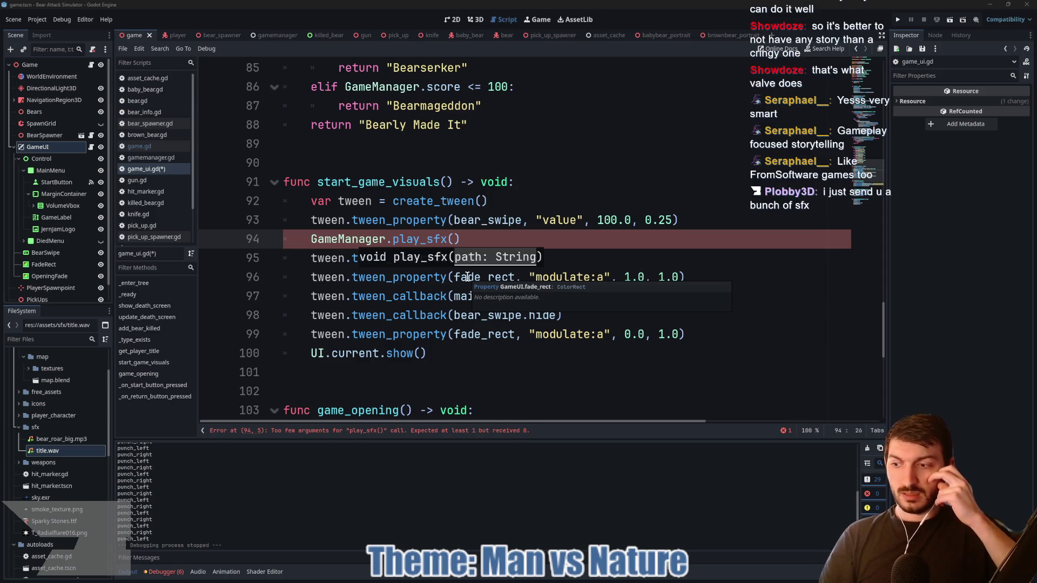
left_click(517, 220)
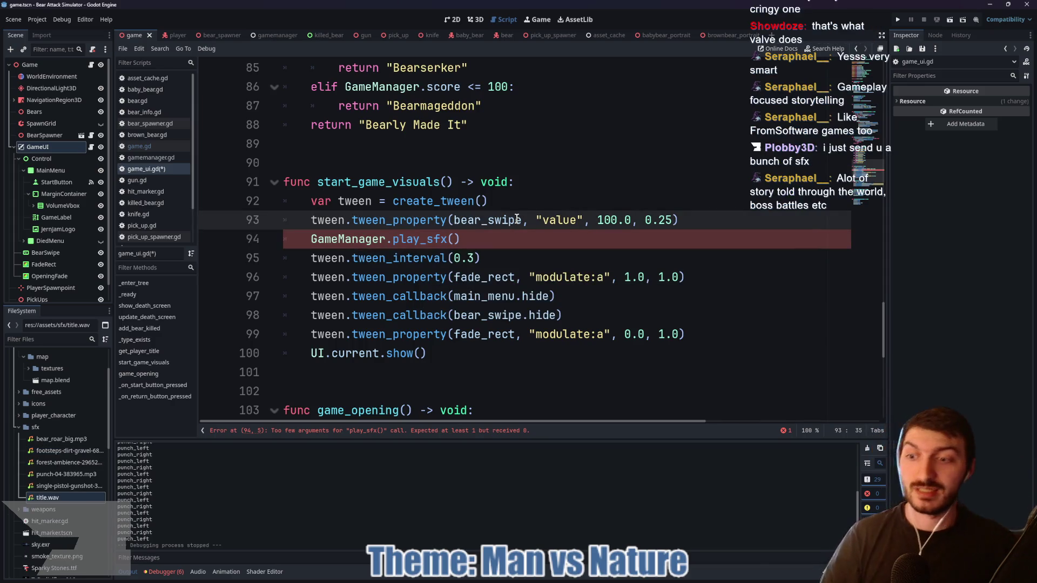
- Preview the pistol gunshot mp3 in the Audio Stream Importer
double_click(61, 487)
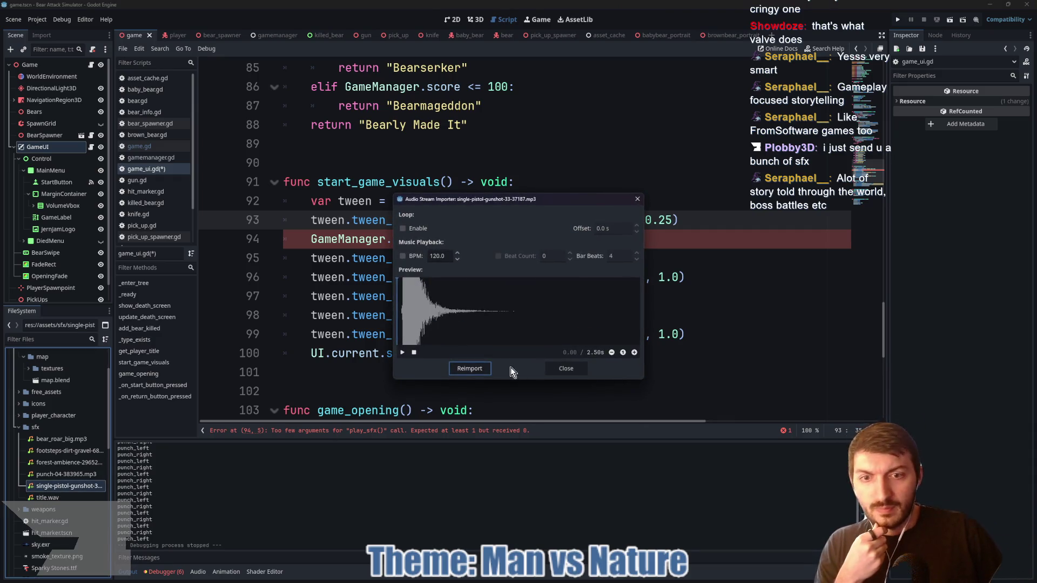
left_click(578, 369)
left_click(62, 475)
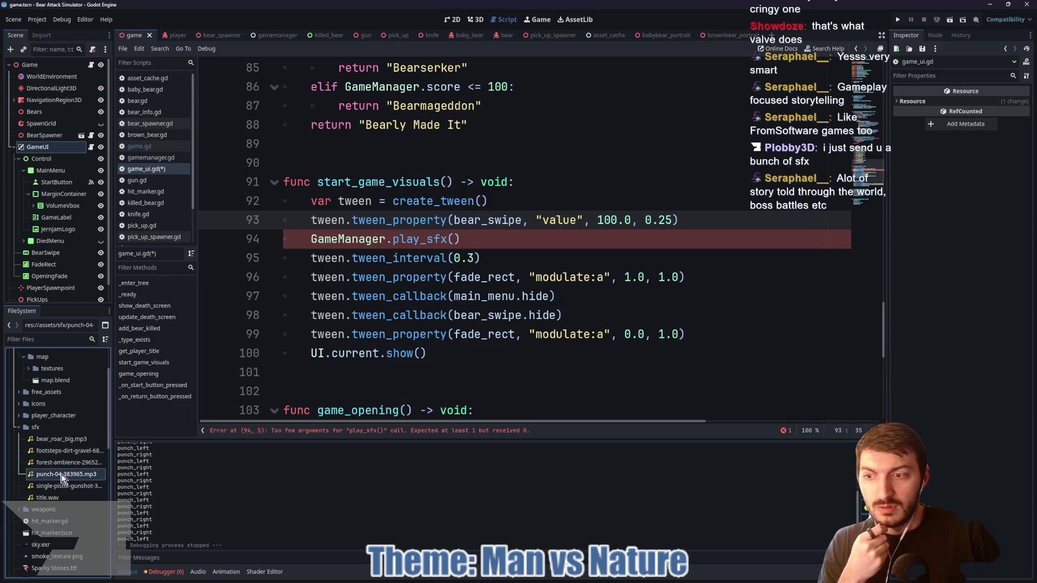
double_click(62, 487)
left_click(400, 352)
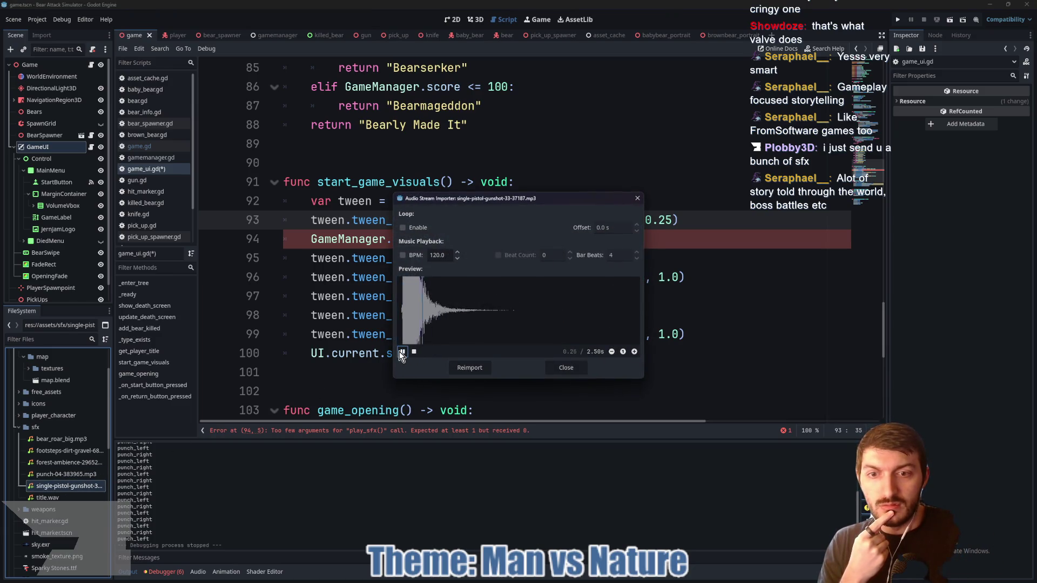
left_click(573, 368)
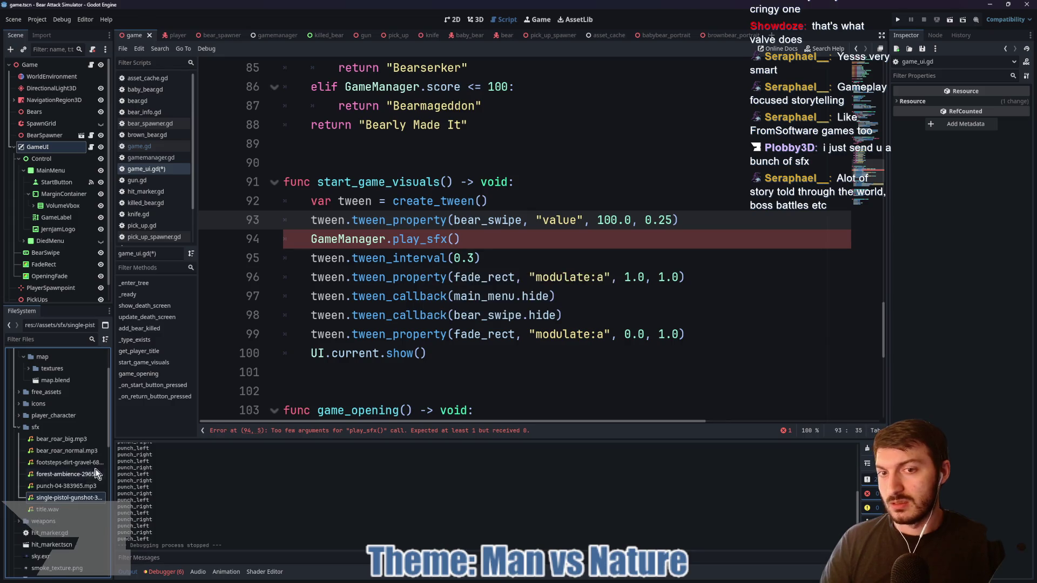
- Replay the gunshot preview, then select bear_roar_normal.mp3 in the sfx folder
double_click(55, 500)
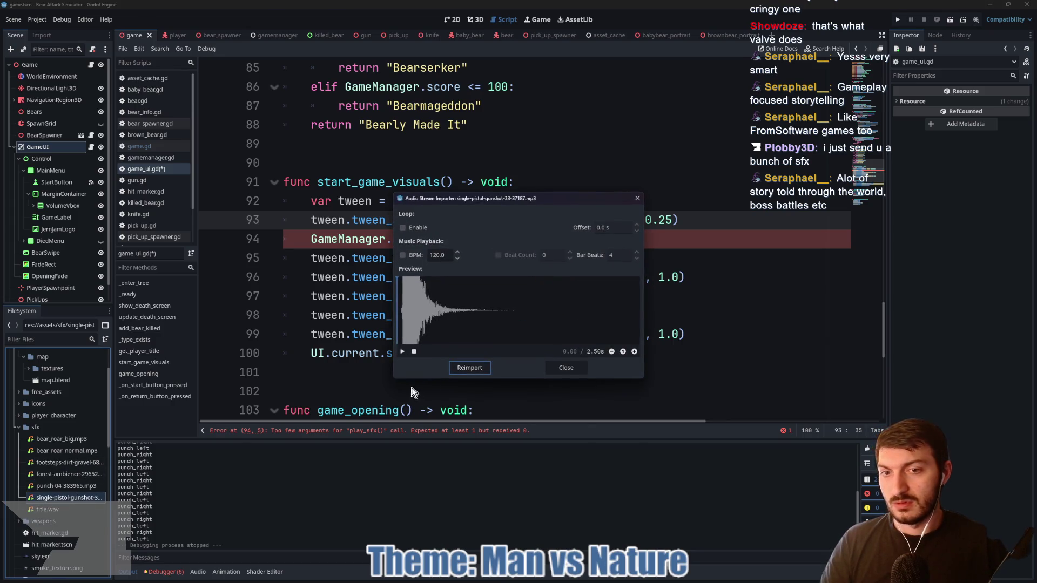
left_click(401, 352)
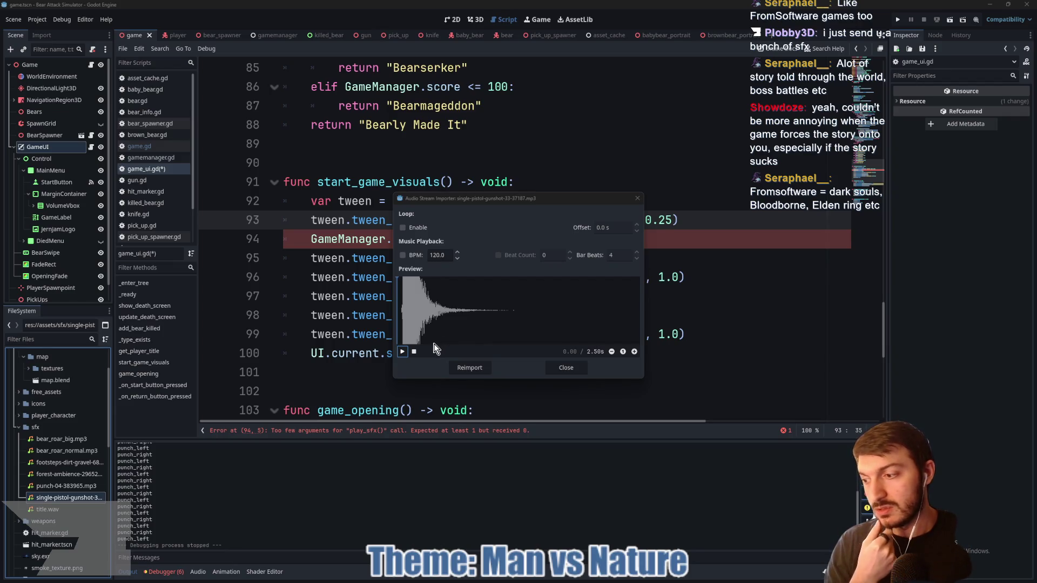
left_click(562, 369)
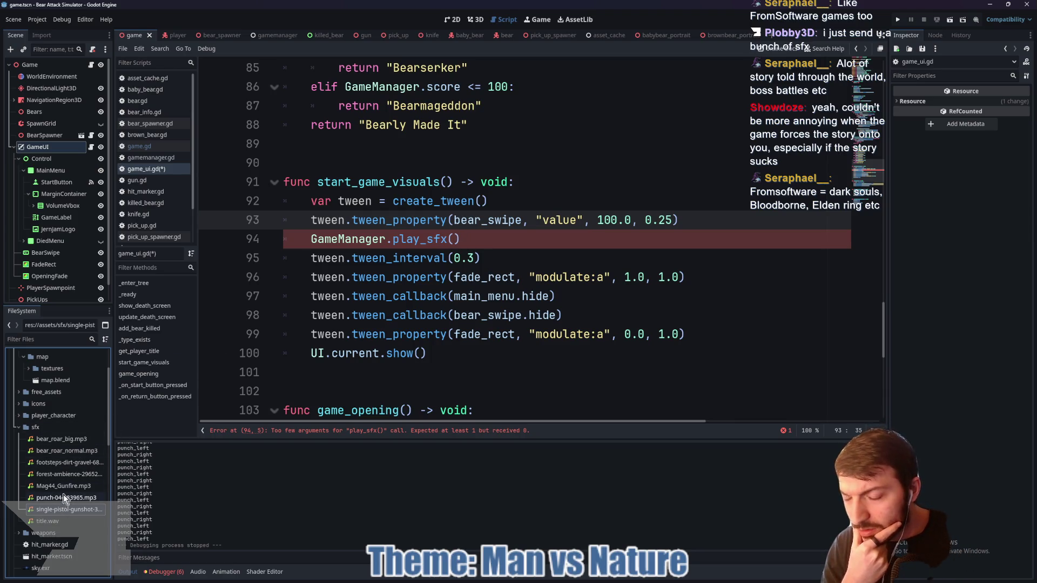
left_click(57, 452)
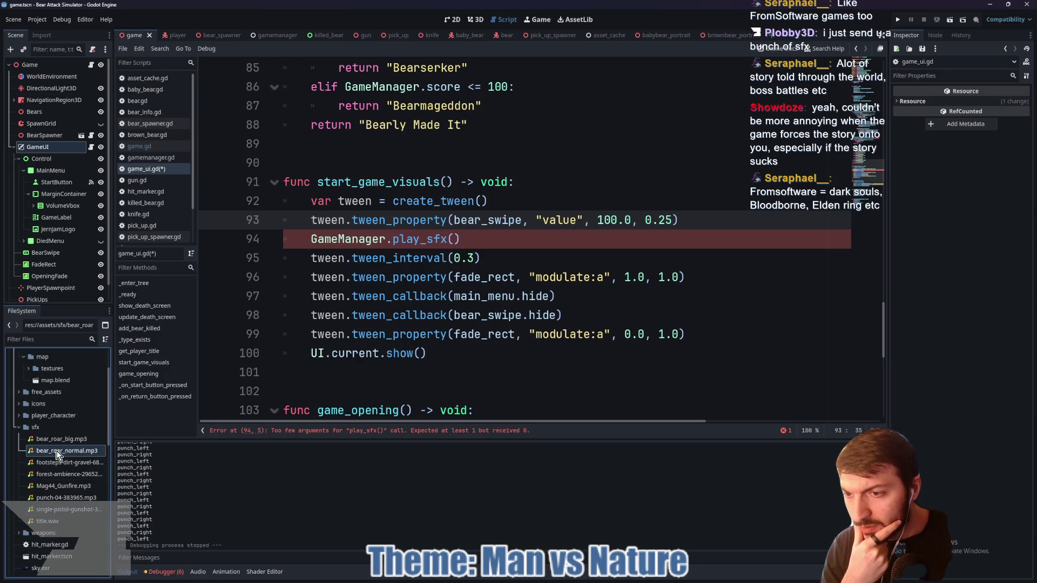
- Pass the quoted res://assets/sfx/bear_roar_normal.mp3 path to play_sfx and run the game
right_click(57, 451)
left_click(79, 443)
left_click(457, 240)
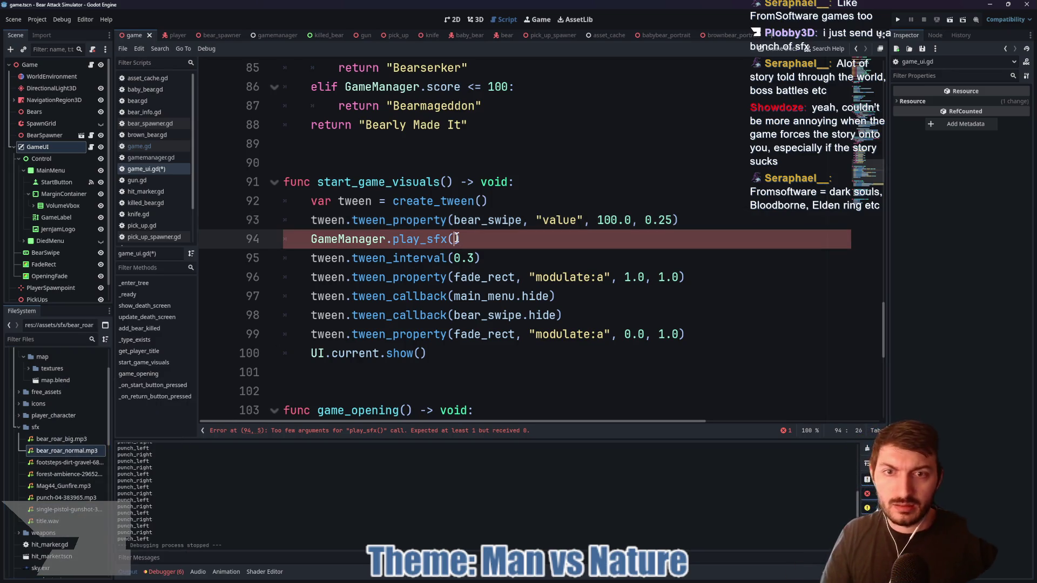
key("ctrl+v")
left_click_drag(707, 240, 452, 240)
type("\"")
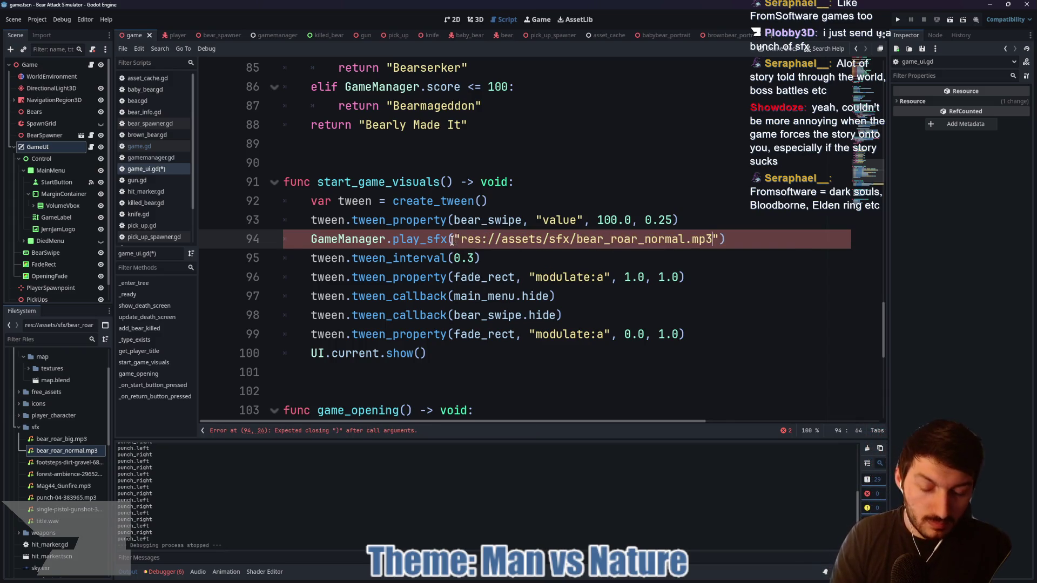
key("Down")
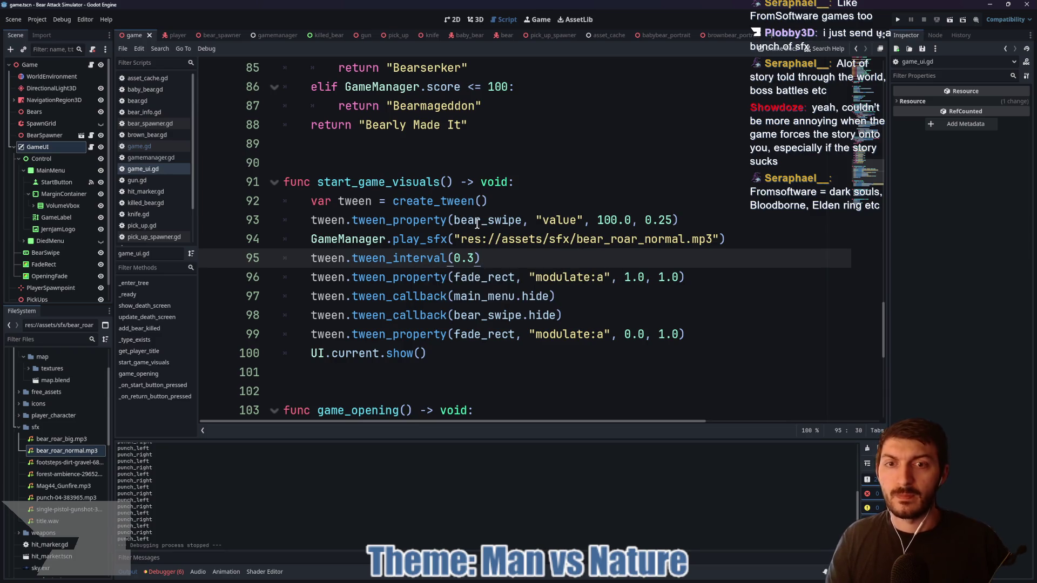
key("F5")
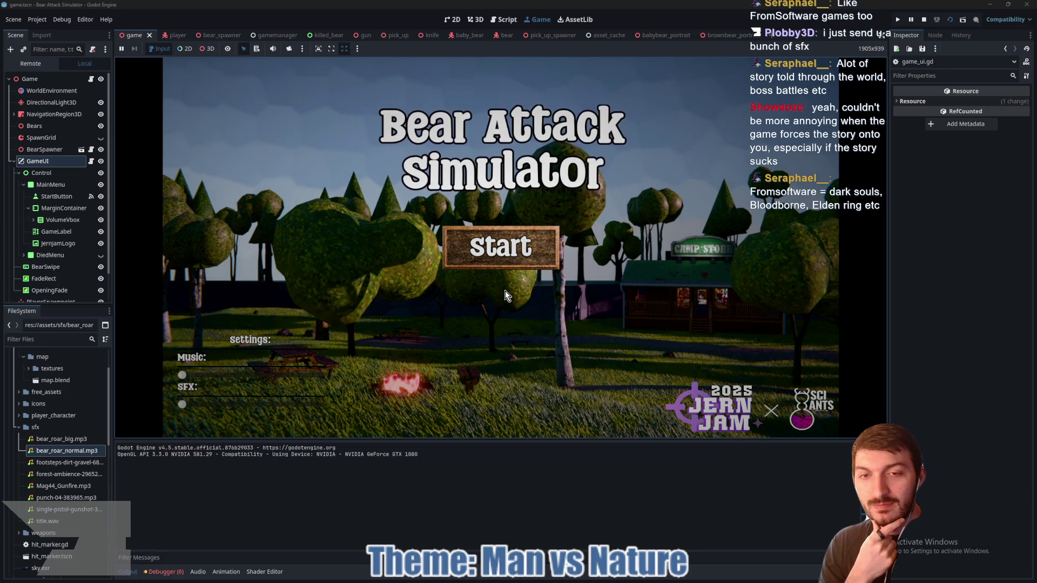
- Test the game's start transition, stop it with F8, and check line 95's tween_interval
left_click(494, 251)
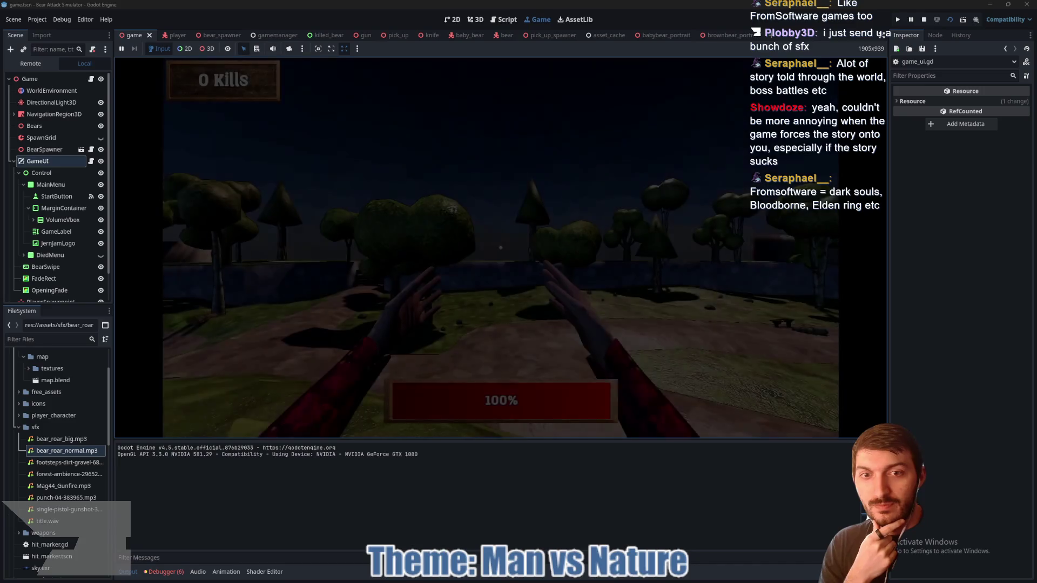
key("F8")
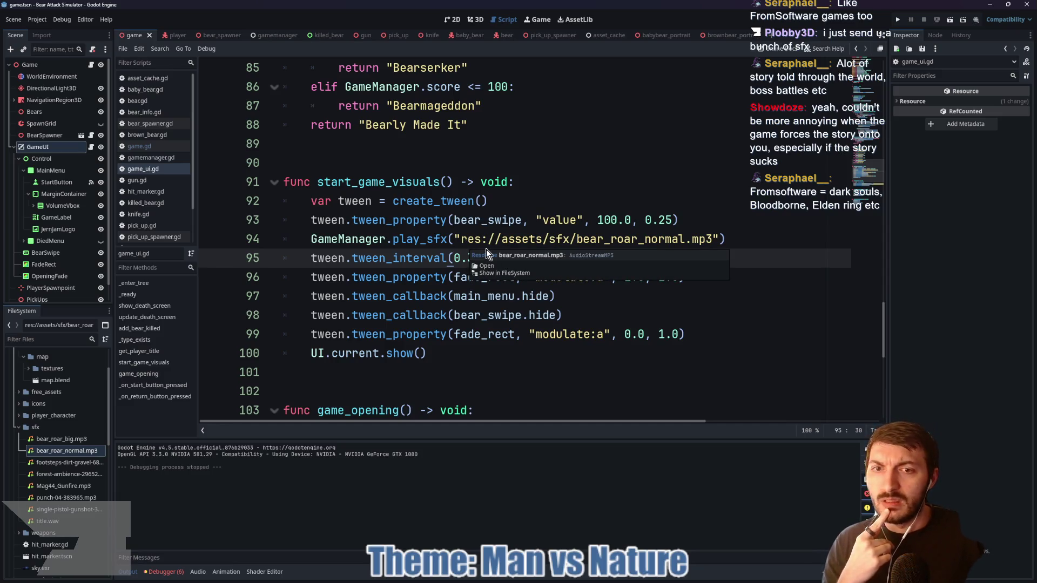
left_click(427, 253)
left_click(484, 259)
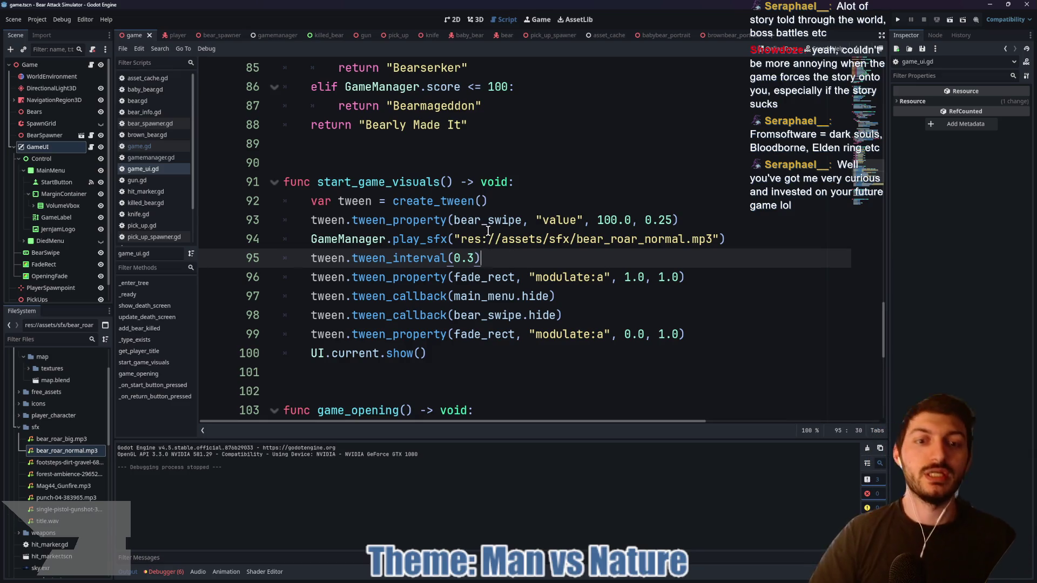
mouse_move(488, 231)
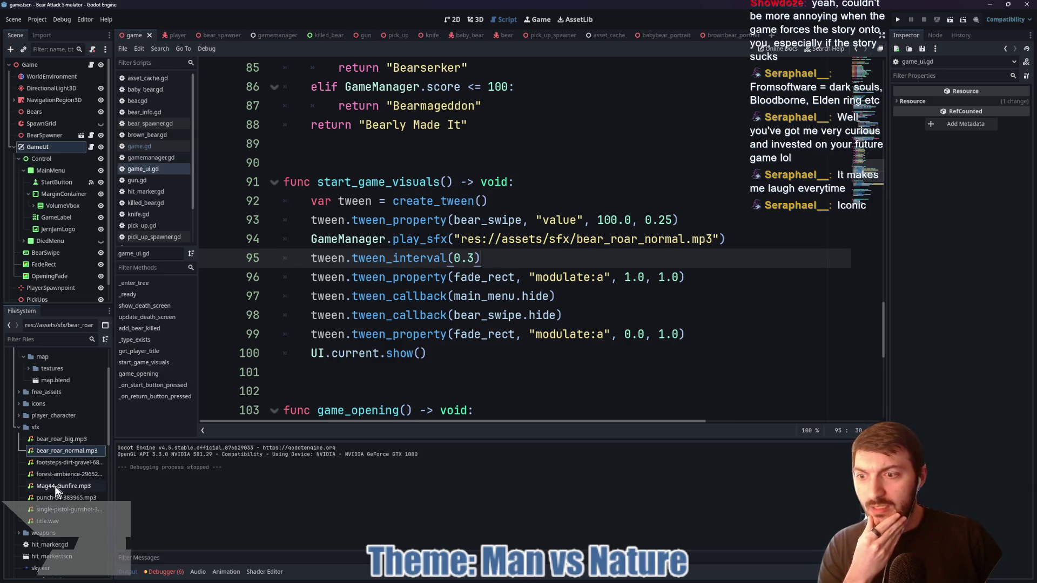
left_click(364, 36)
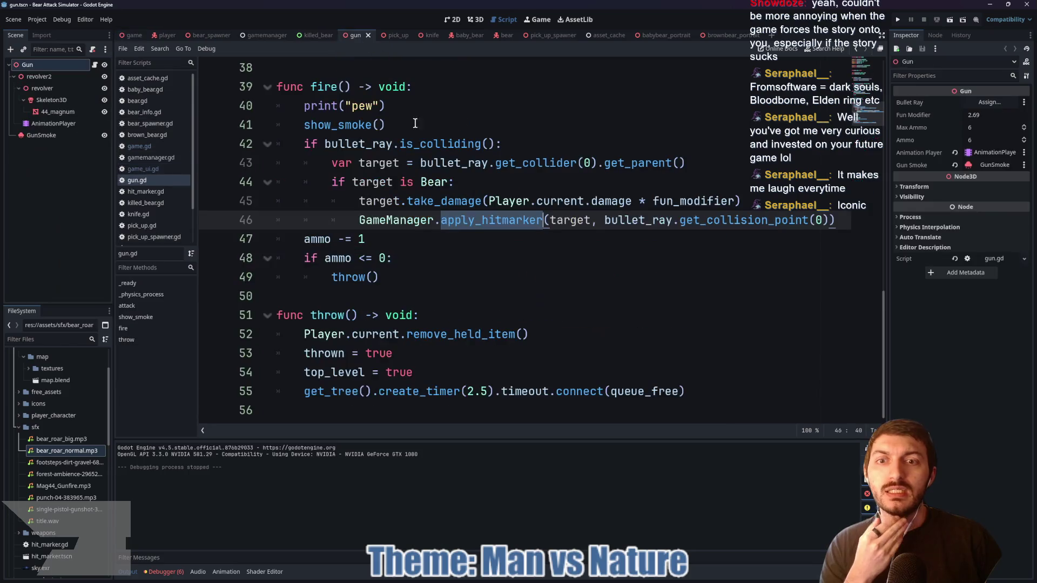
- Replace print("pew") in gun.gd's fire() with a GameManager.play_sfx() call
left_click(470, 265)
scroll(417, 231, "up", 1)
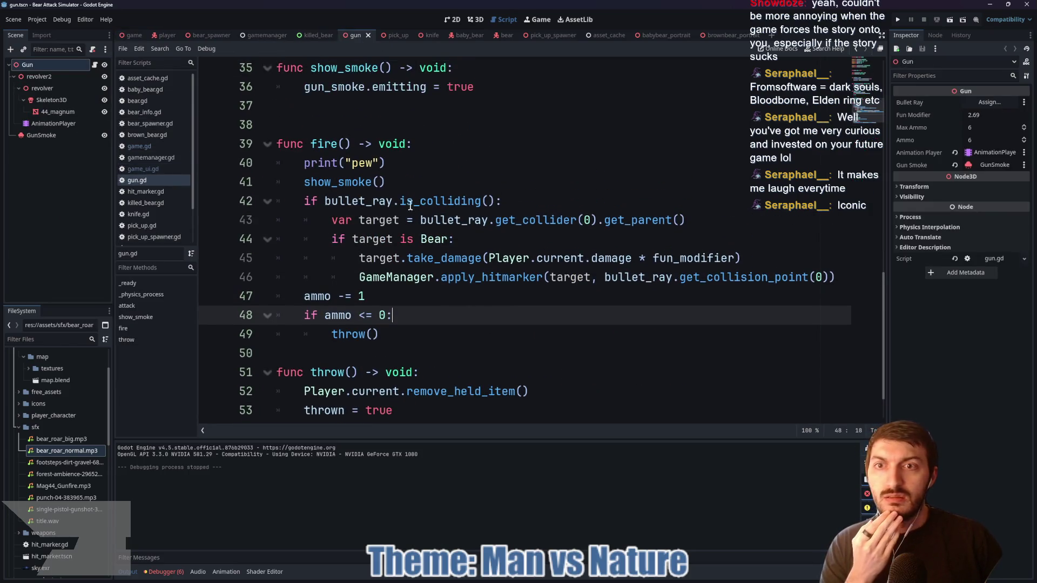
left_click_drag(398, 162, 303, 162)
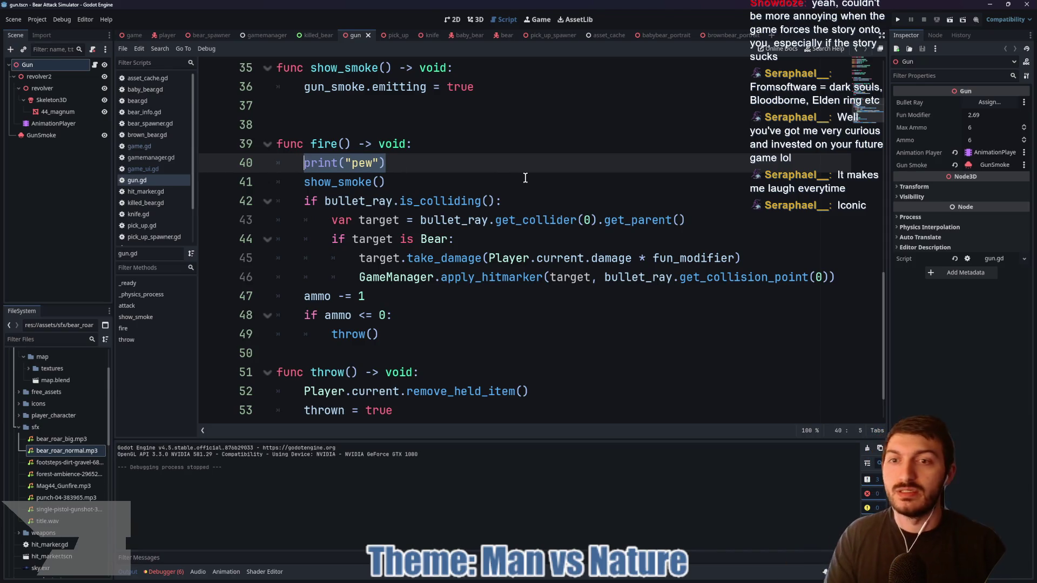
key("BackSpace")
type("GameManager.")
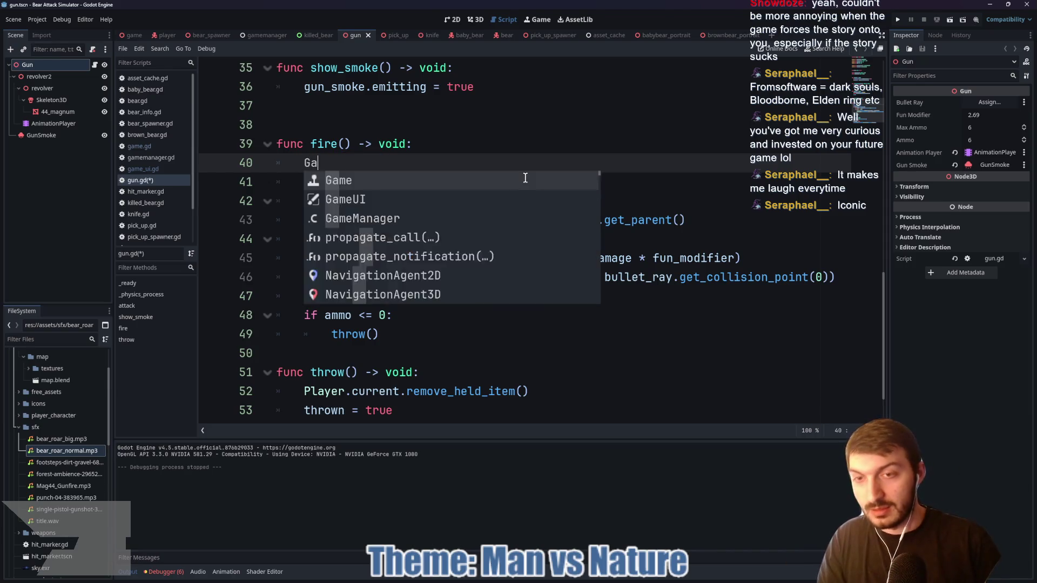
type("play")
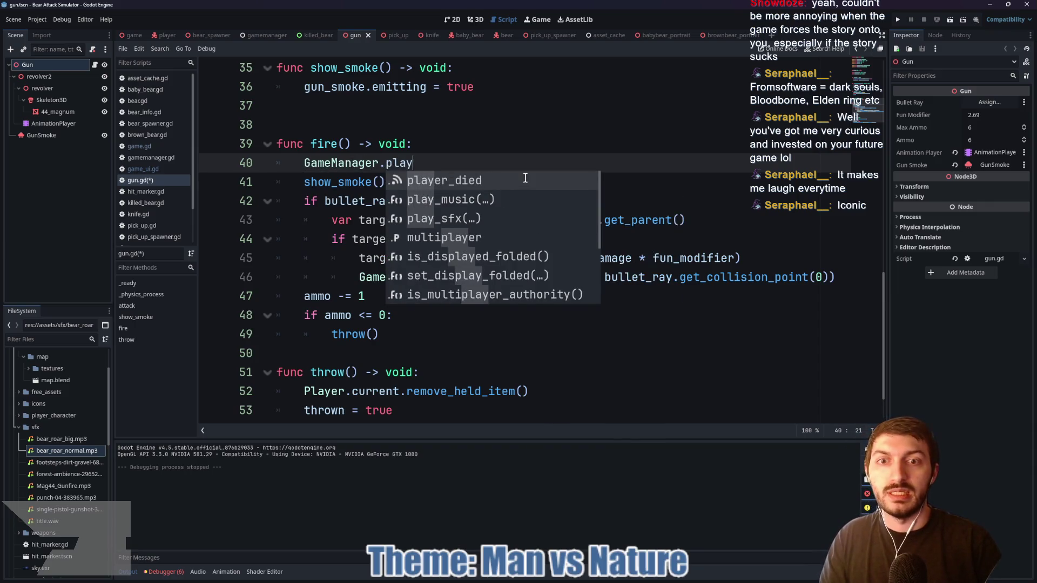
key("Down")
key("Down")
key("Return")
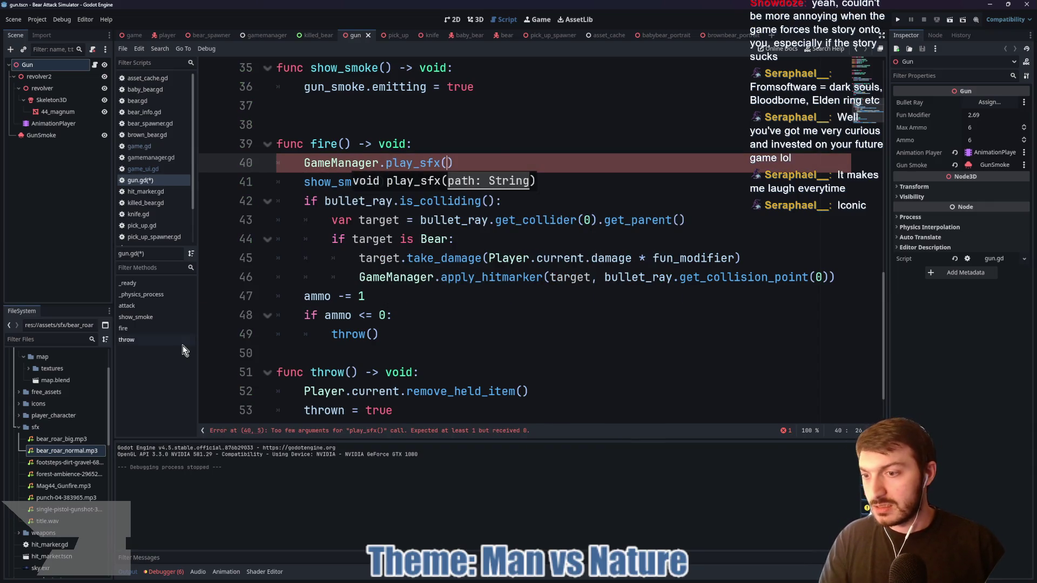
- Paste Mag44_Gunfire.mp3's copied resource path, quoted, into the play_sfx call
left_click(60, 486)
right_click(61, 488)
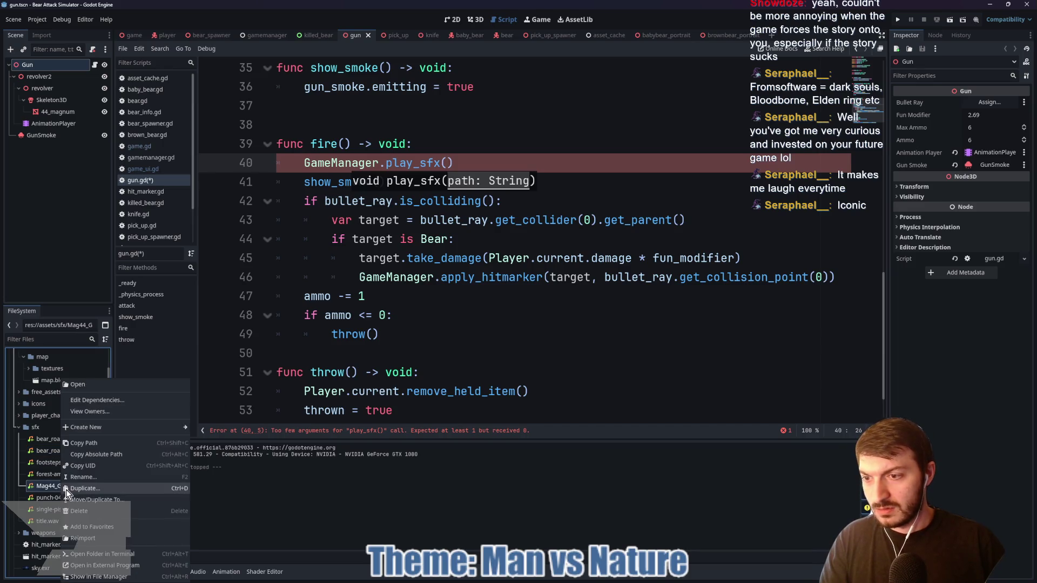
left_click(119, 443)
left_click(449, 163)
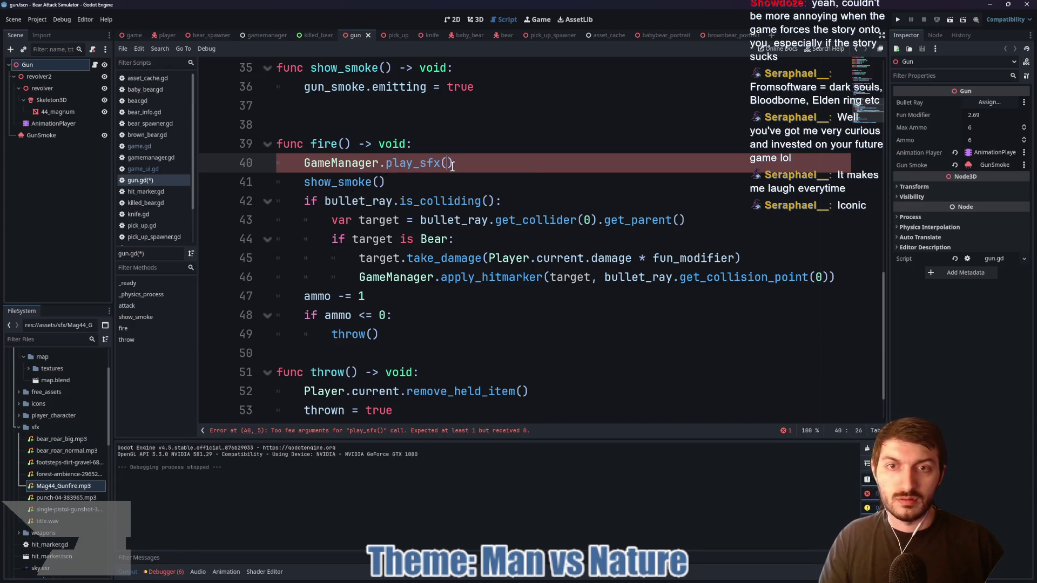
type("\"")
key("ctrl+v")
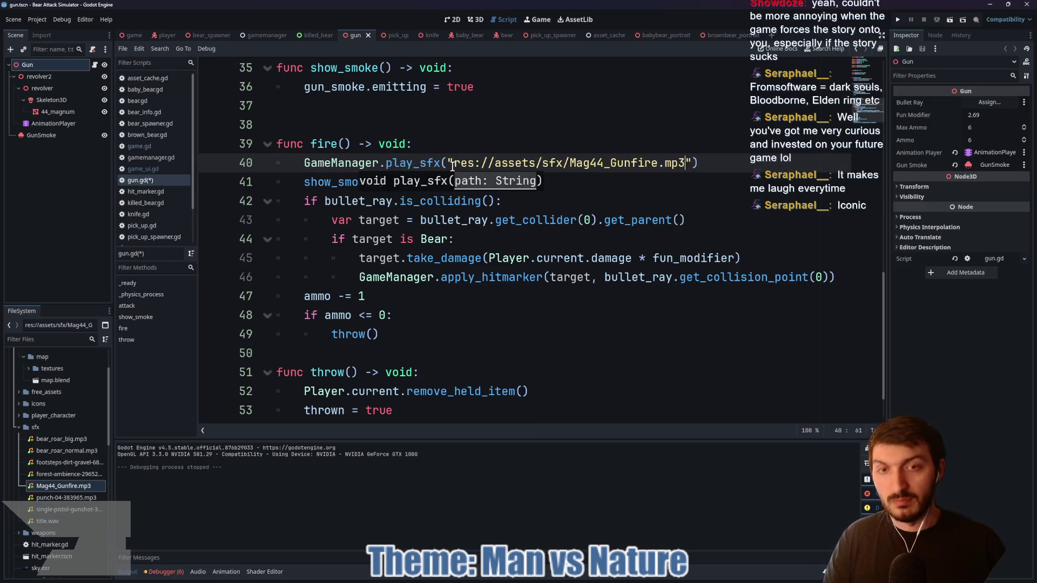
left_click(440, 183)
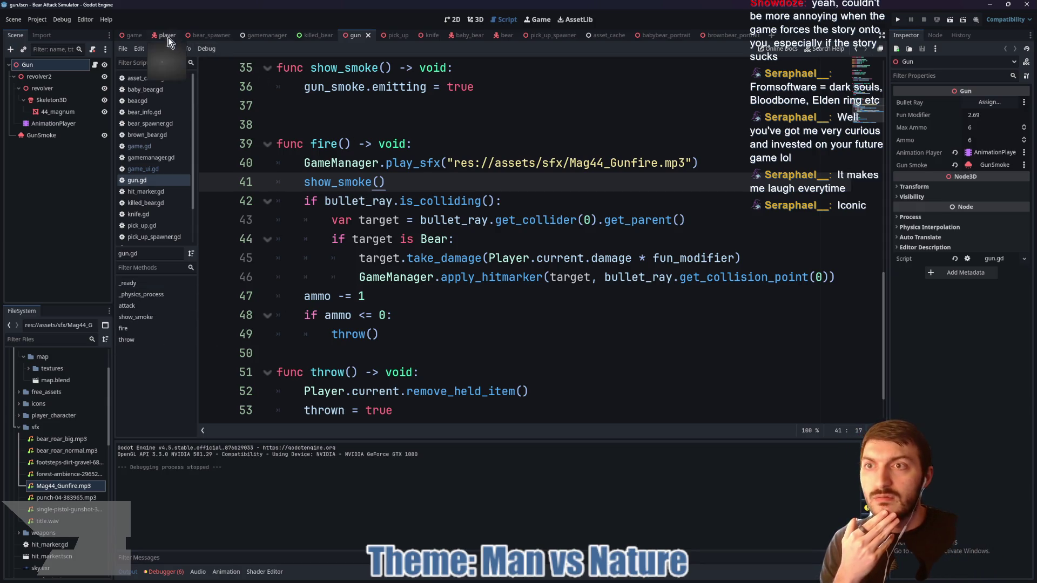
left_click(133, 36)
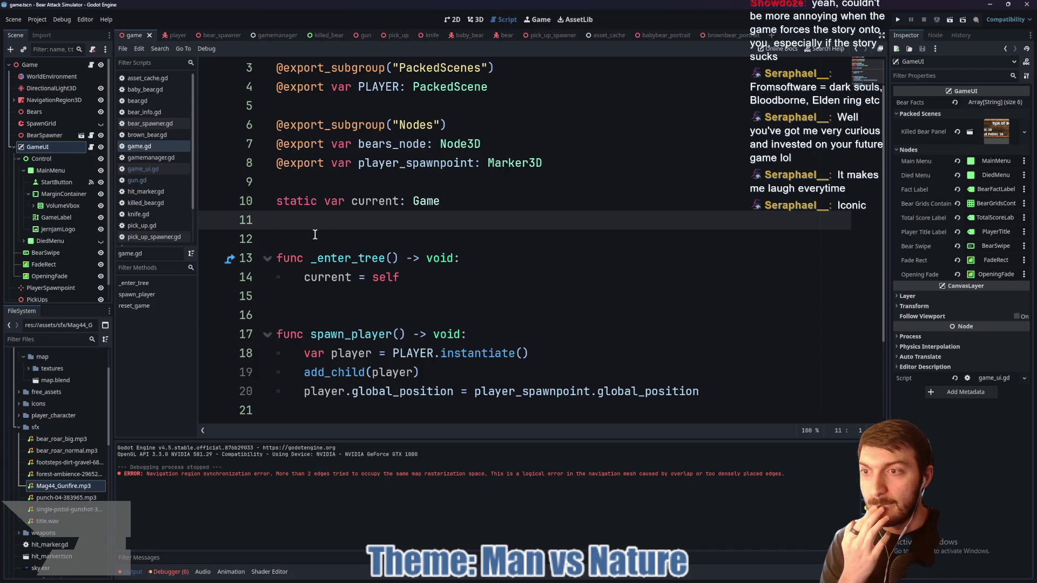
- Preview the forest ambience track and reimport it with Loop enabled
double_click(59, 474)
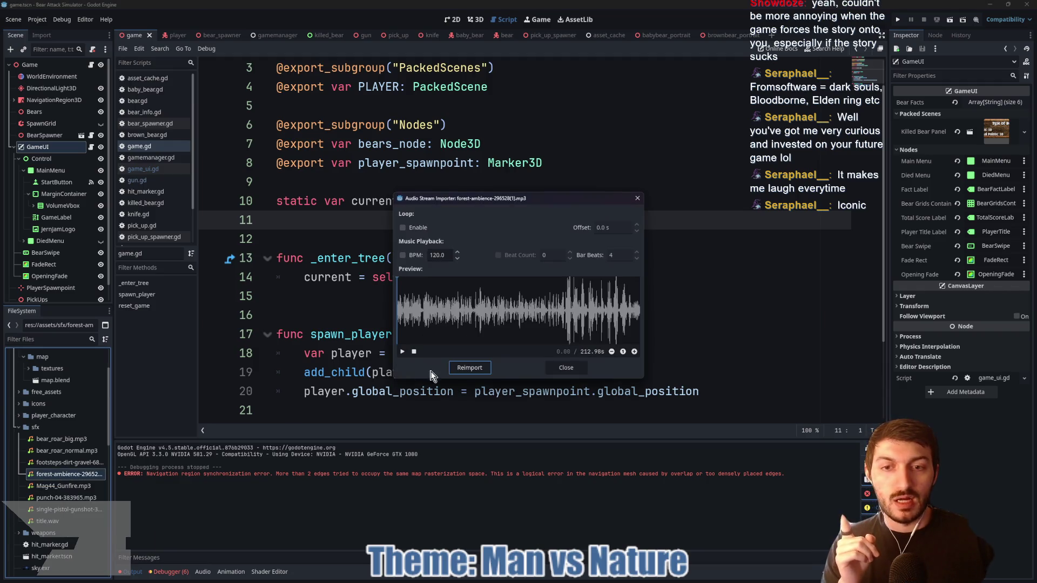
left_click(402, 352)
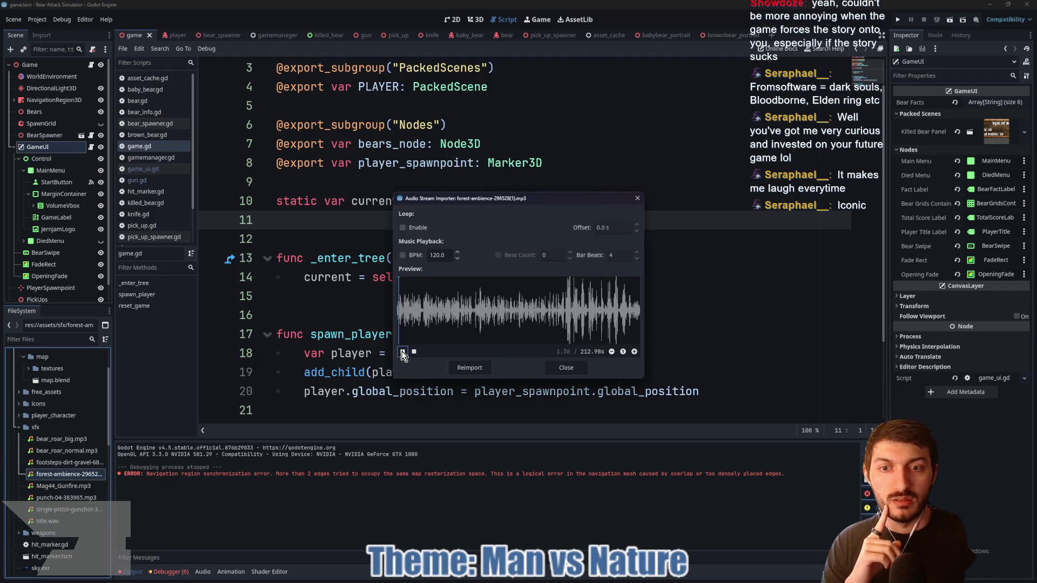
left_click(415, 352)
left_click(403, 228)
left_click(480, 369)
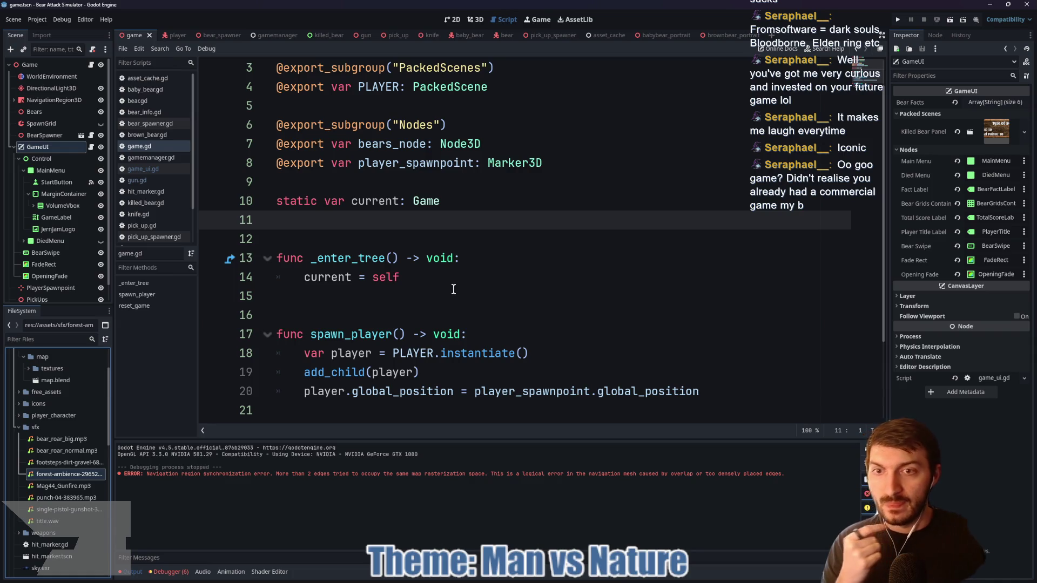
scroll(453, 292, "down", 2)
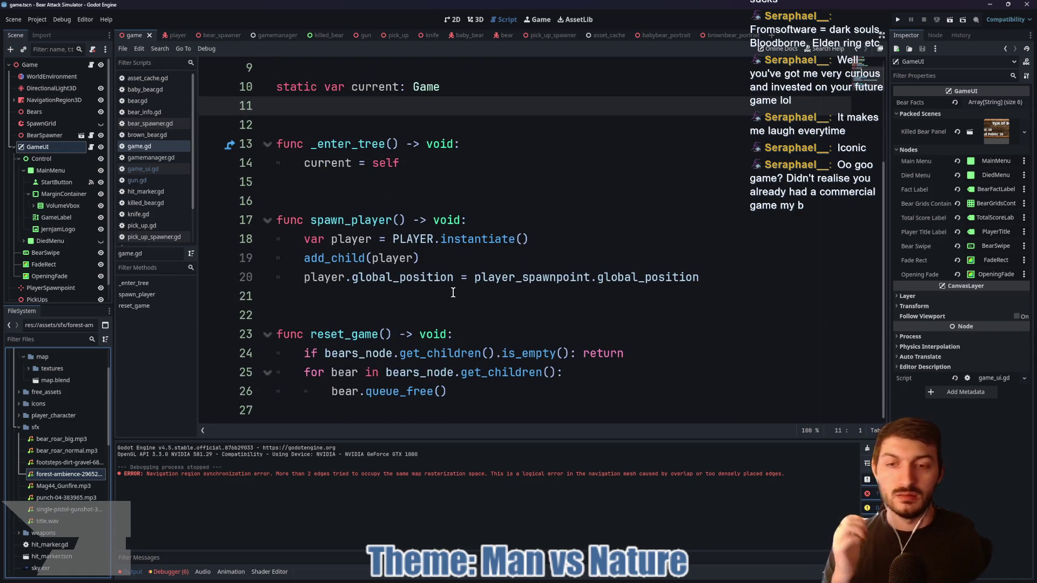
scroll(374, 272, "up", 3)
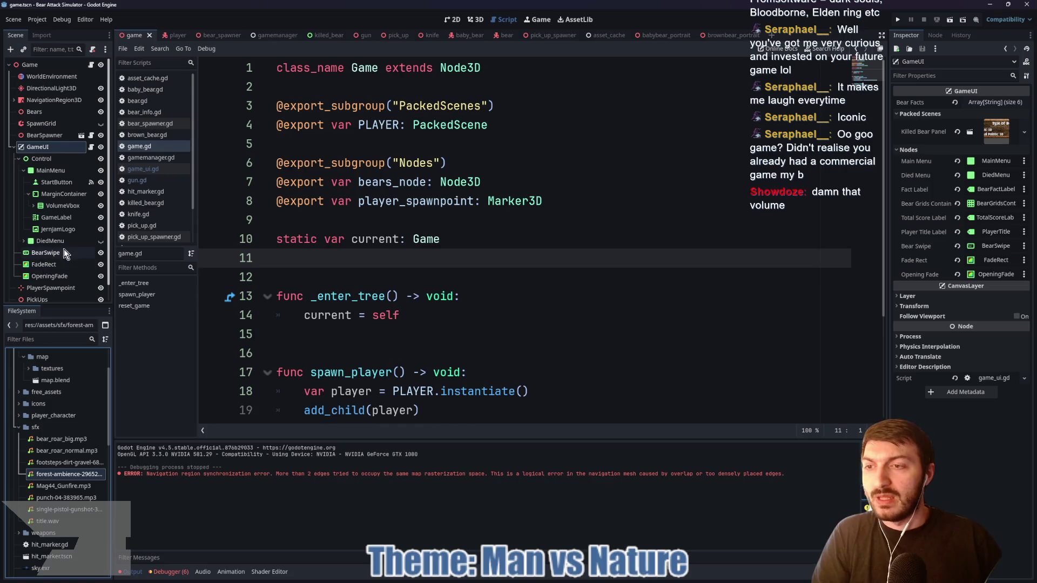
left_click(379, 222)
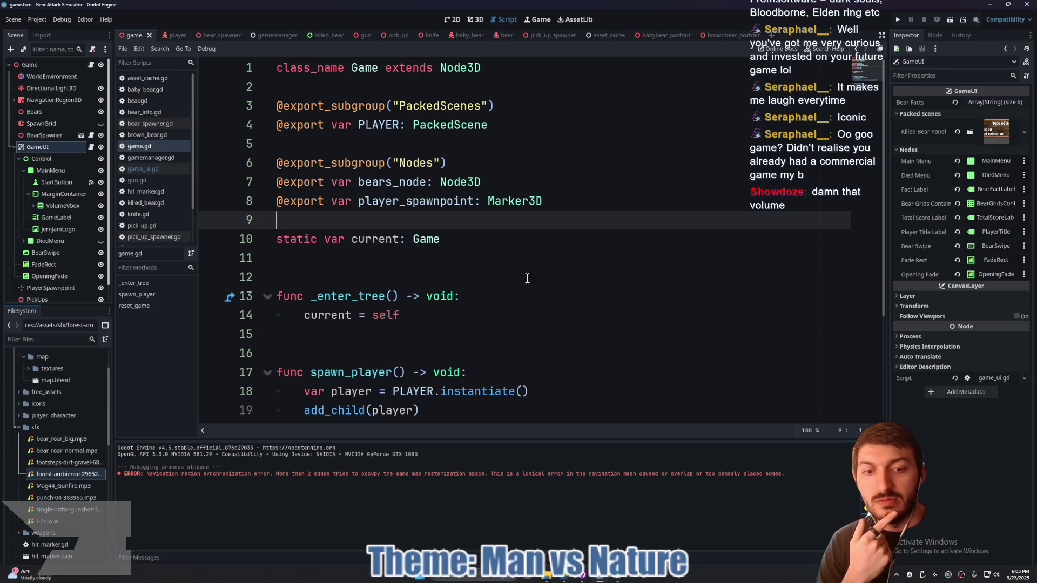
mouse_move(628, 580)
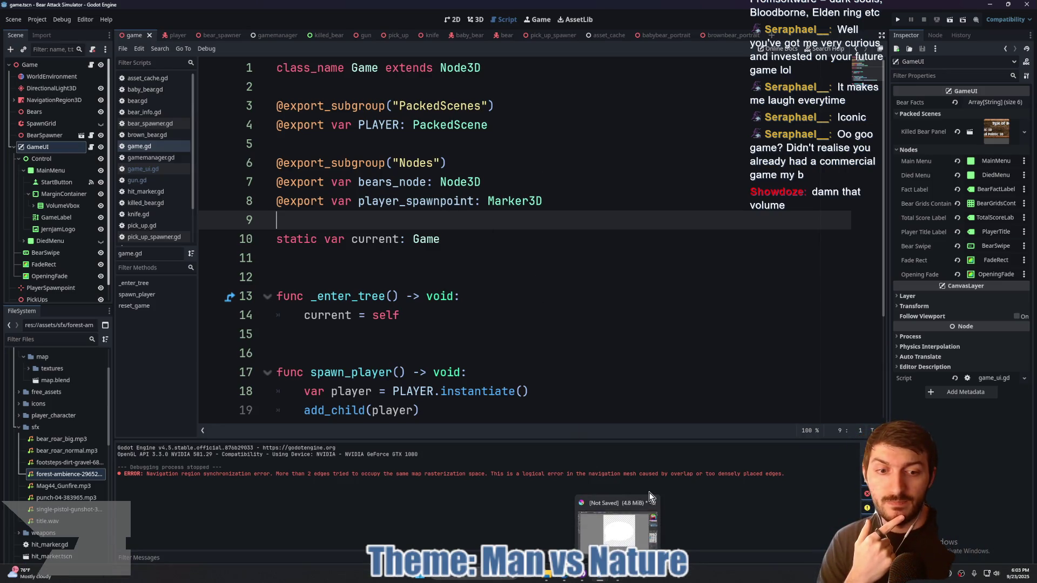
- Close the unsaved Krita sketch, glance at Fps Arms, and return to Bear Attack Simulator
left_click(651, 505)
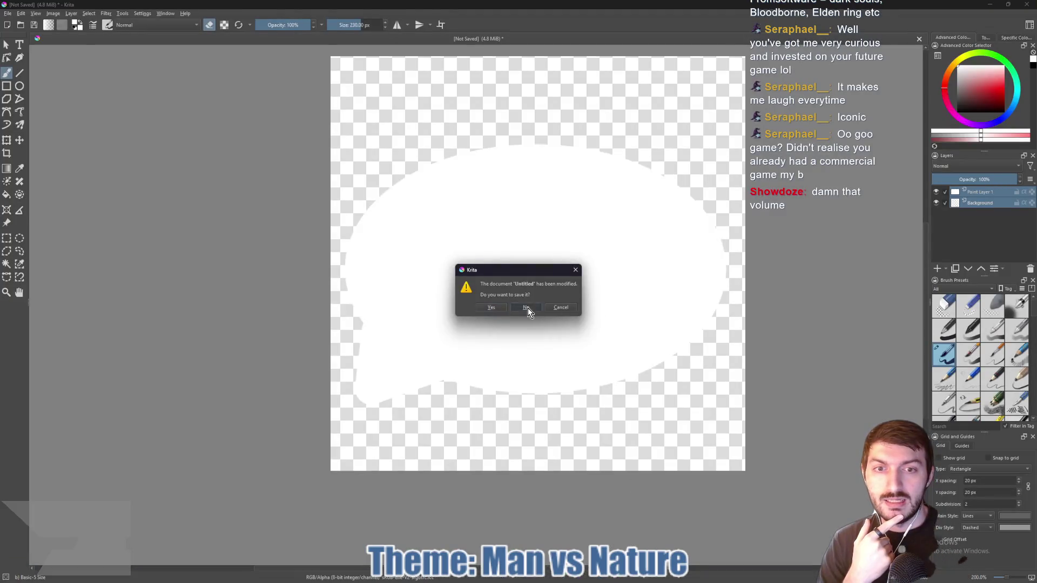
left_click(527, 308)
mouse_move(610, 579)
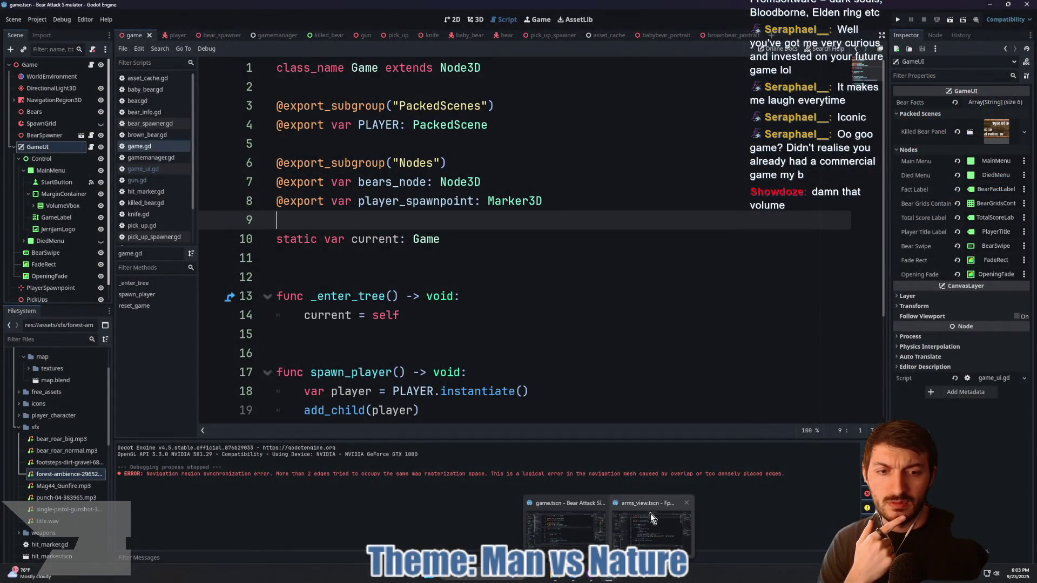
left_click(650, 513)
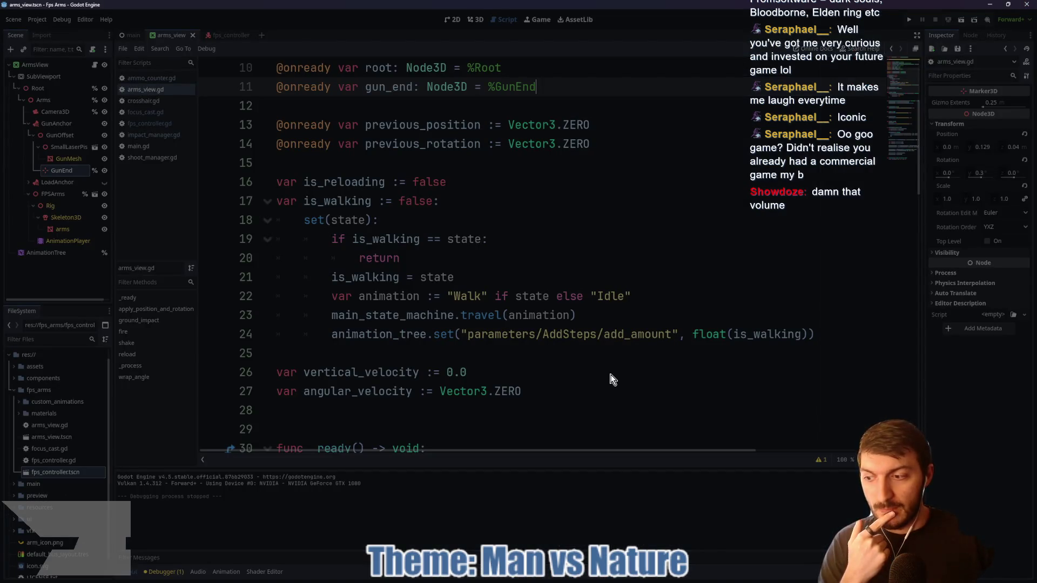
key("alt+Tab")
left_click(375, 272)
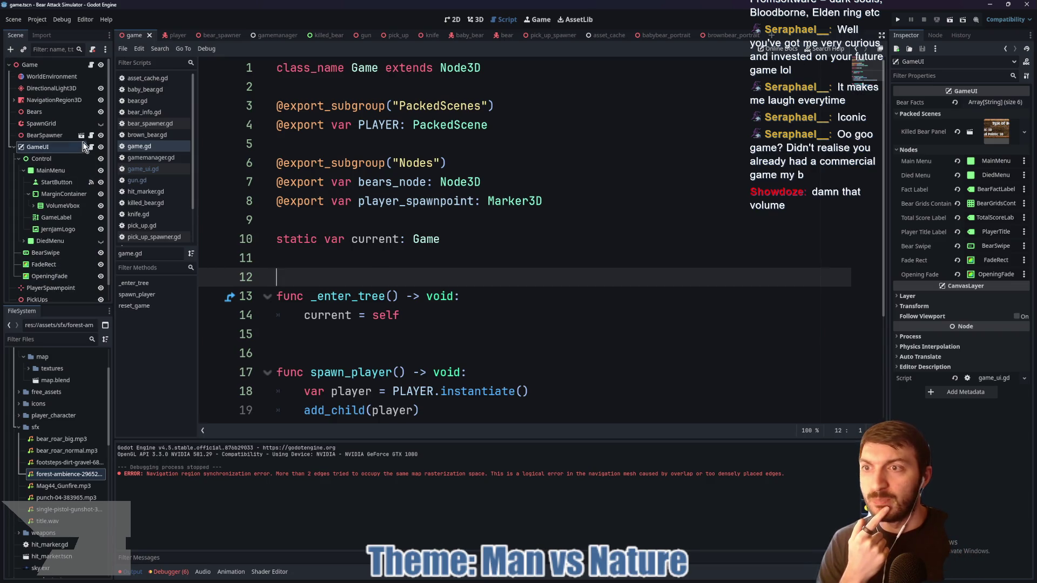
left_click(92, 63)
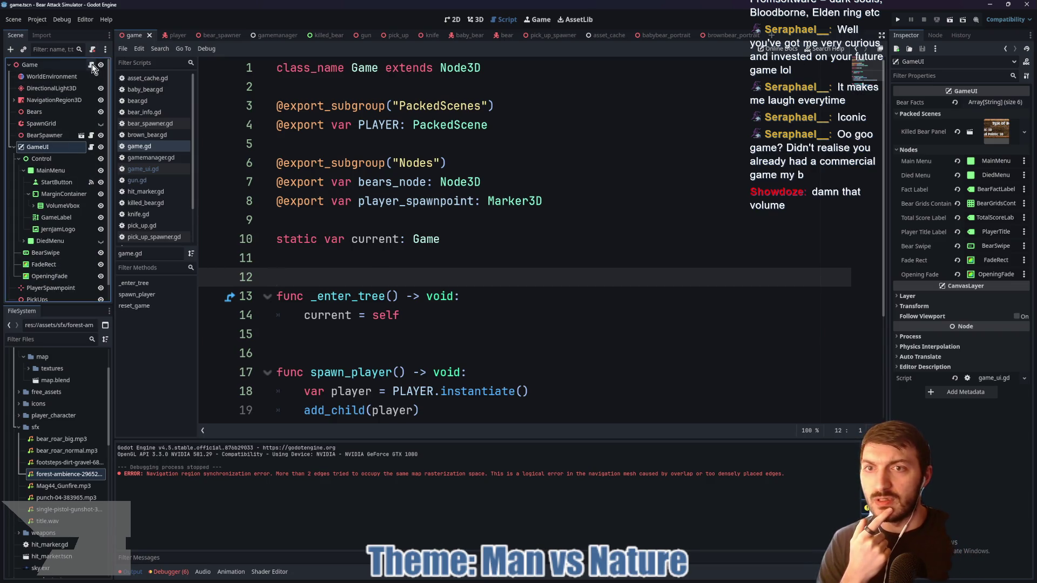
- Open the GameUI node's game_ui.gd and scroll through its functions
left_click(93, 150)
scroll(437, 256, "down", 2)
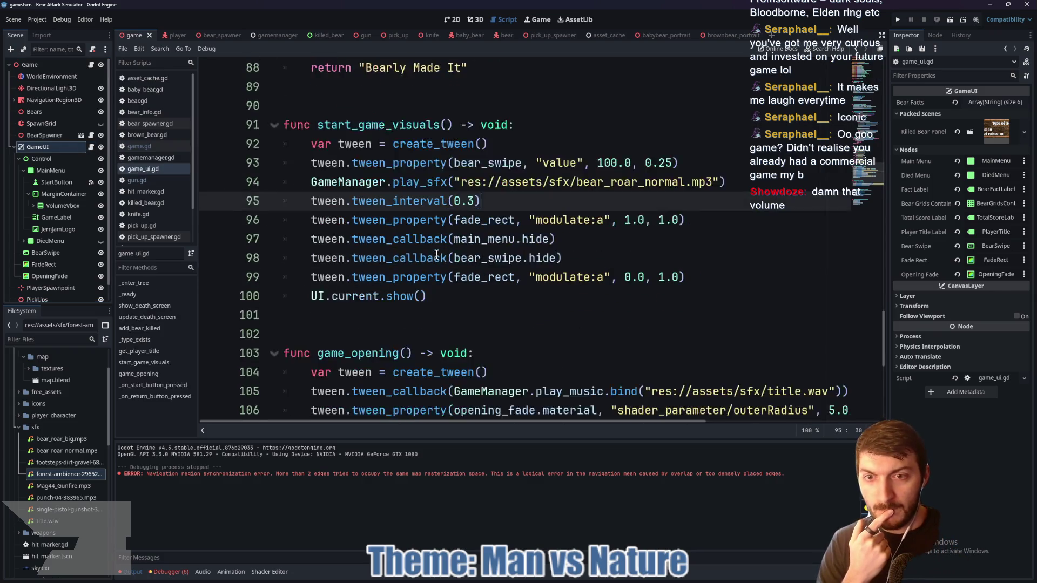
scroll(436, 256, "down", 5)
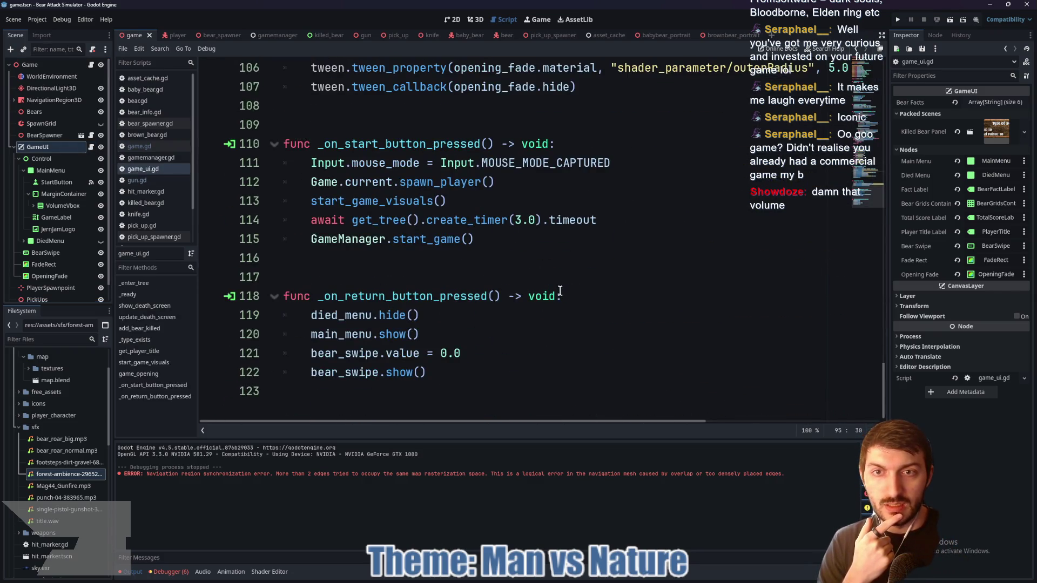
scroll(552, 288, "up", 6)
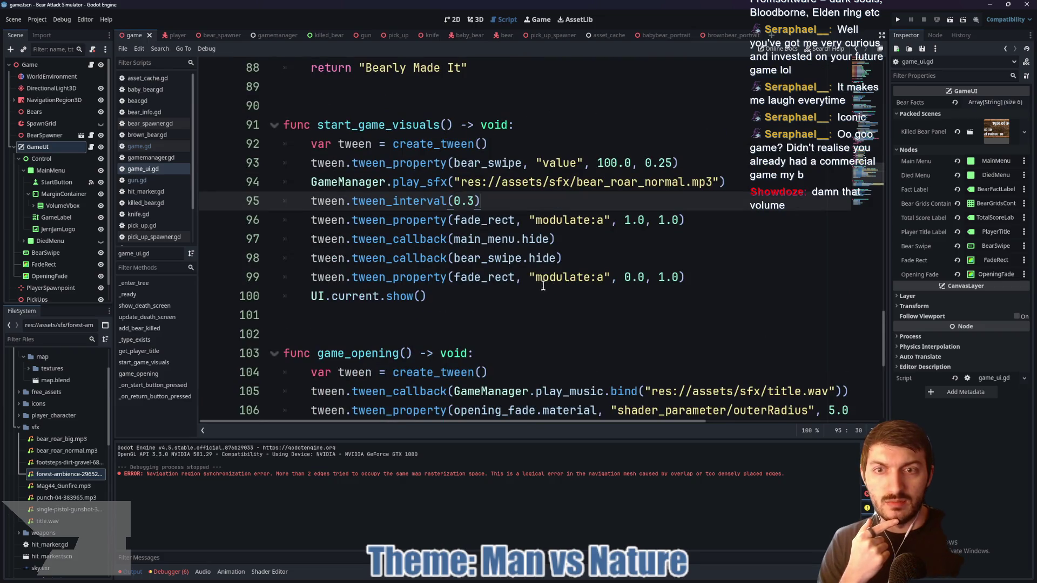
scroll(414, 304, "up", 10)
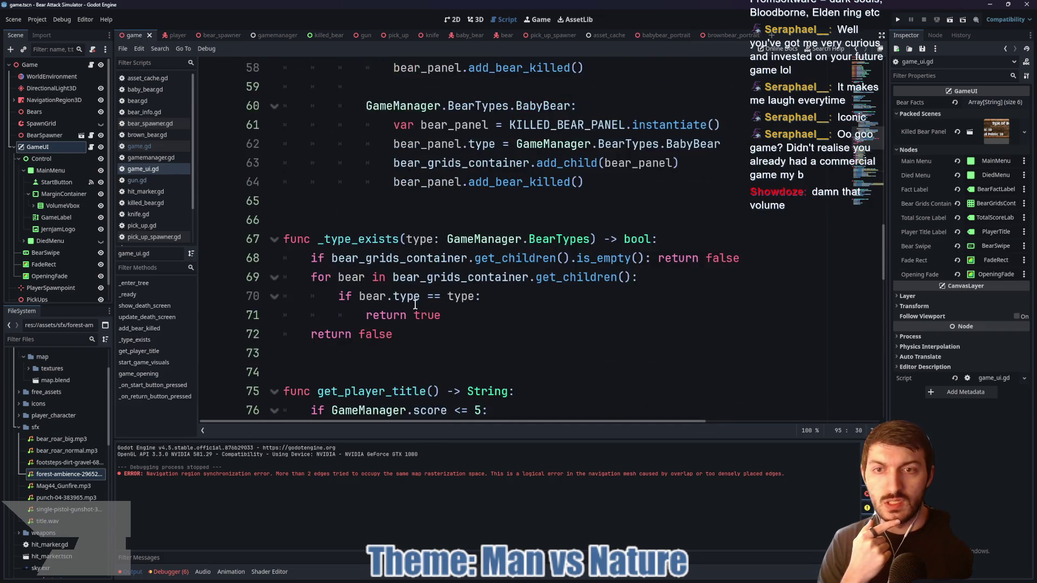
scroll(416, 305, "up", 6)
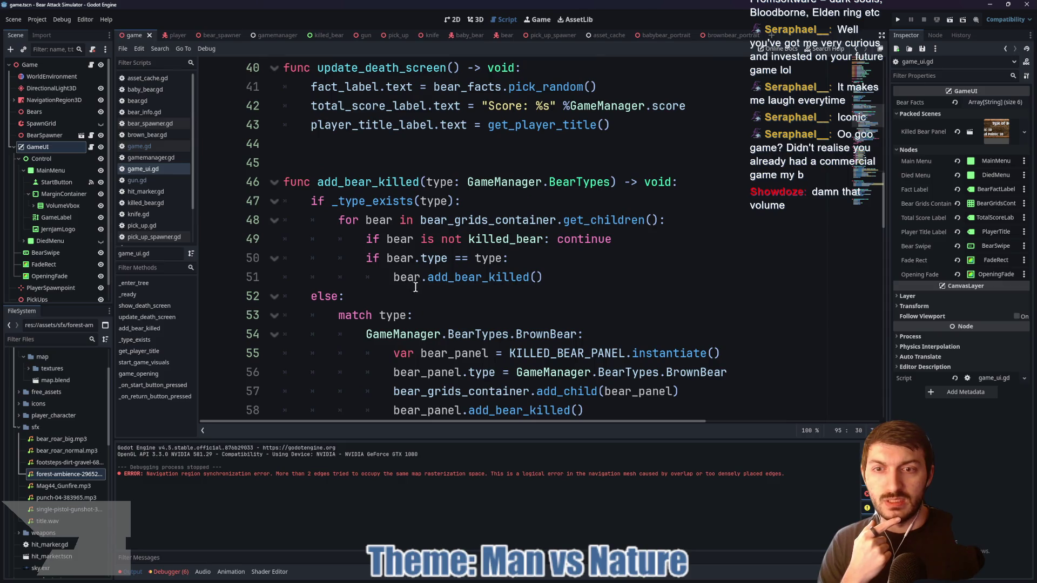
scroll(421, 294, "up", 5)
scroll(417, 289, "down", 2)
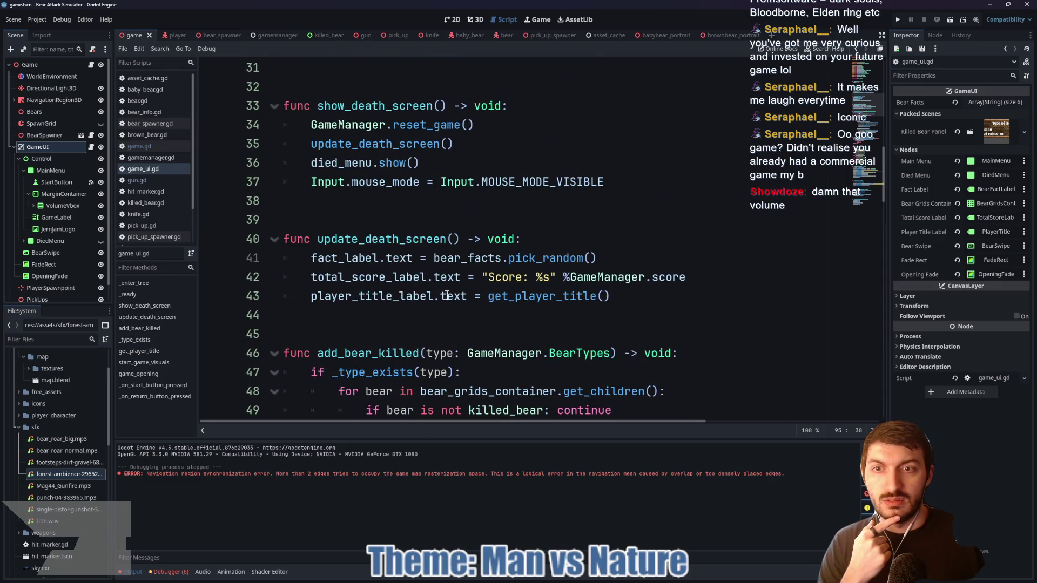
scroll(479, 303, "up", 3)
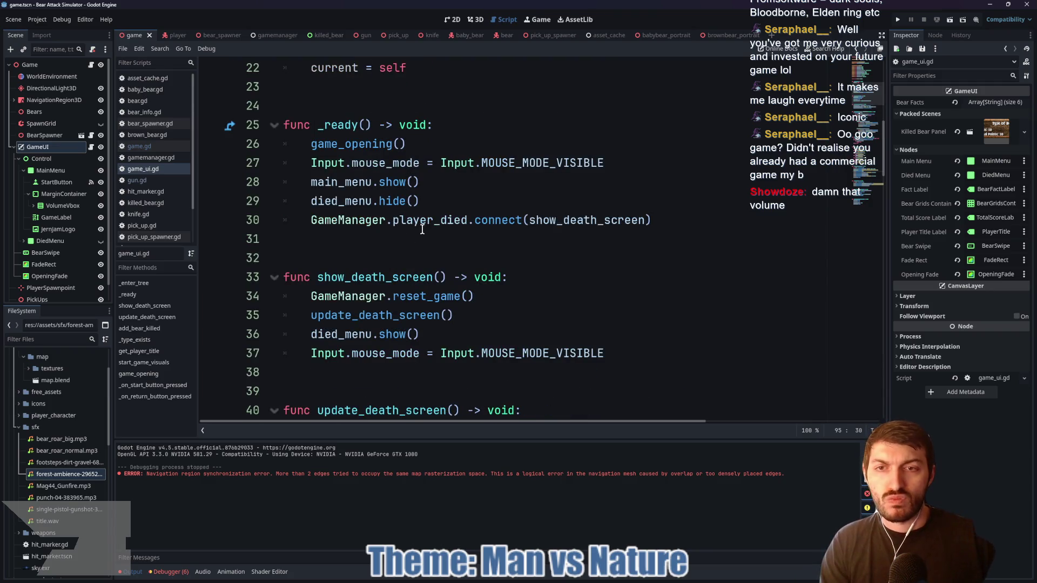
scroll(413, 236, "down", 5)
scroll(415, 239, "up", 8)
scroll(417, 243, "down", 5)
scroll(418, 245, "down", 20)
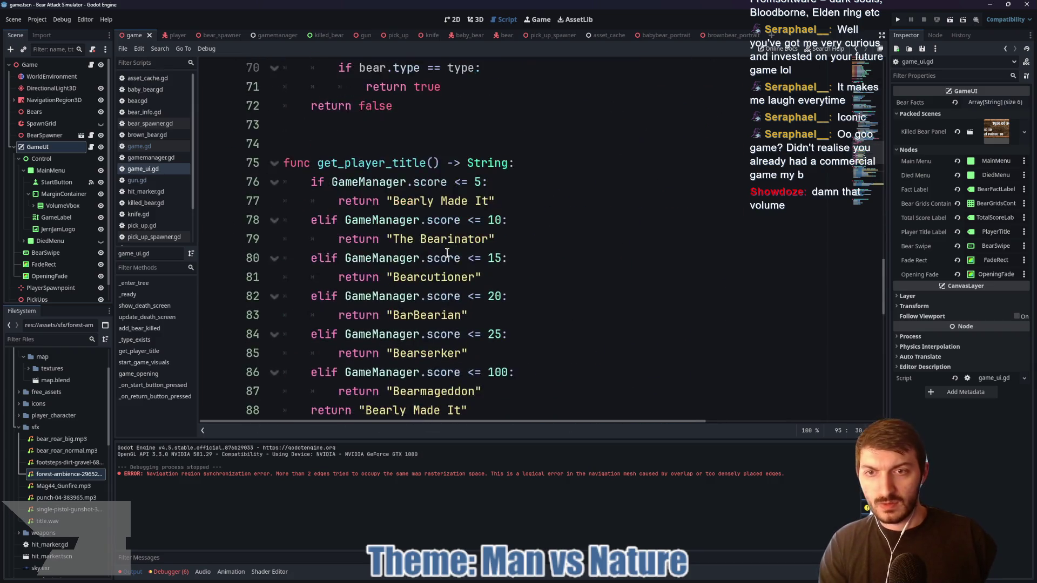
- Select start_game_visuals, then open gamemanager.gd from its GameManager reference
double_click(362, 125)
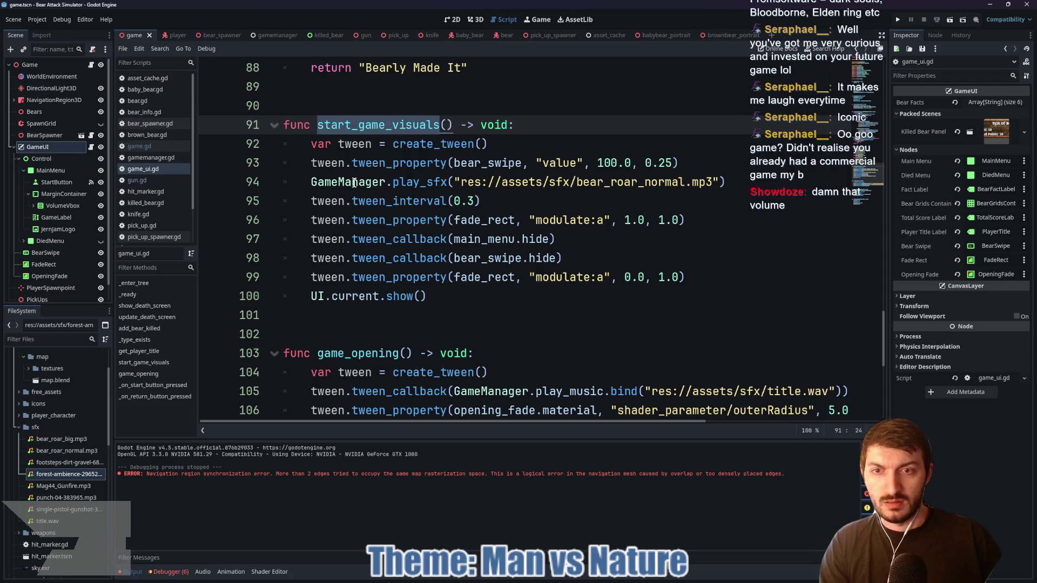
scroll(401, 300, "down", 2)
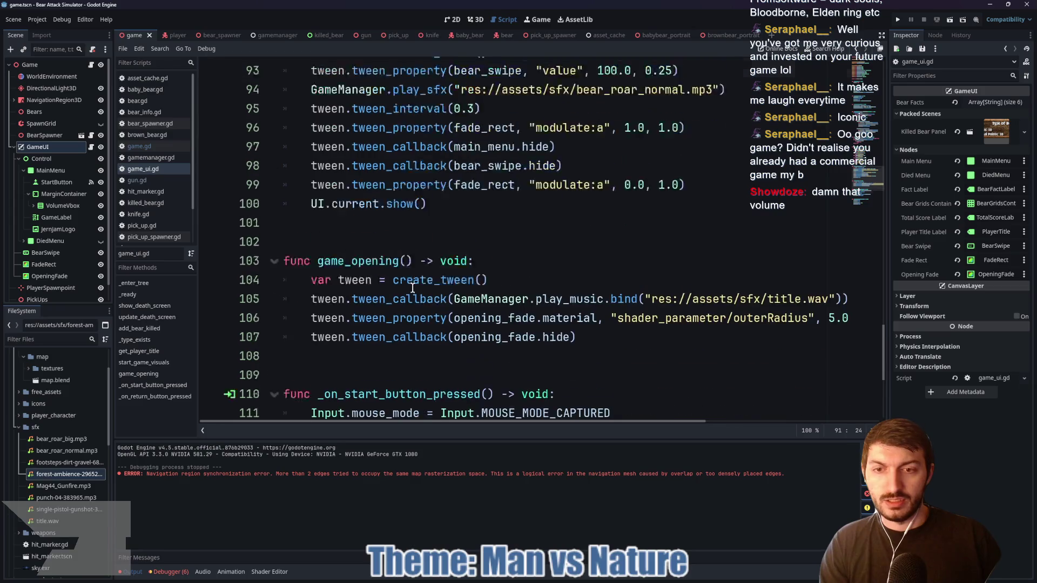
scroll(374, 225, "down", 2)
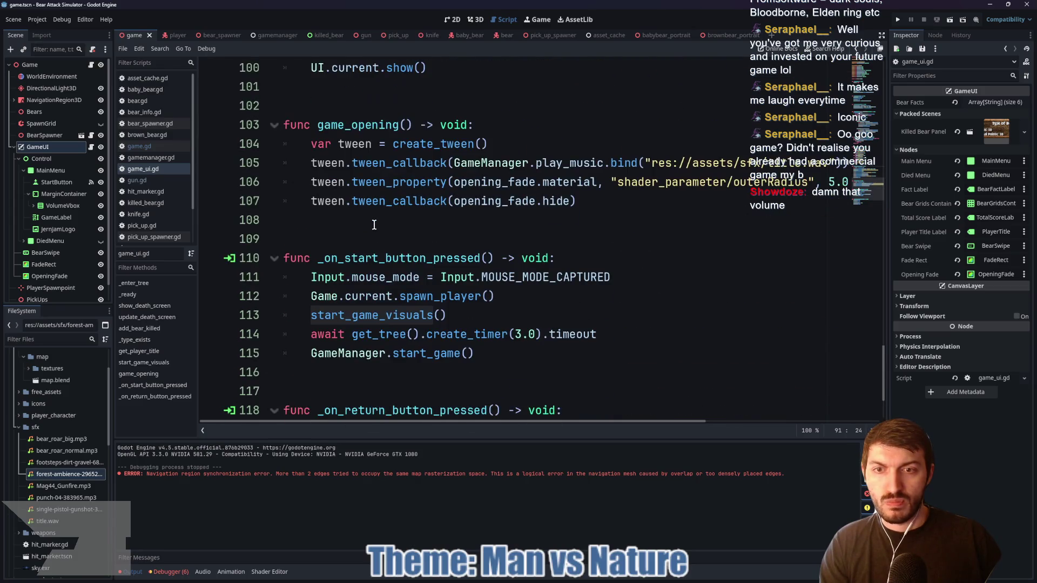
left_click(384, 354, "ctrl")
scroll(425, 269, "down", 6)
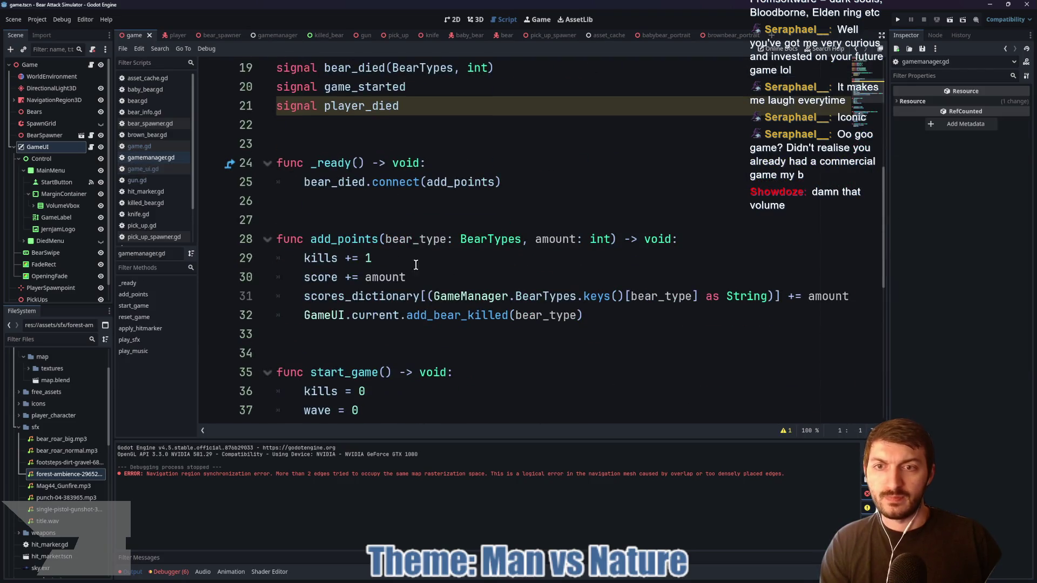
- In start_game, add a play_music() call on a new line after score = 0
scroll(413, 264, "down", 5)
scroll(405, 260, "down", 2)
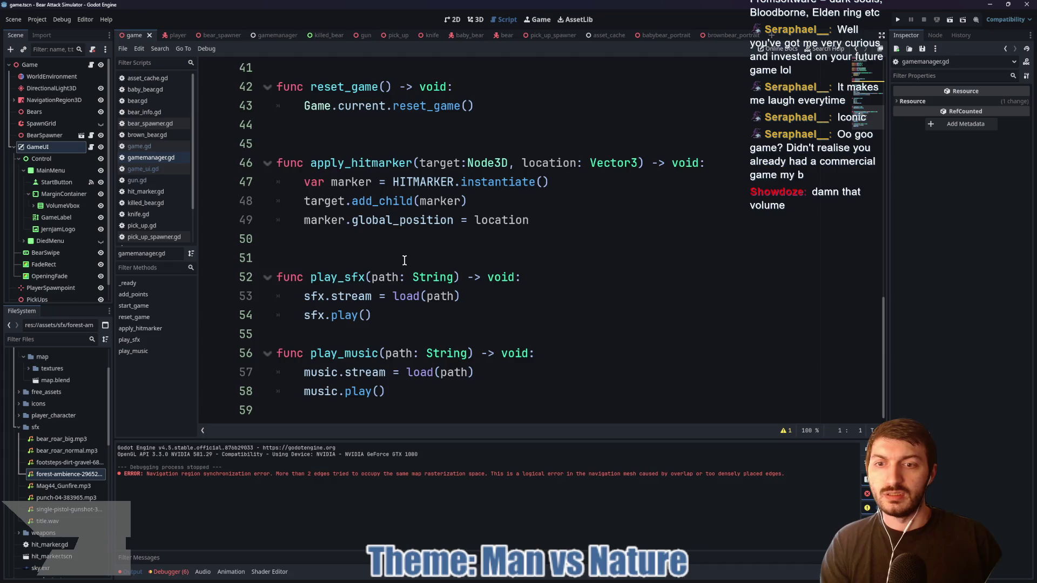
scroll(405, 260, "up", 5)
scroll(413, 260, "down", 2)
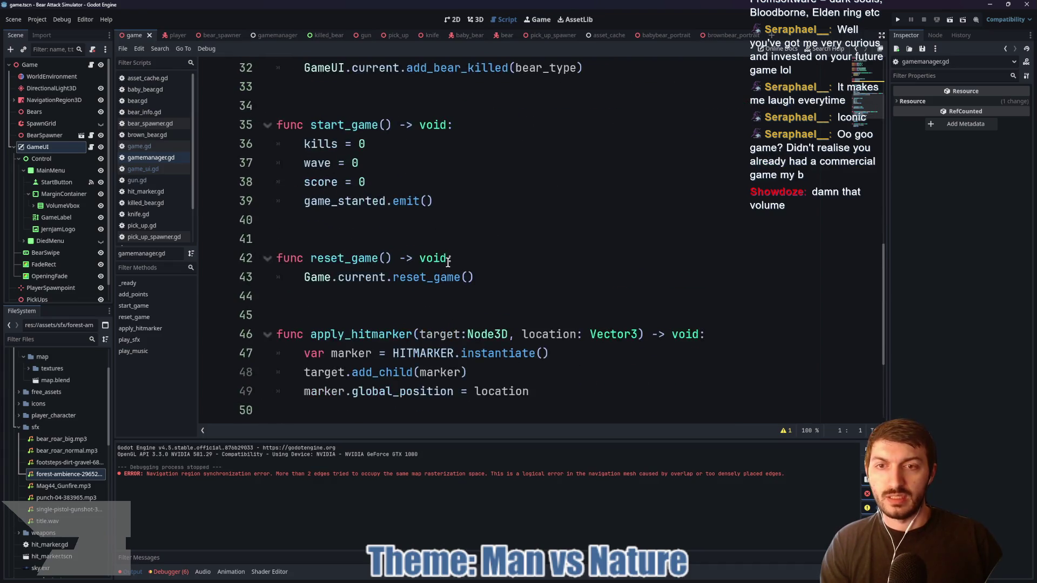
scroll(448, 262, "down", 1)
left_click(448, 146)
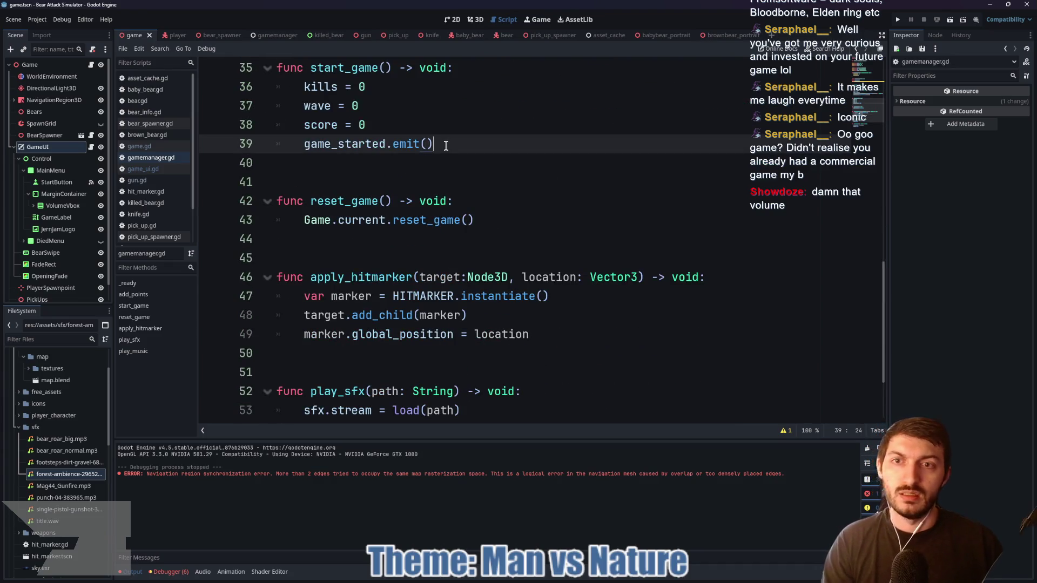
left_click(417, 125)
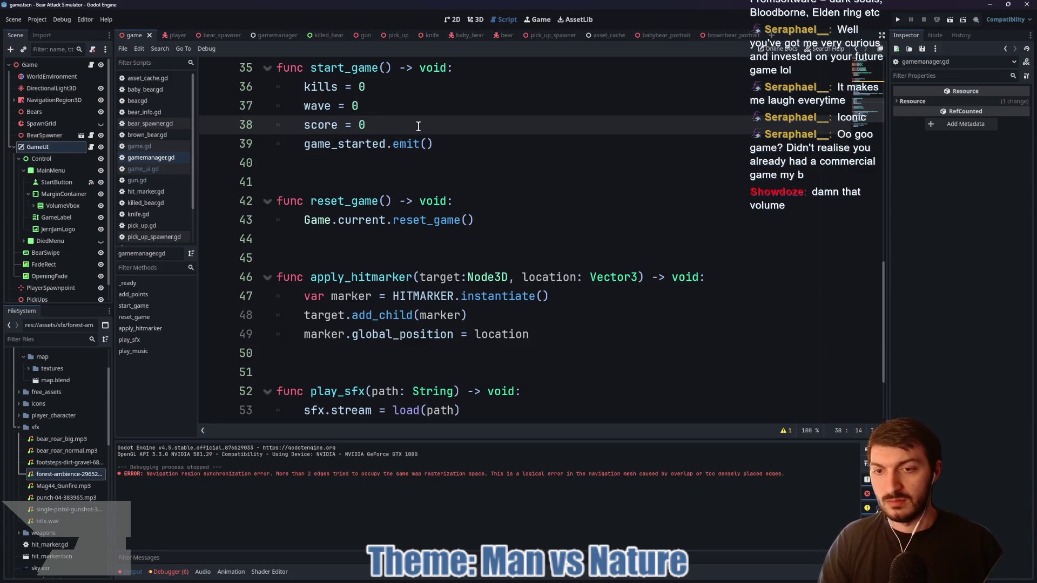
key("Return")
type("play")
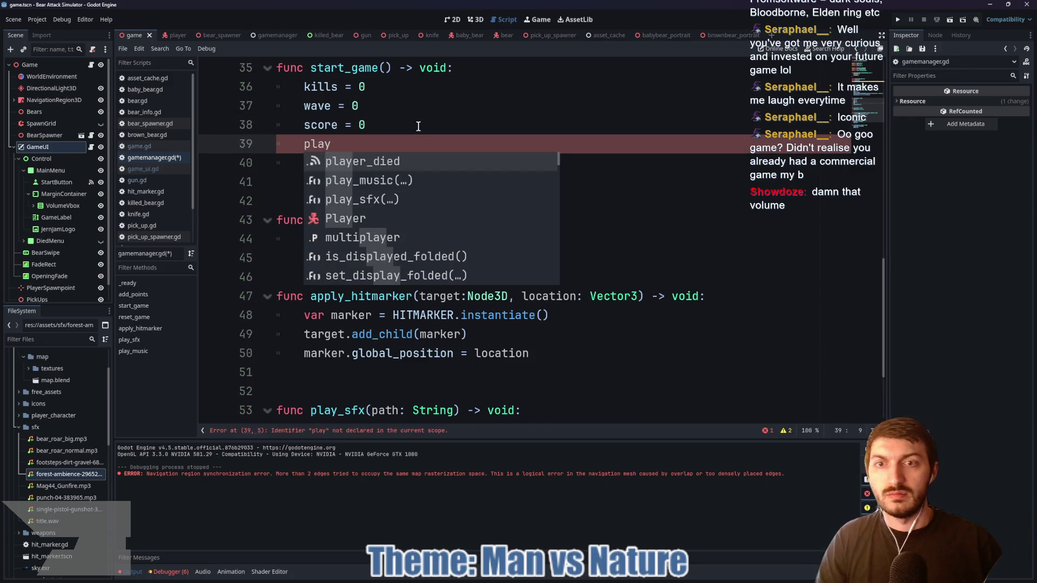
key("Down")
key("Return")
type("res://assets/sfx/Mag44_Gunfire.mp3")
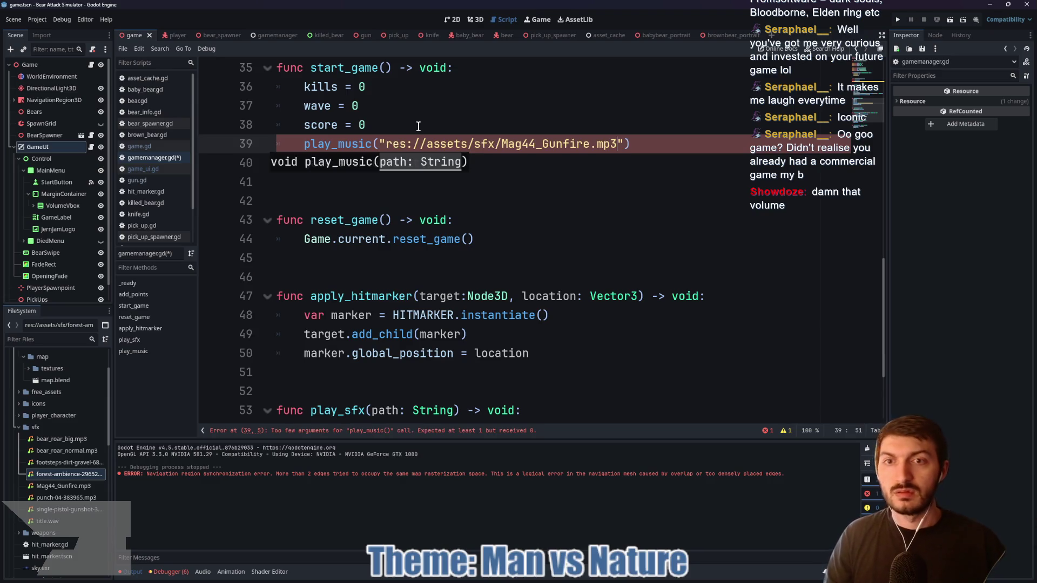
- Replace the gunfire path with the forest-ambience-296528(1).mp3 path, save gamemanager.gd and run the game
right_click(59, 475)
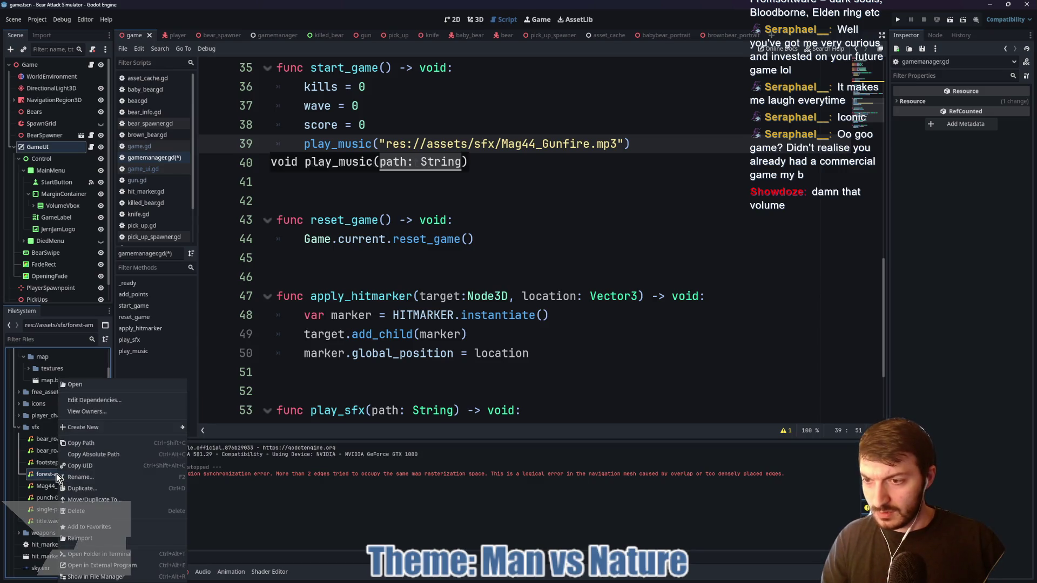
left_click(81, 443)
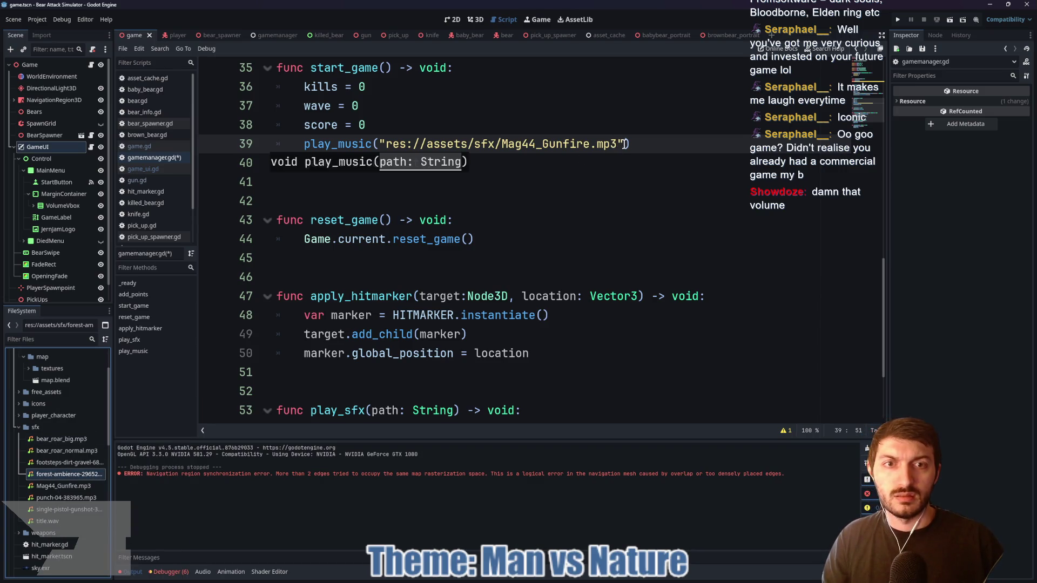
left_click_drag(618, 144, 384, 143)
type("res://assets/sfx/forest-ambience-296528(1).mp3")
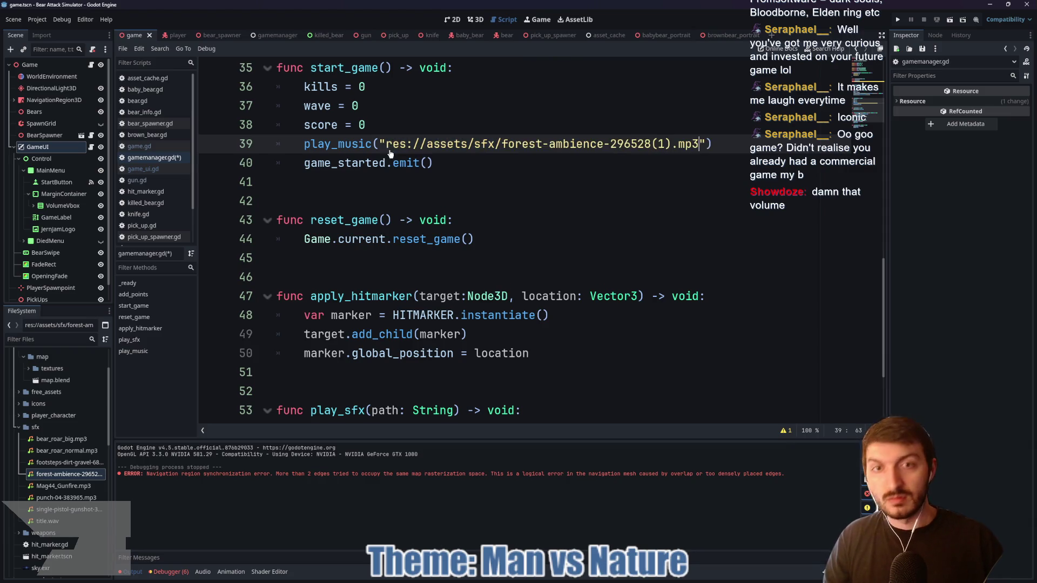
left_click(477, 177)
key("ctrl+s")
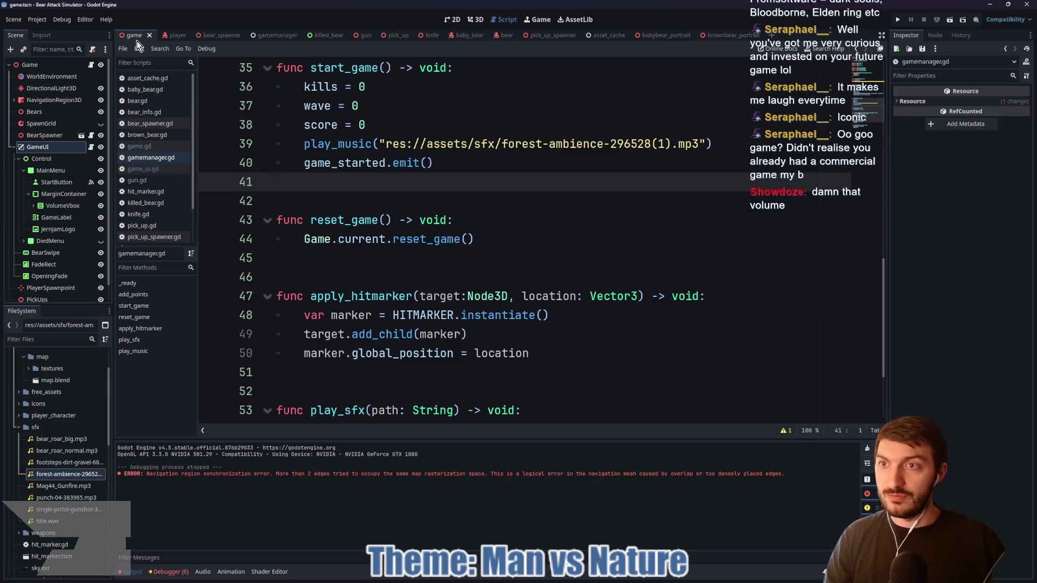
key("F5")
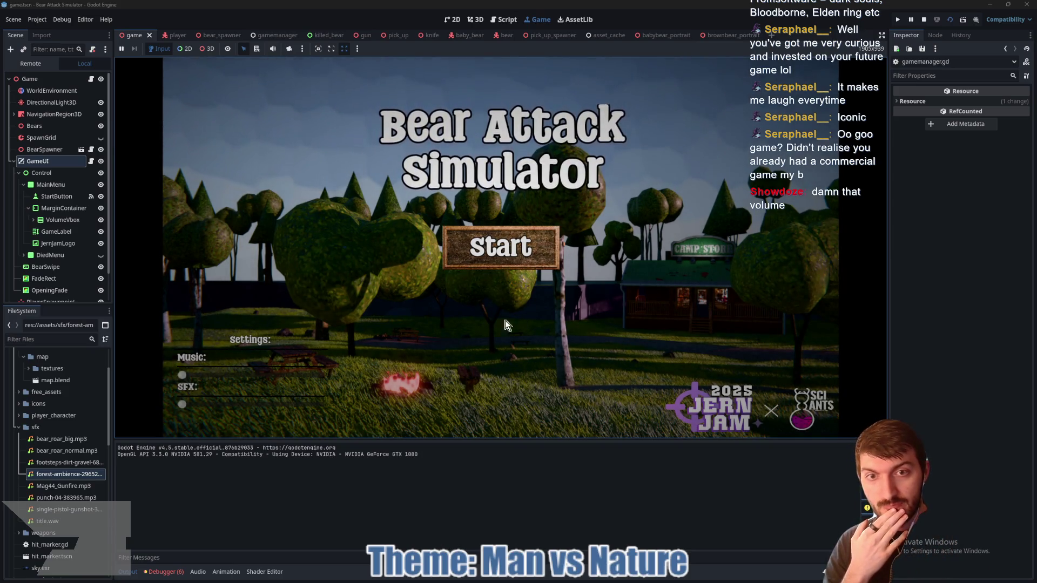
- Start a round from the main menu, walk forward onto the higher ground, then stop the game
left_click(506, 255)
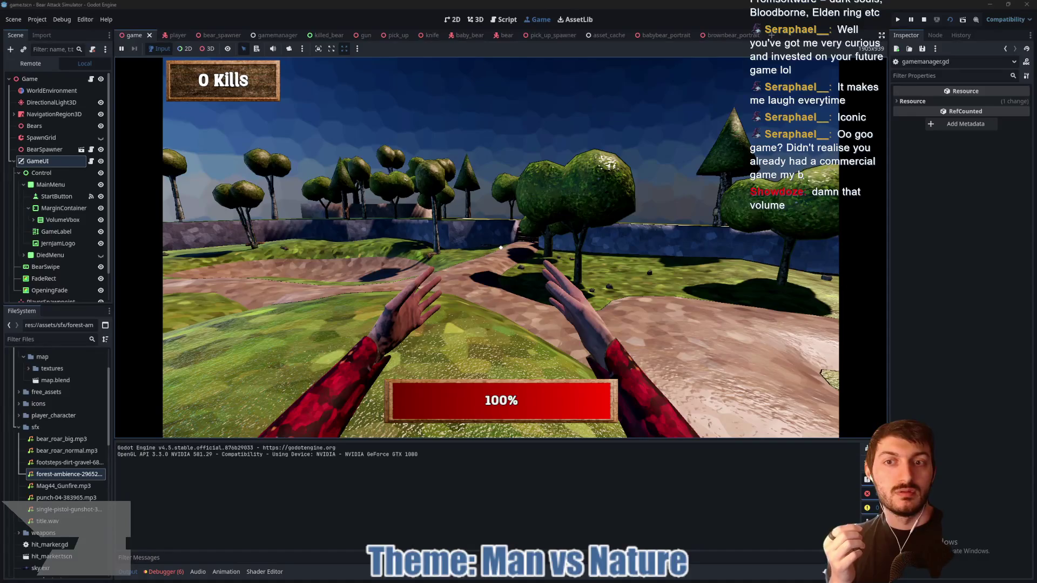
key("w")
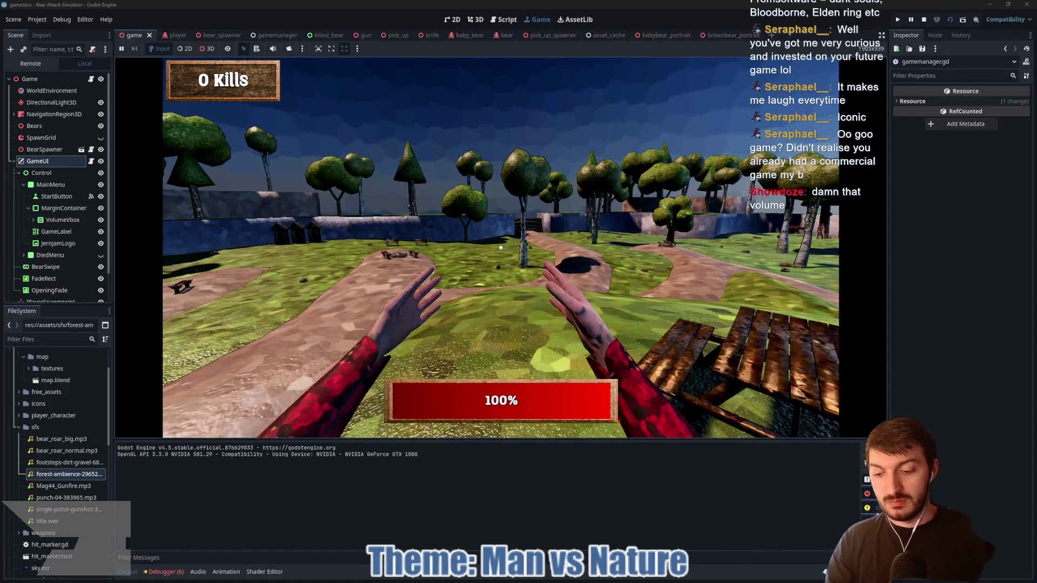
key("w")
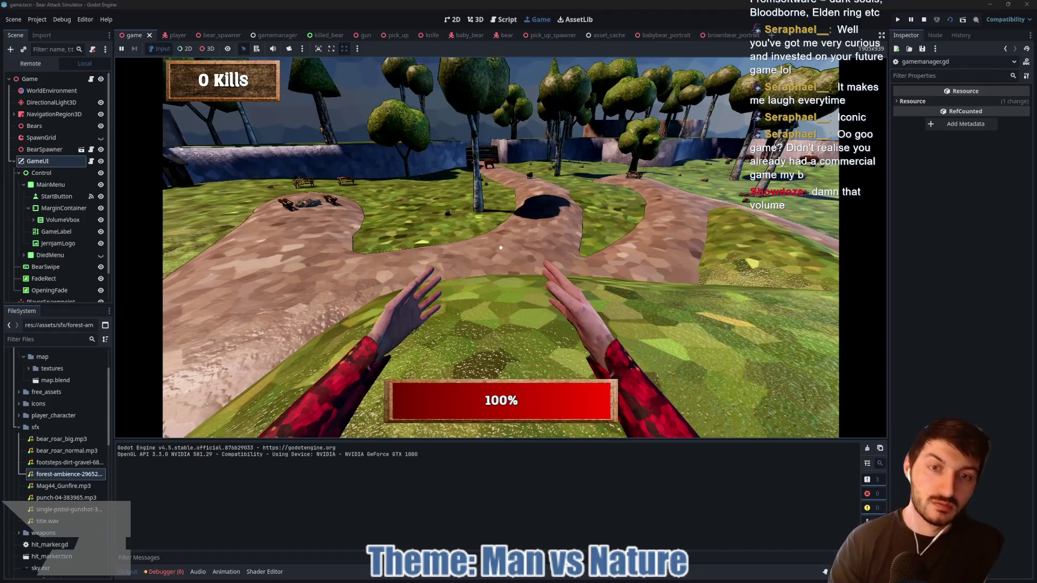
key("F8")
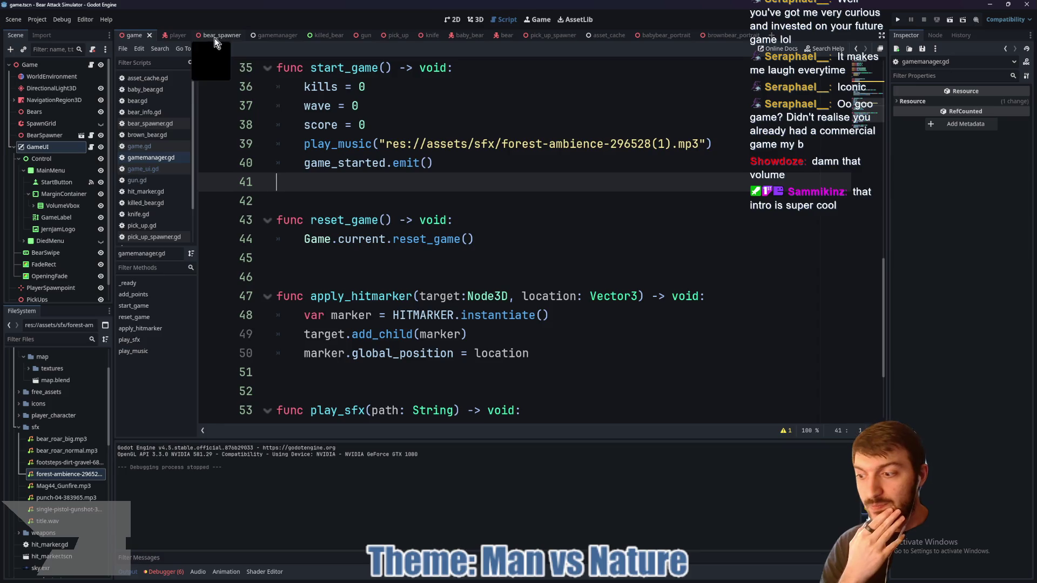
- In player.gd, delete the punches debug print on line 157
left_click(178, 35)
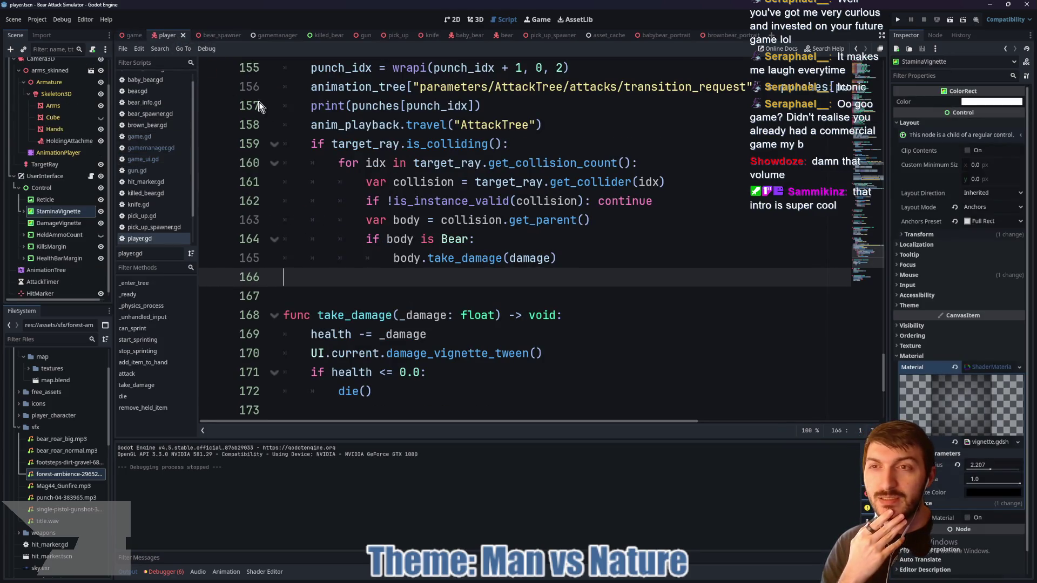
scroll(484, 264, "up", 6)
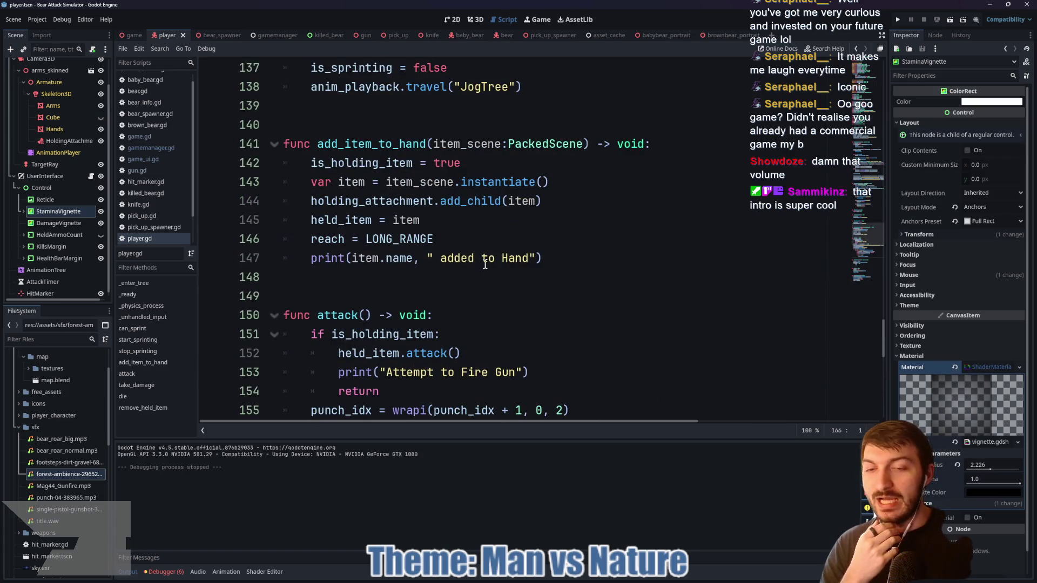
scroll(485, 264, "down", 3)
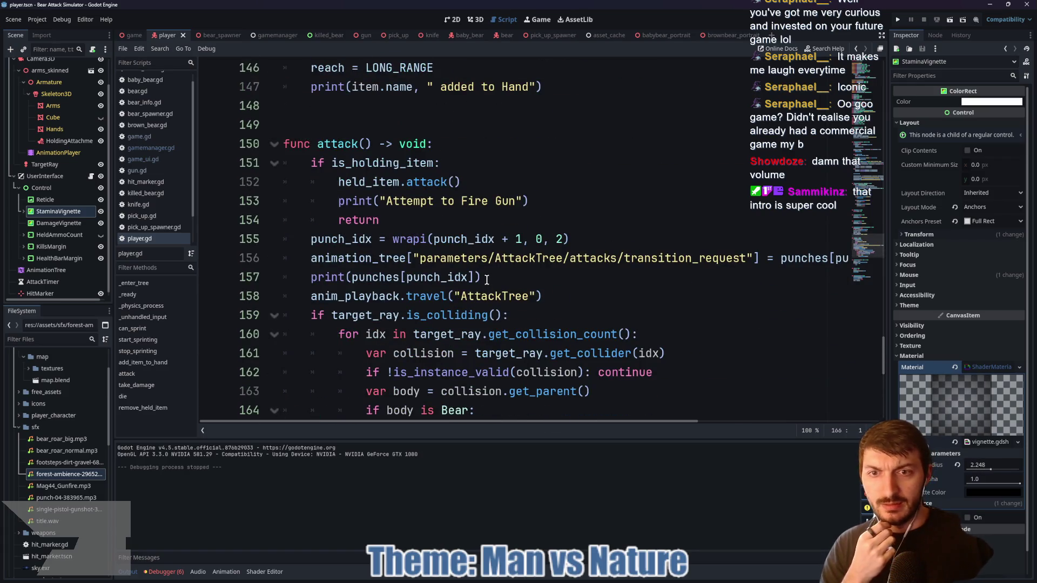
left_click_drag(486, 279, 296, 280)
key("BackSpace")
key("BackSpace")
key("BackSpace")
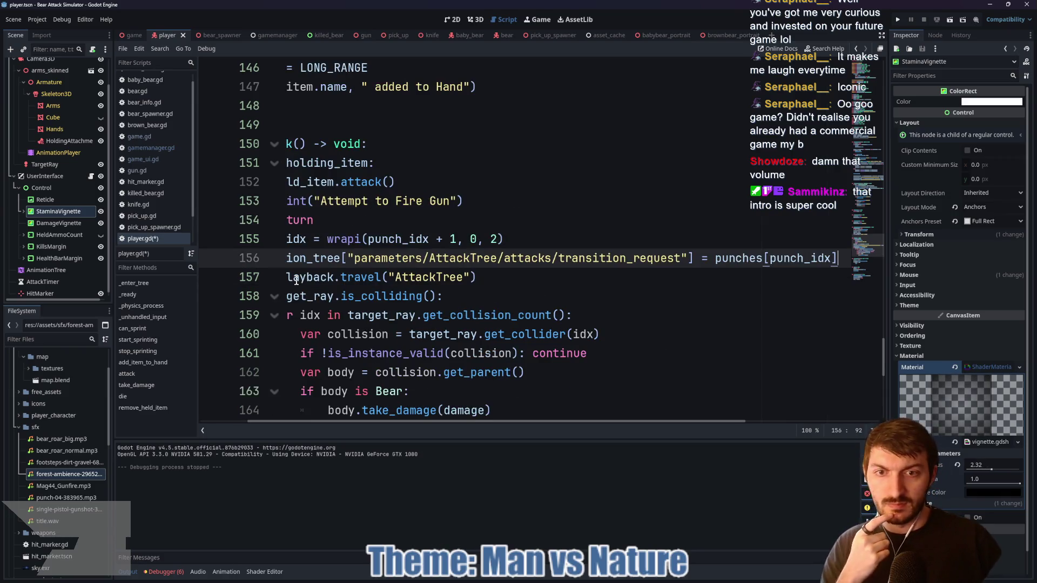
- After the attack animation travel, add GameManager.play_sfx with the punch-04-383965.mp3 path
scroll(576, 426, "left", 3)
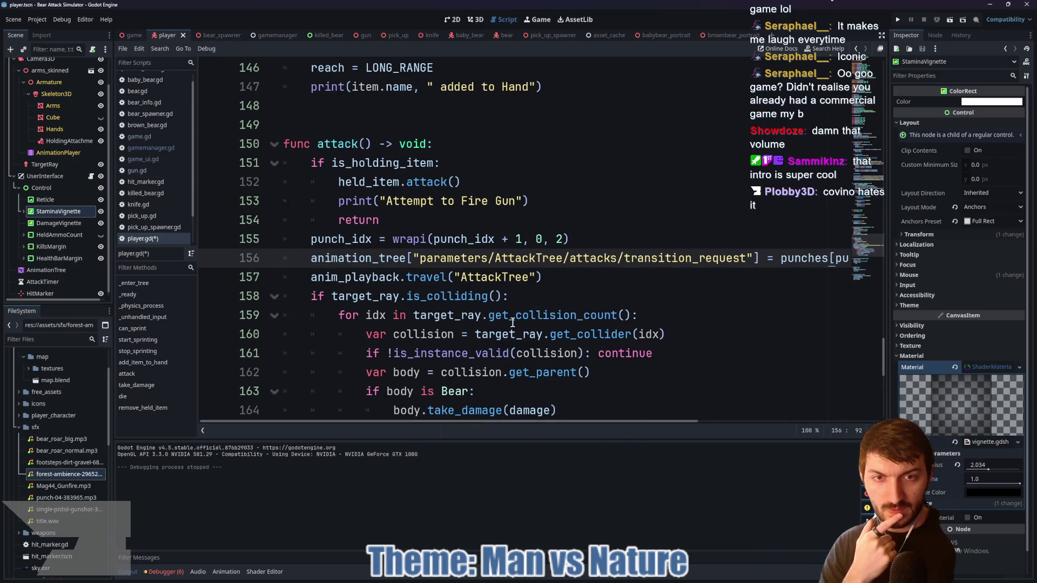
left_click(554, 277)
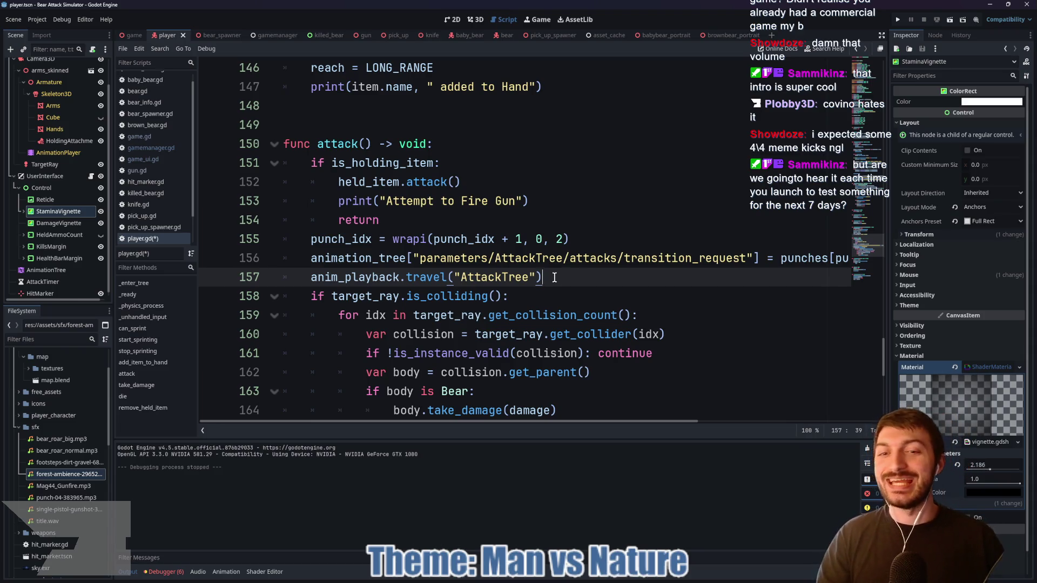
key("Return")
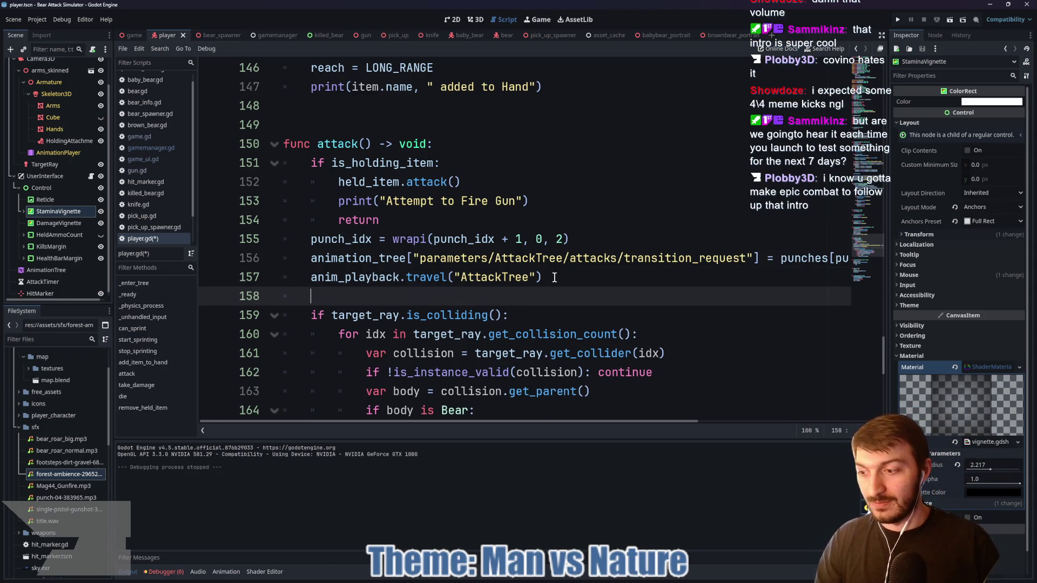
type("ameManager.p")
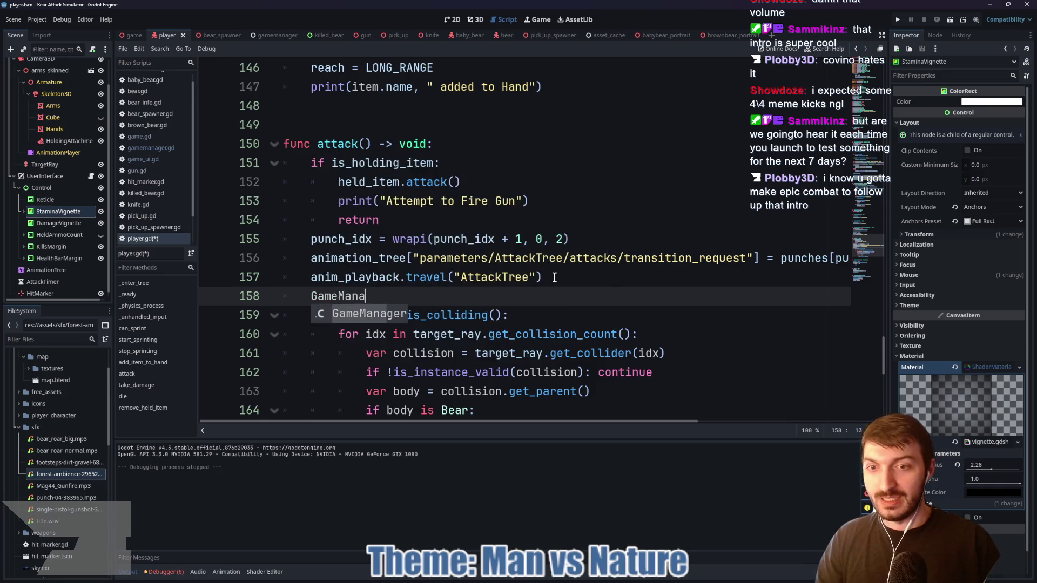
type("lay_s")
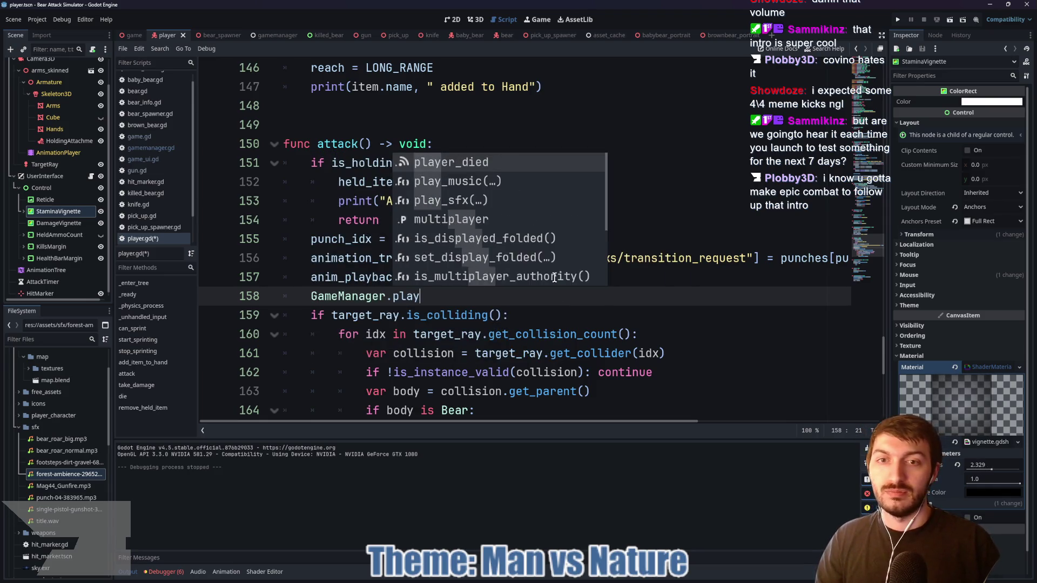
key("Return")
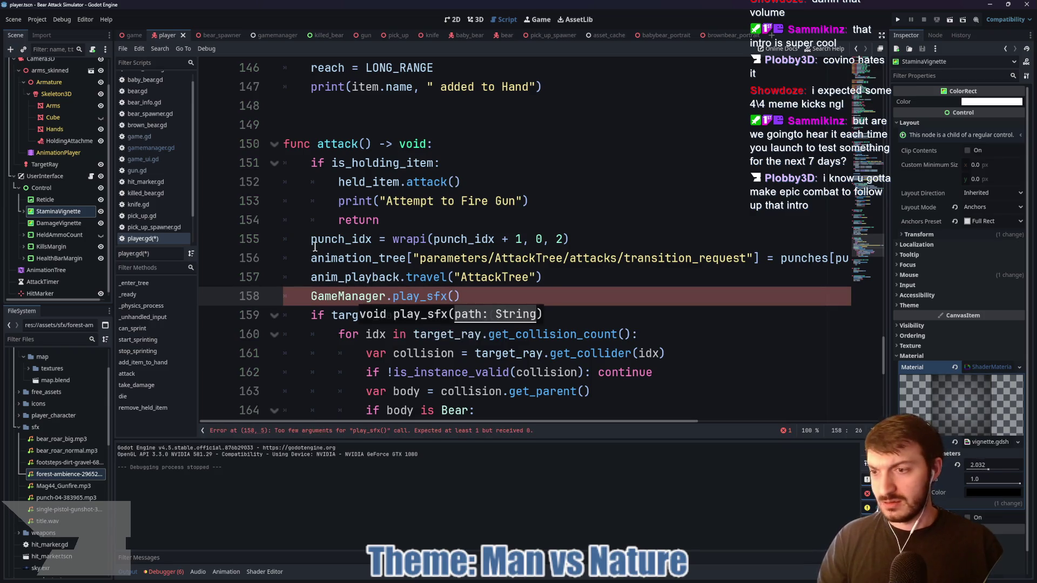
left_click(62, 498)
right_click(62, 501)
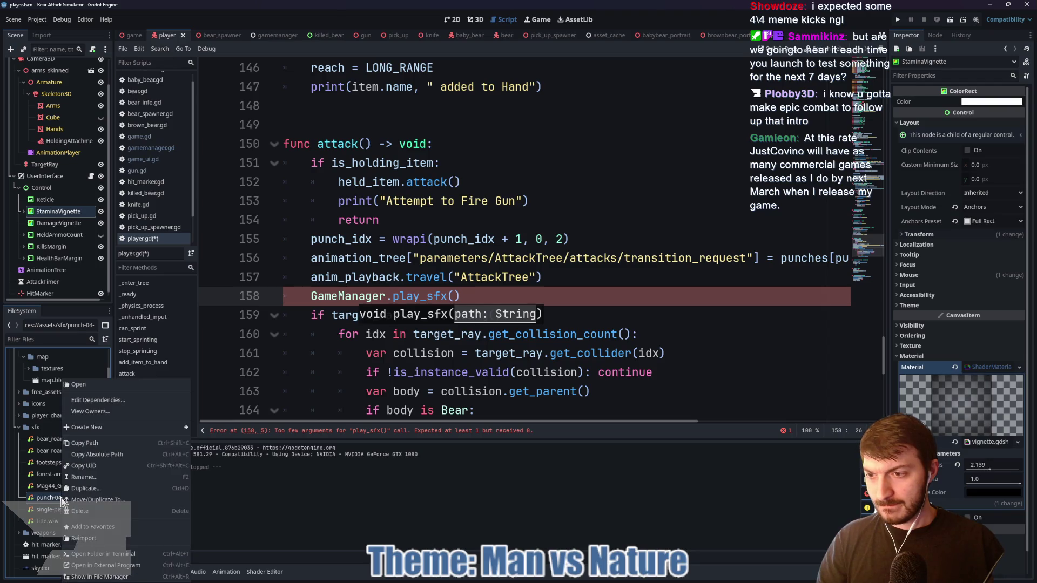
left_click(85, 443)
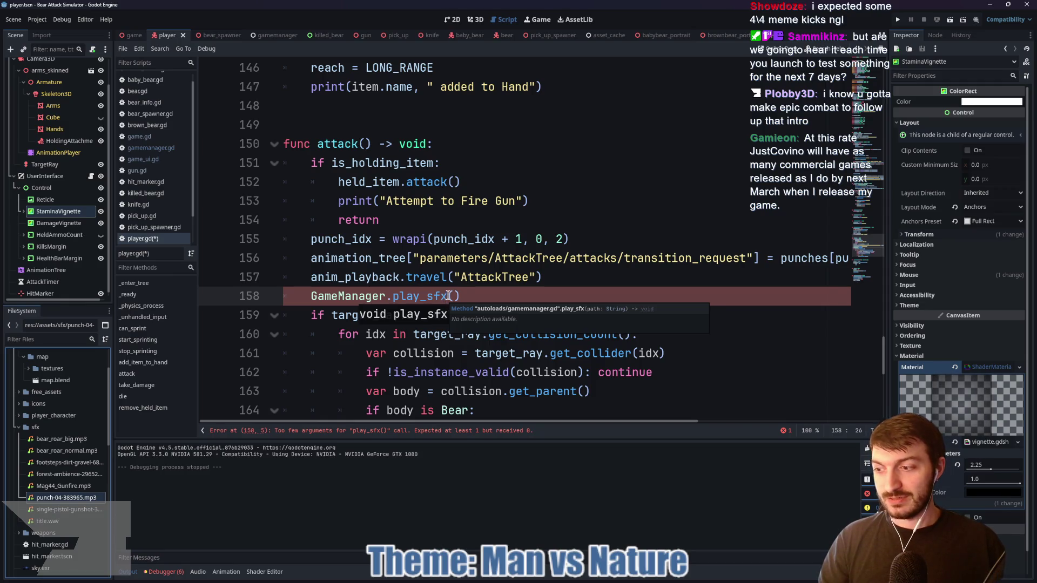
type("\"")
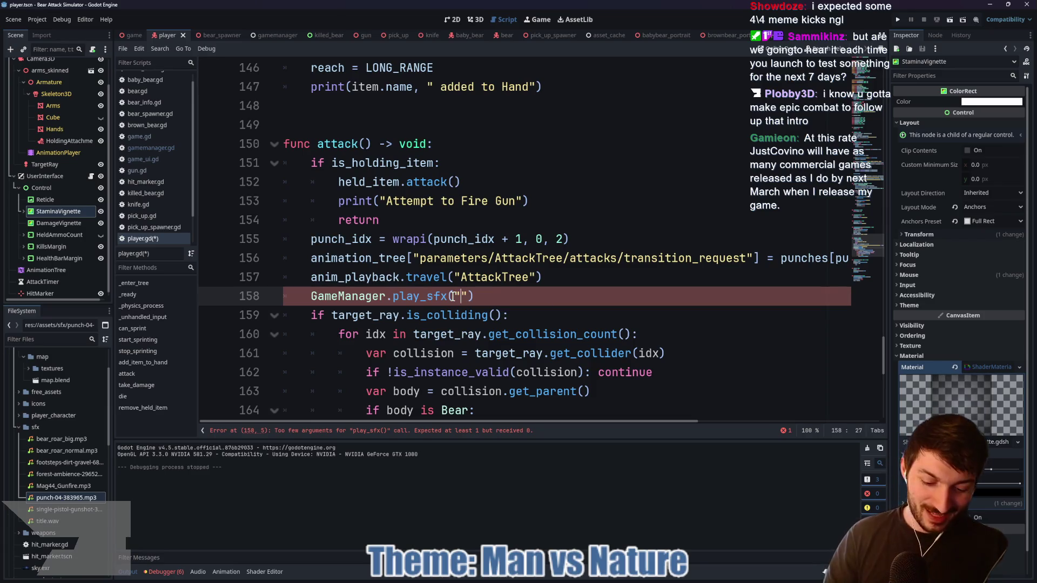
type("res://assets/sfx/punch-04-383965.mp3")
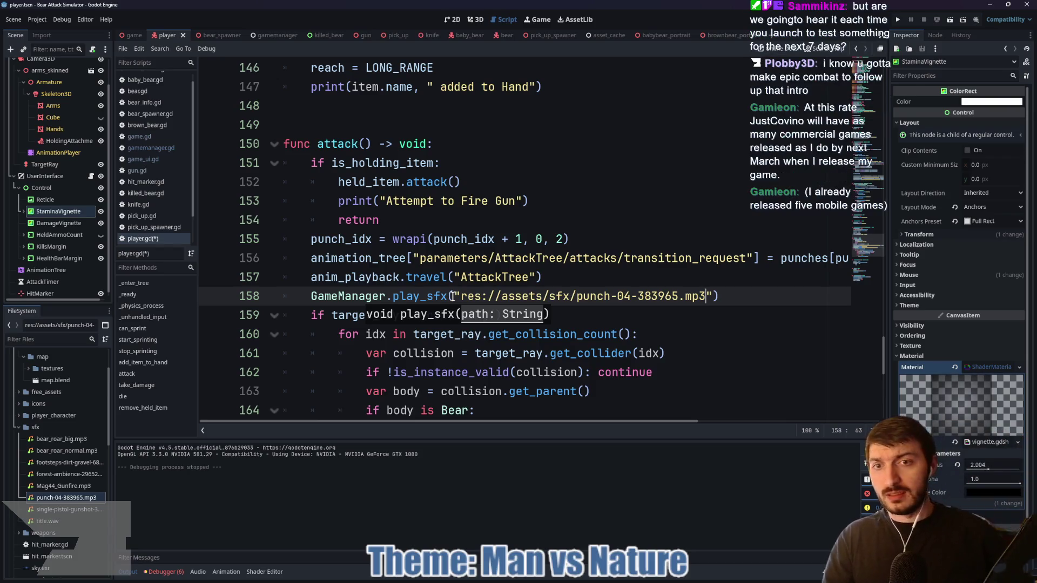
- Delete the Attempt to Fire Gun print line and save player.gd
left_click(540, 202)
left_click_drag(540, 202, 258, 203)
key("BackSpace")
key("BackSpace")
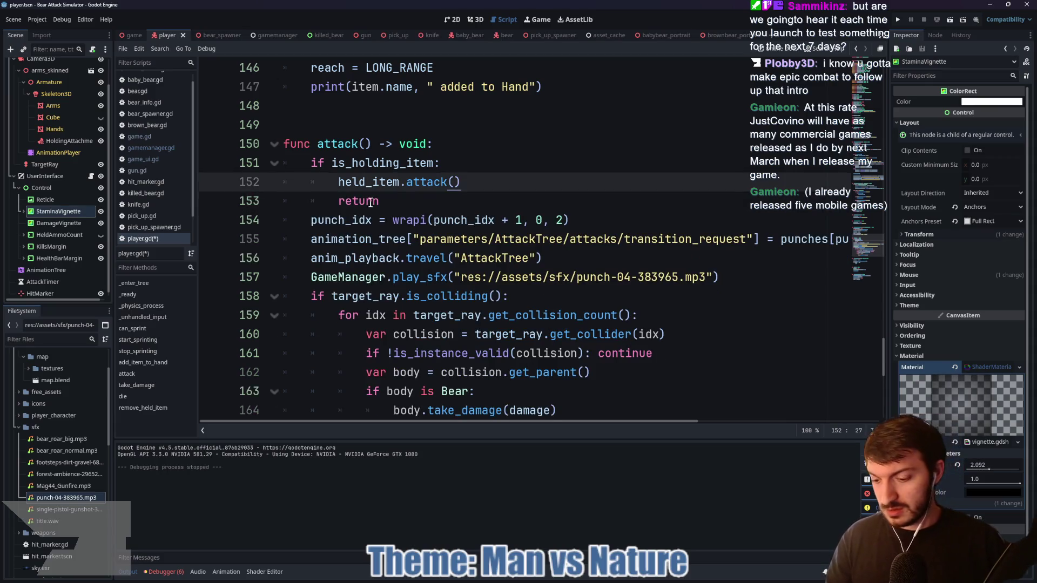
key("ctrl+s")
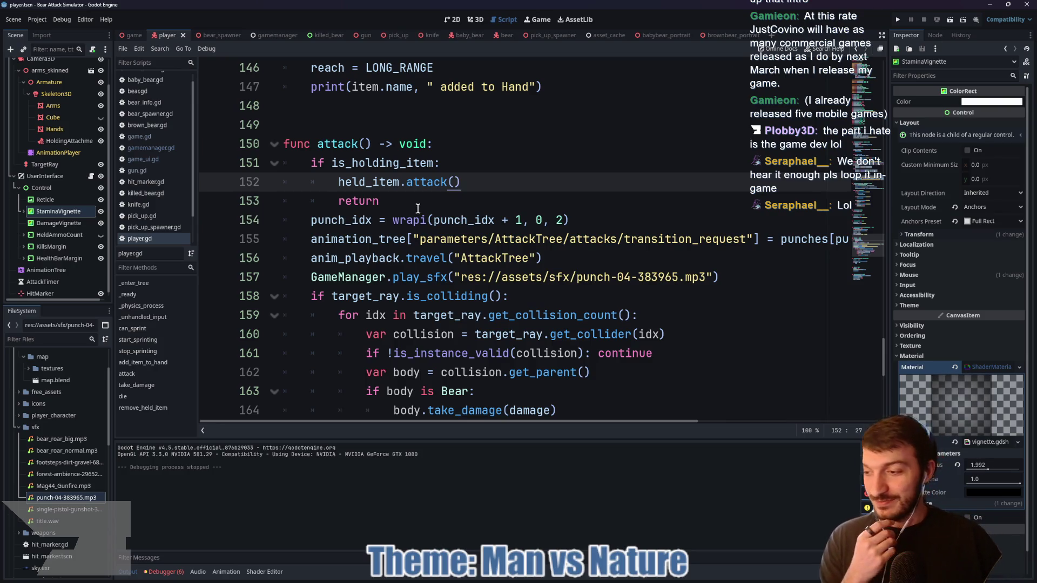
- Place the caret after the return on line 153 of player.gd
left_click(453, 203)
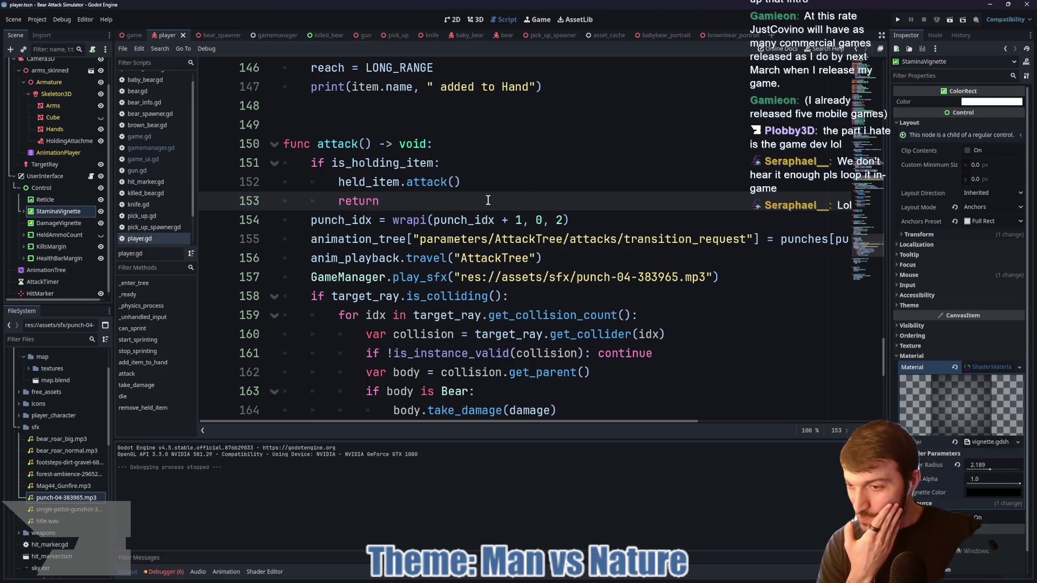
- Preview the footsteps sound in its import settings
double_click(57, 464)
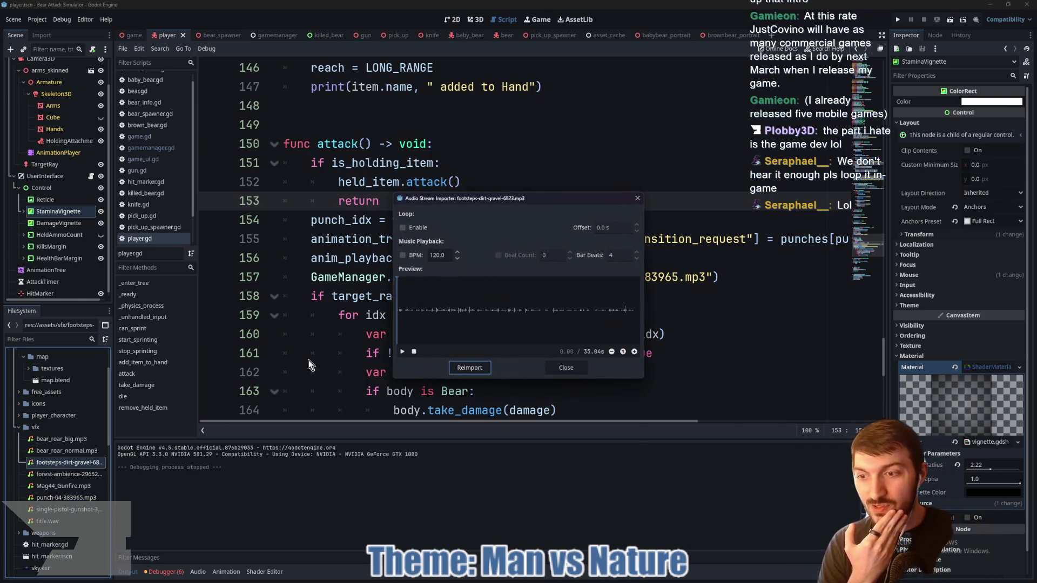
left_click(401, 352)
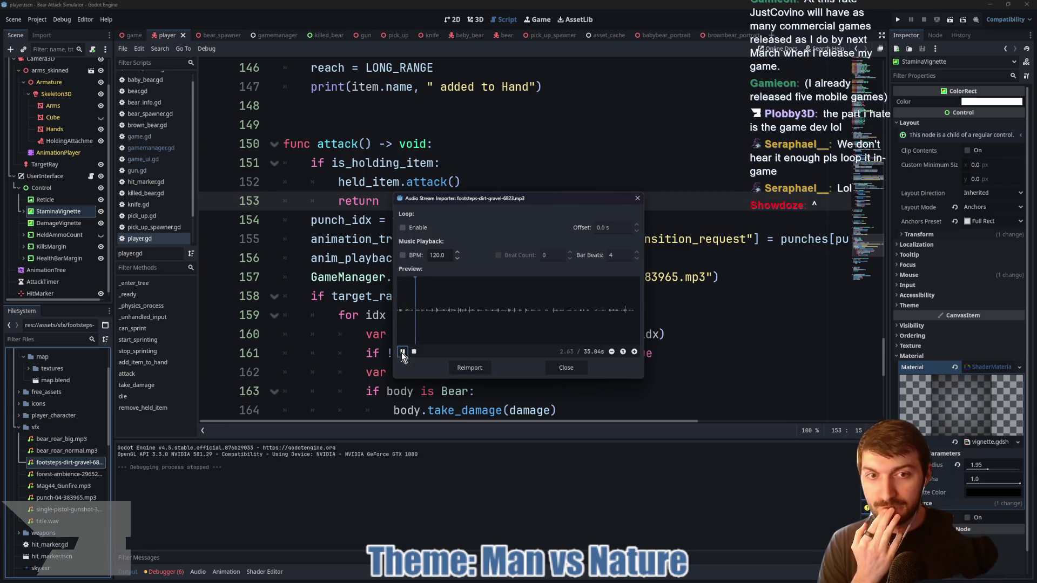
left_click(566, 371)
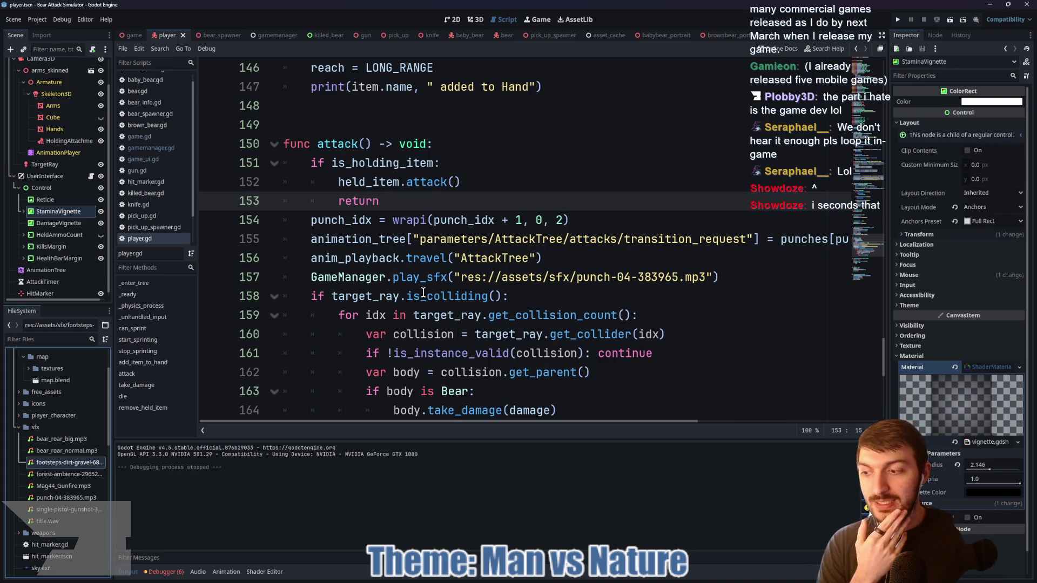
- Preview the punch-04-383965.mp3 sound, then switch to the game scene
mouse_move(423, 292)
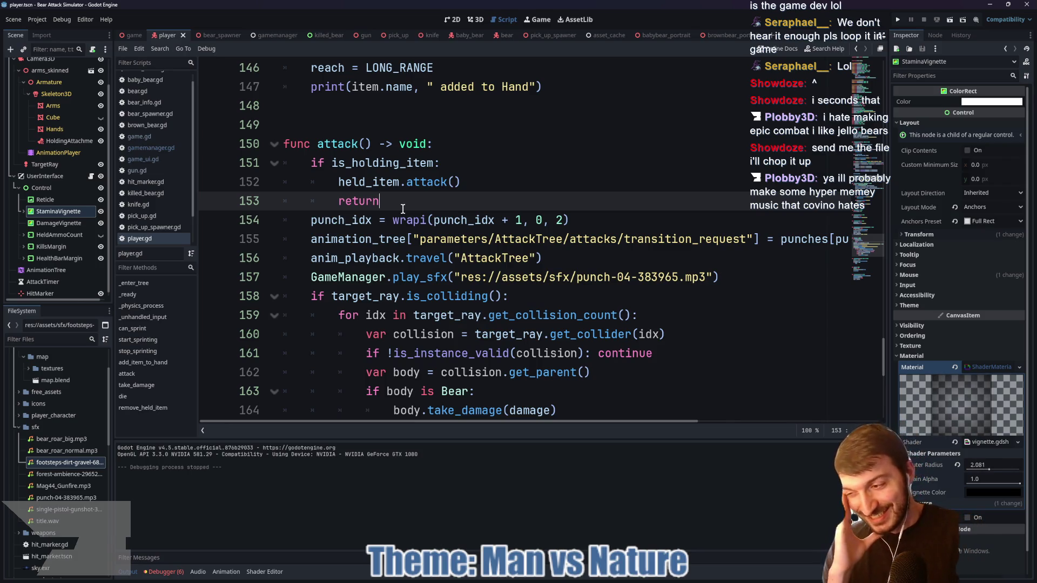
mouse_move(398, 212)
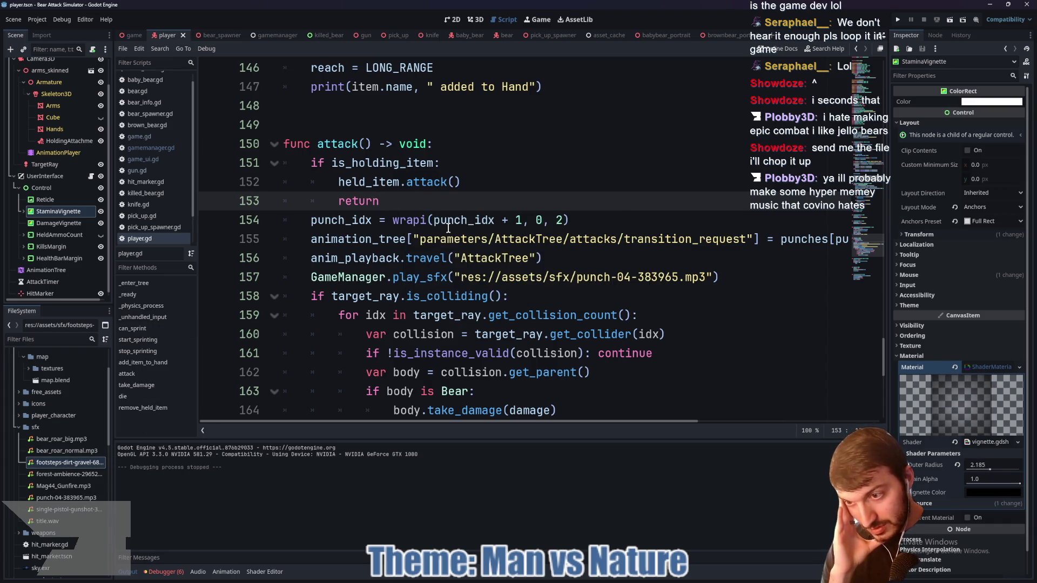
mouse_move(448, 225)
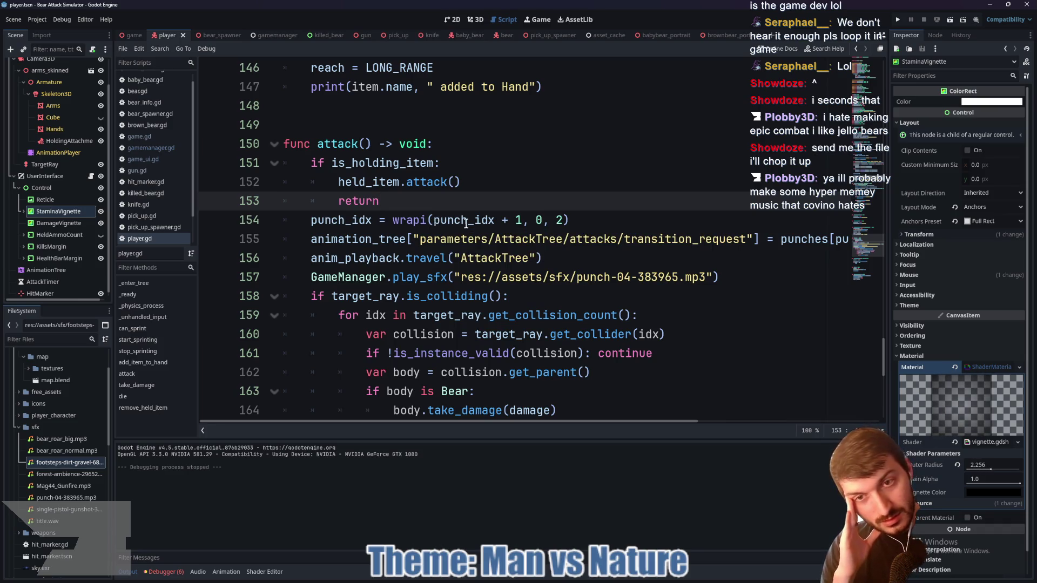
double_click(53, 498)
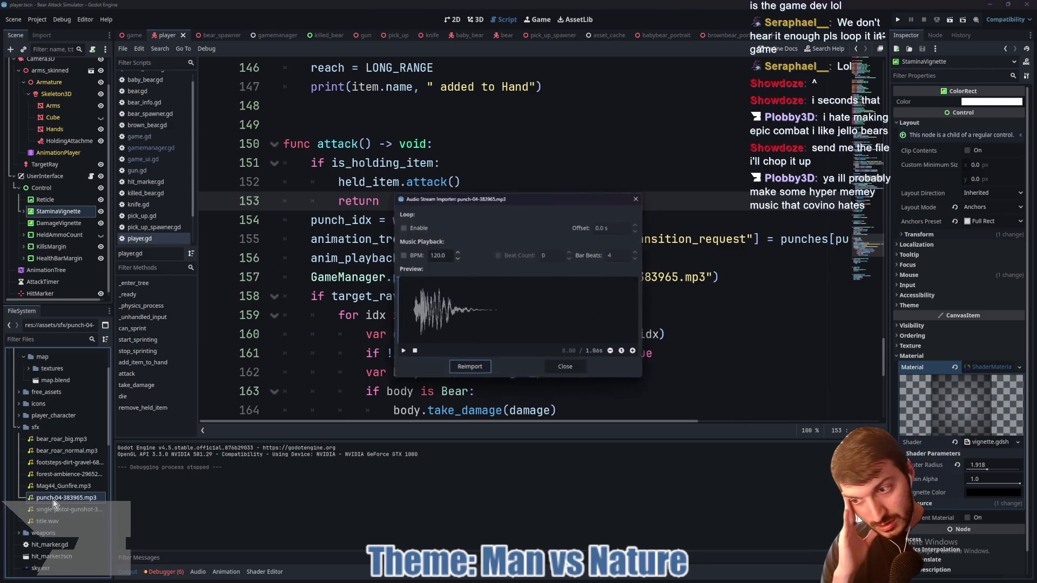
left_click(402, 352)
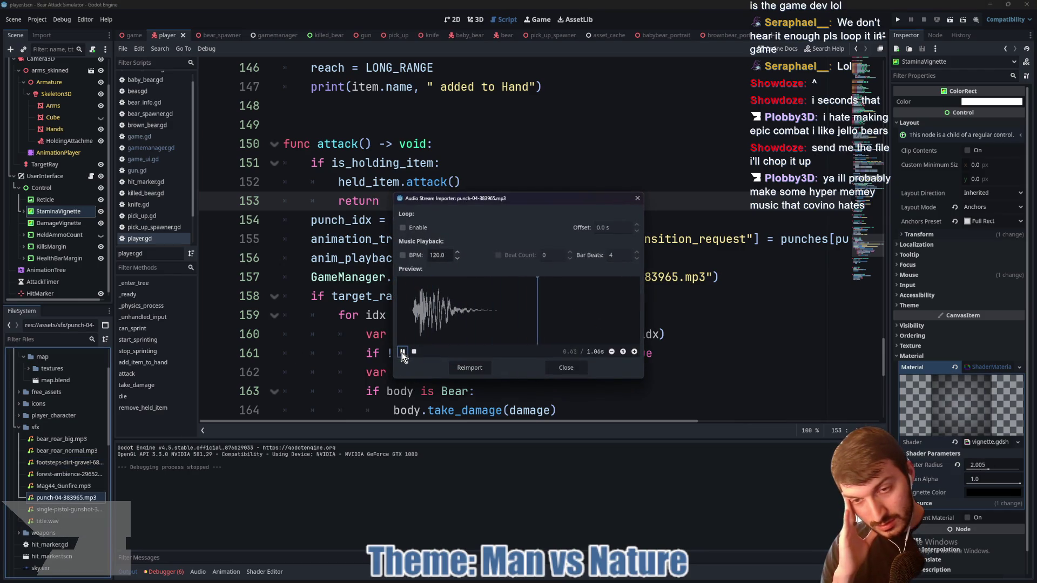
left_click(564, 367)
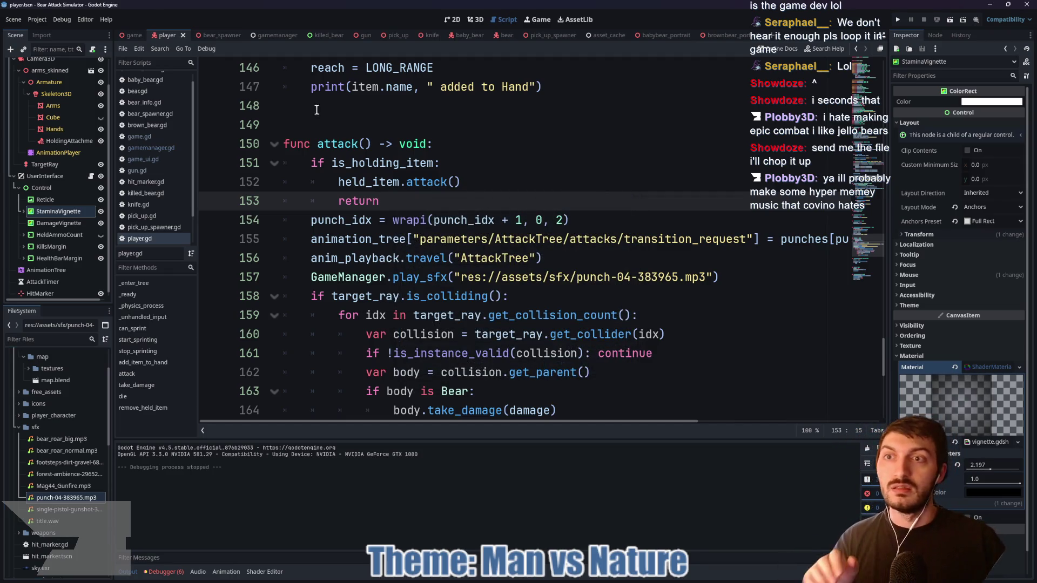
left_click(131, 34)
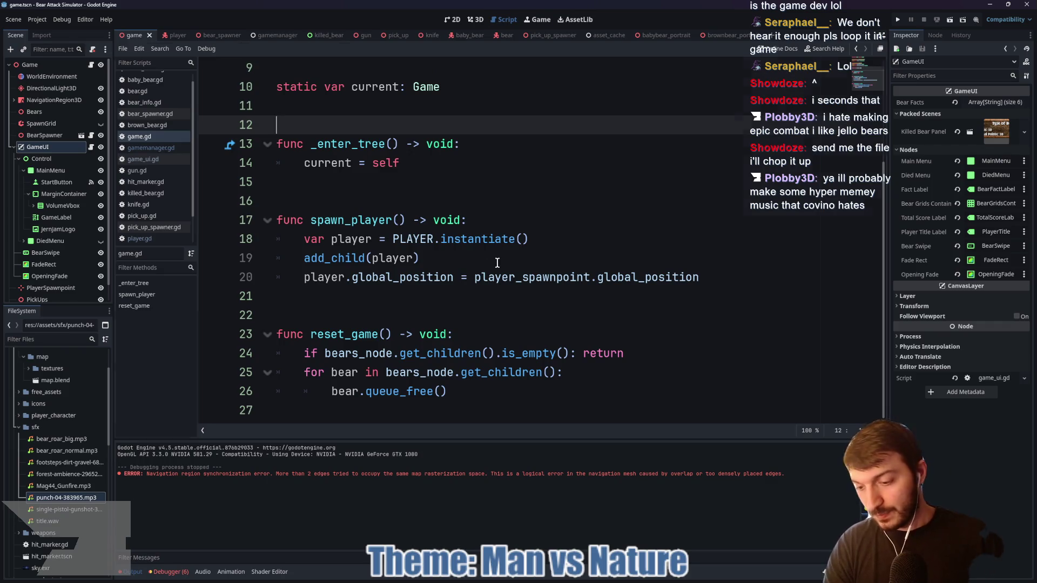
key("F5")
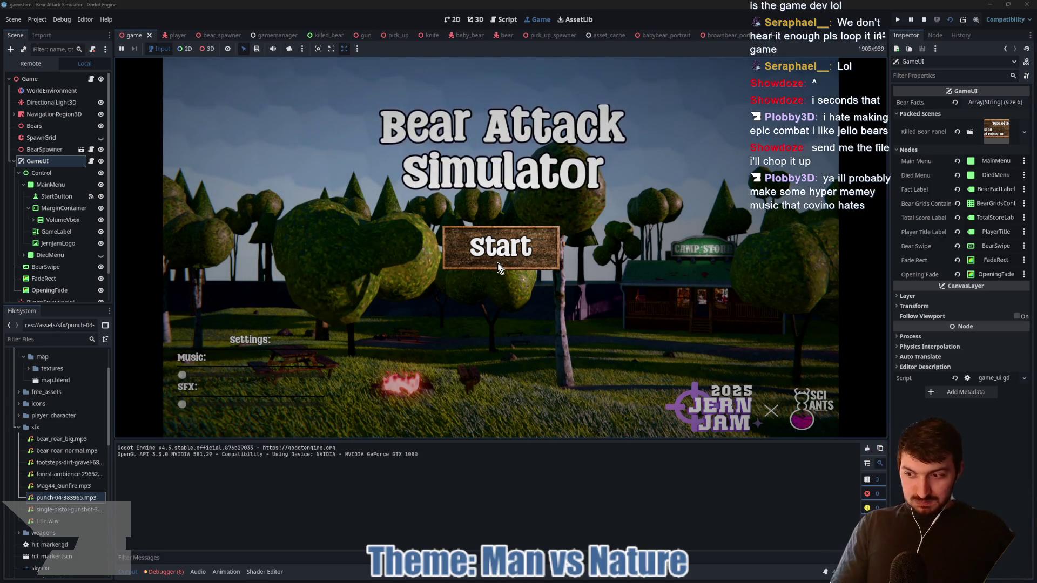
left_click(497, 263)
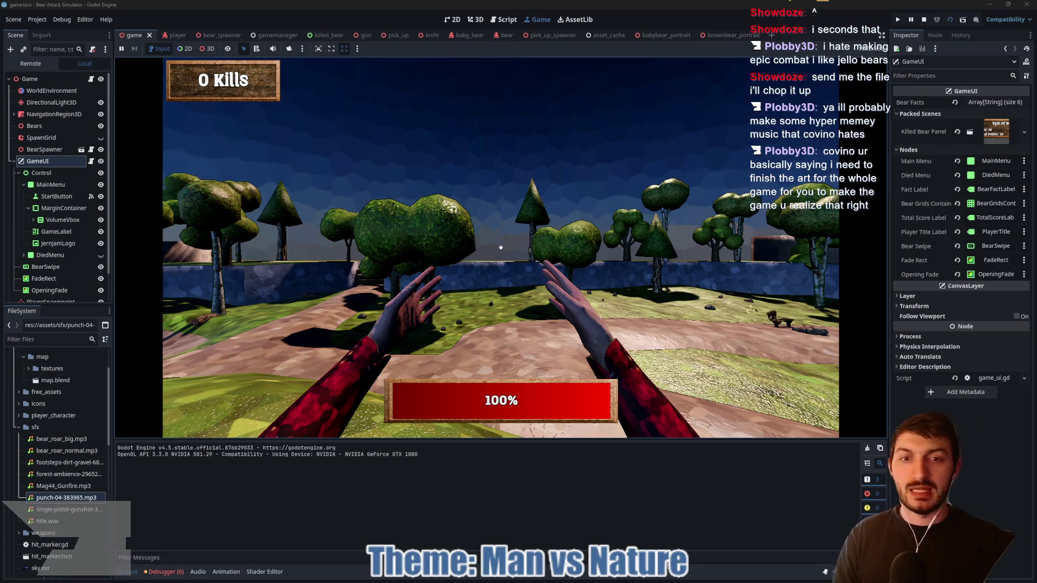
left_click(501, 247)
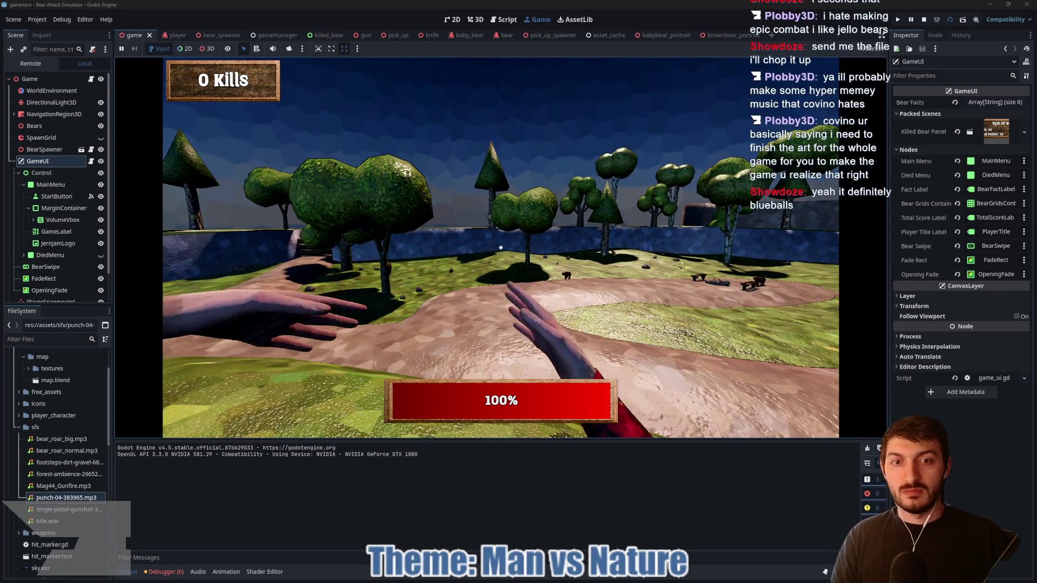
left_click(500, 247)
left_click(500, 247)
key("F8")
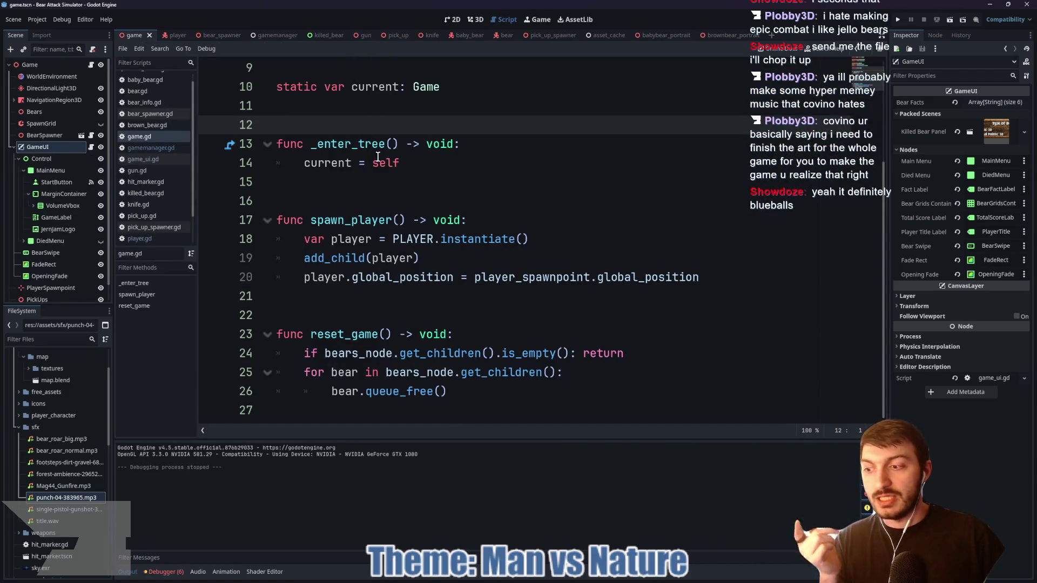
mouse_move(379, 153)
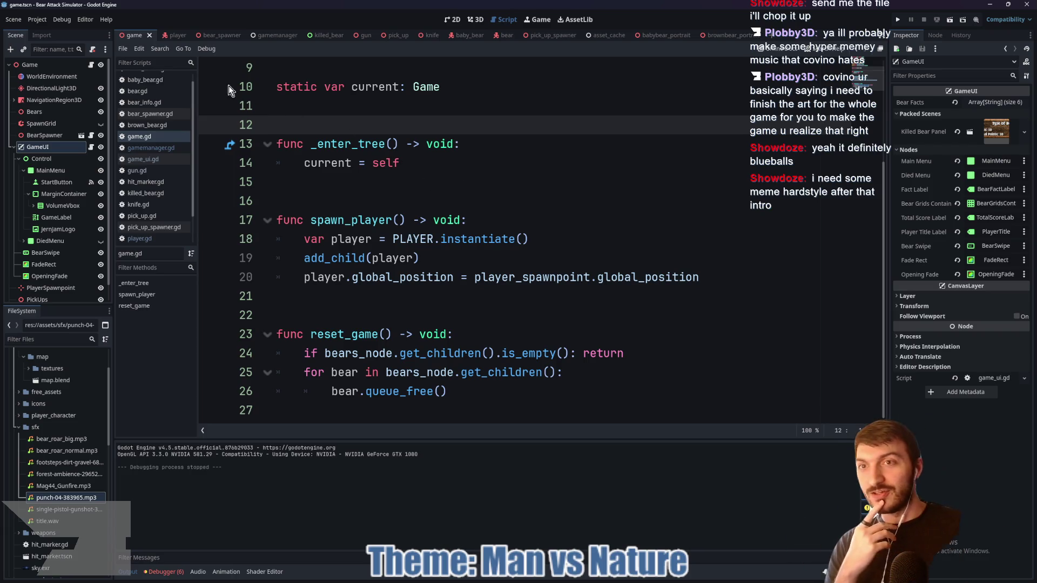
left_click(173, 34)
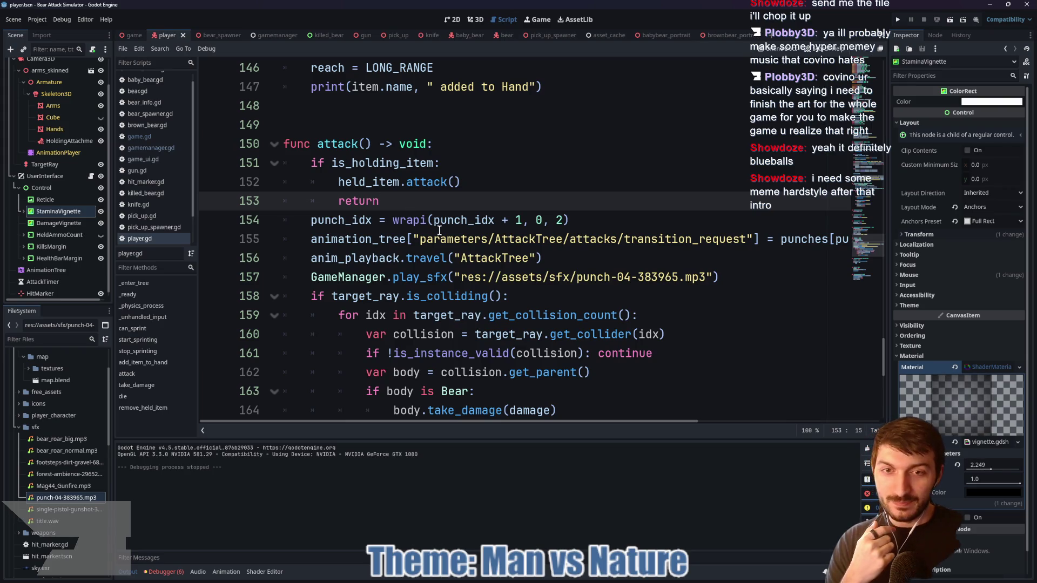
- Append the comment "#Attach to Punch Anim at end" to the play_sfx line and save player.gd
left_click(605, 238)
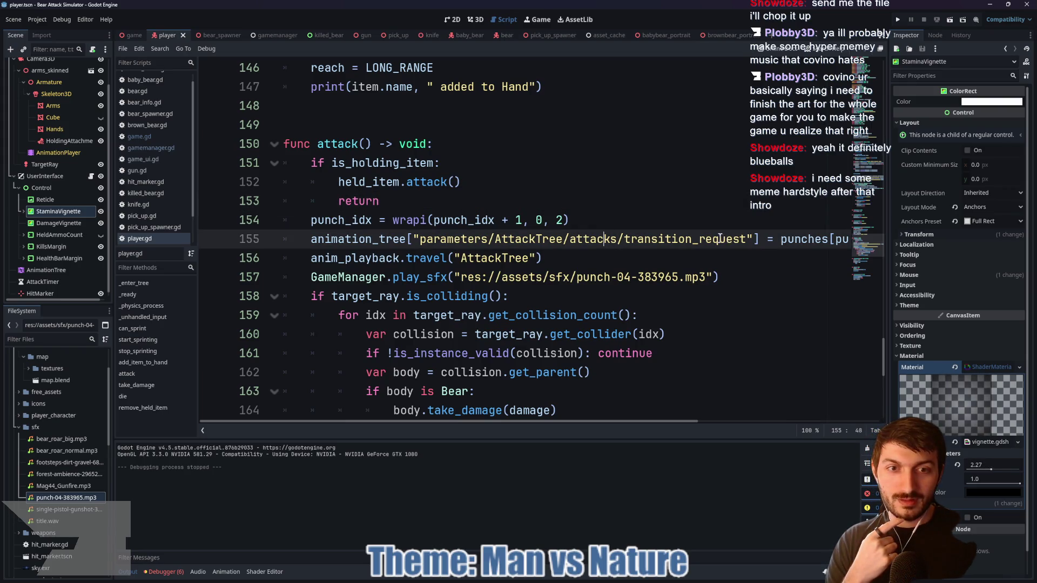
left_click_drag(721, 277, 311, 277)
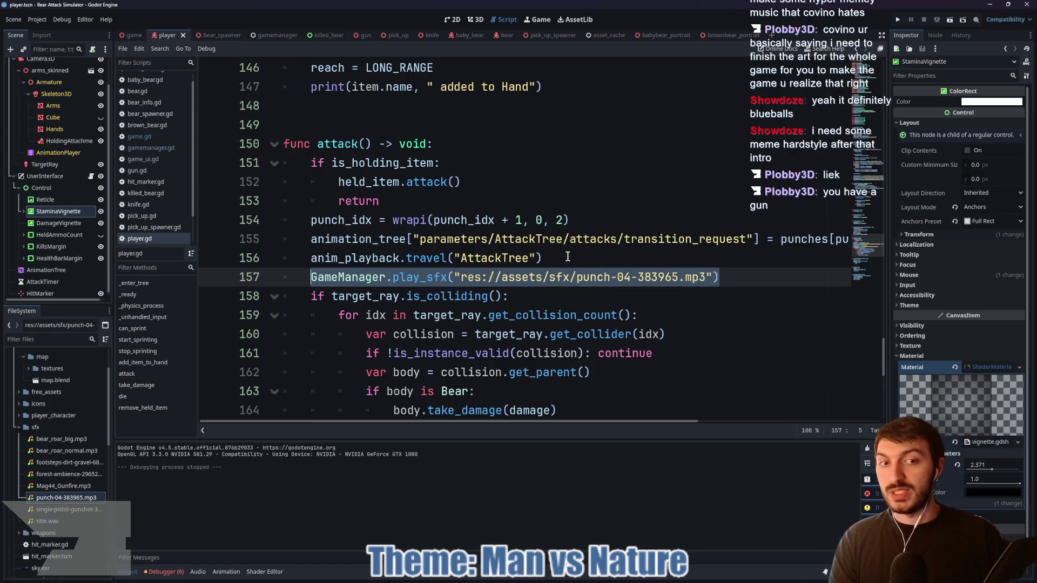
left_click(740, 270)
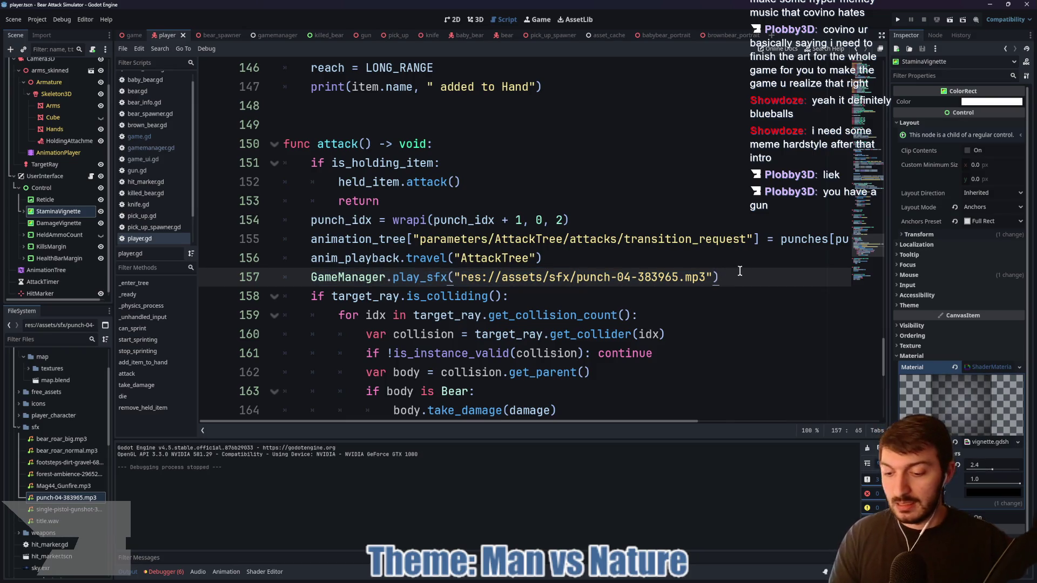
type("#")
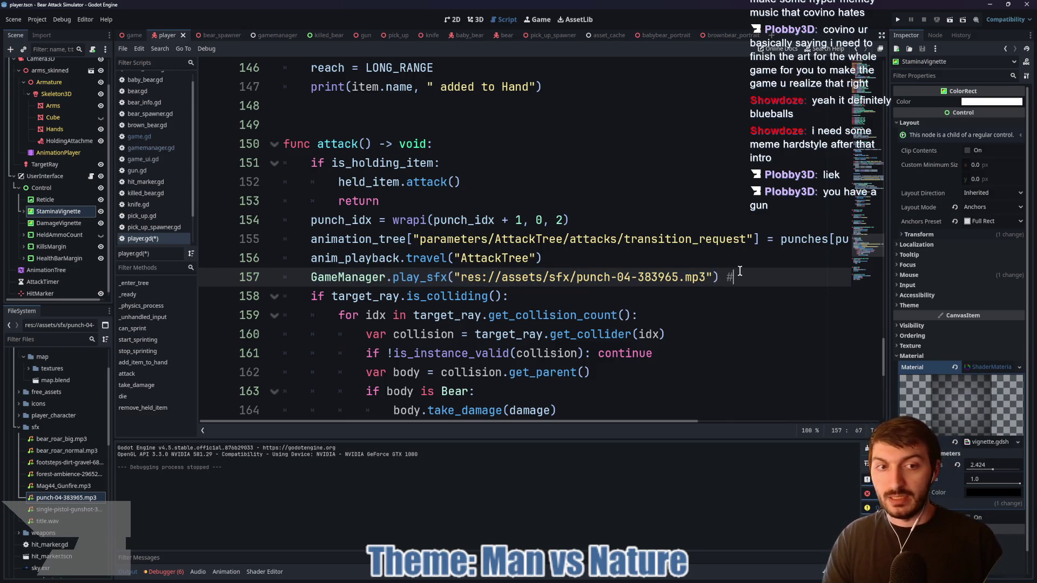
type("Attach to Anim ")
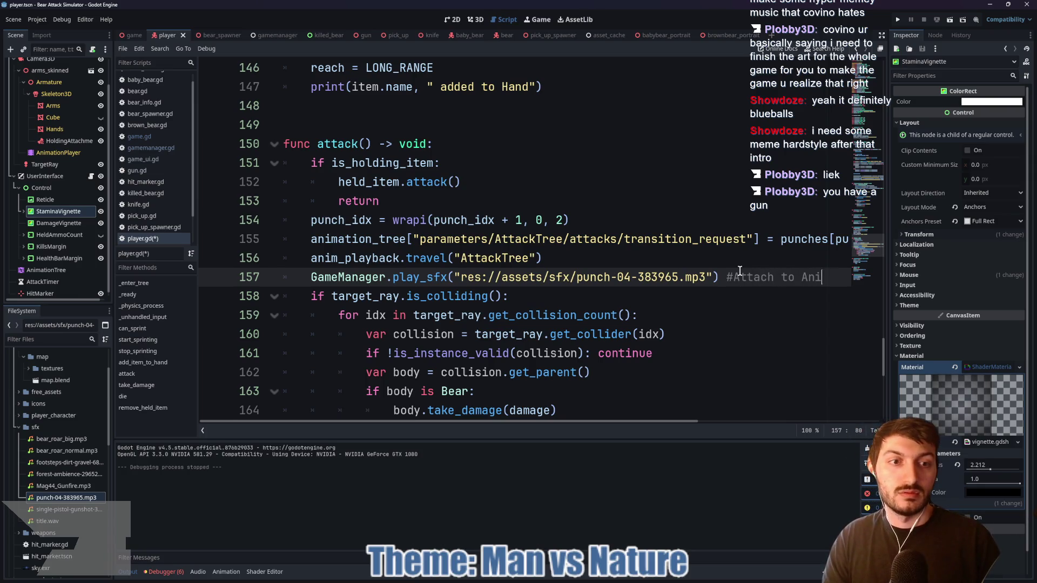
type("Player")
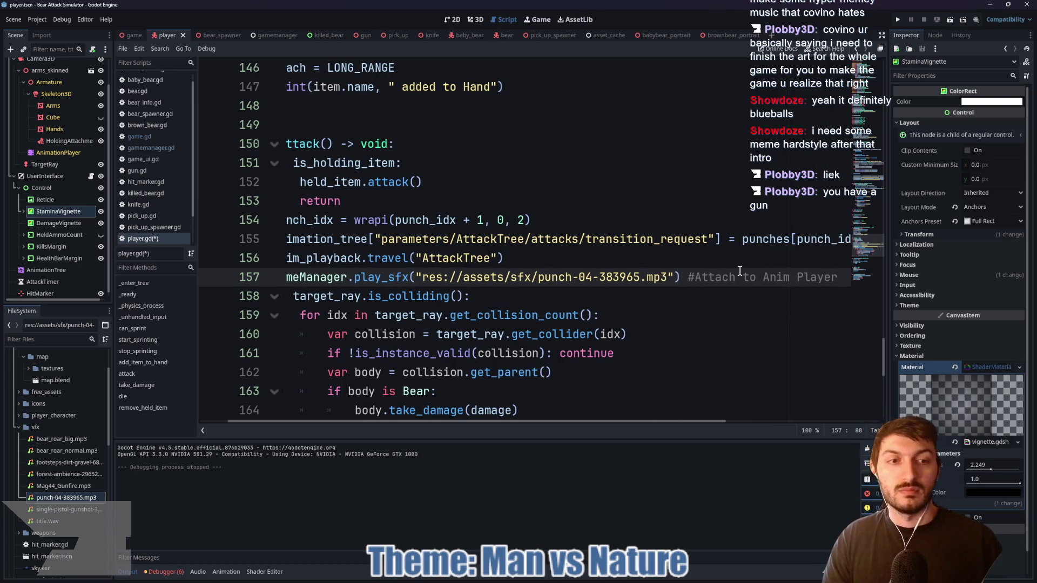
key("ctrl+BackSpace")
key("ctrl+BackSpace")
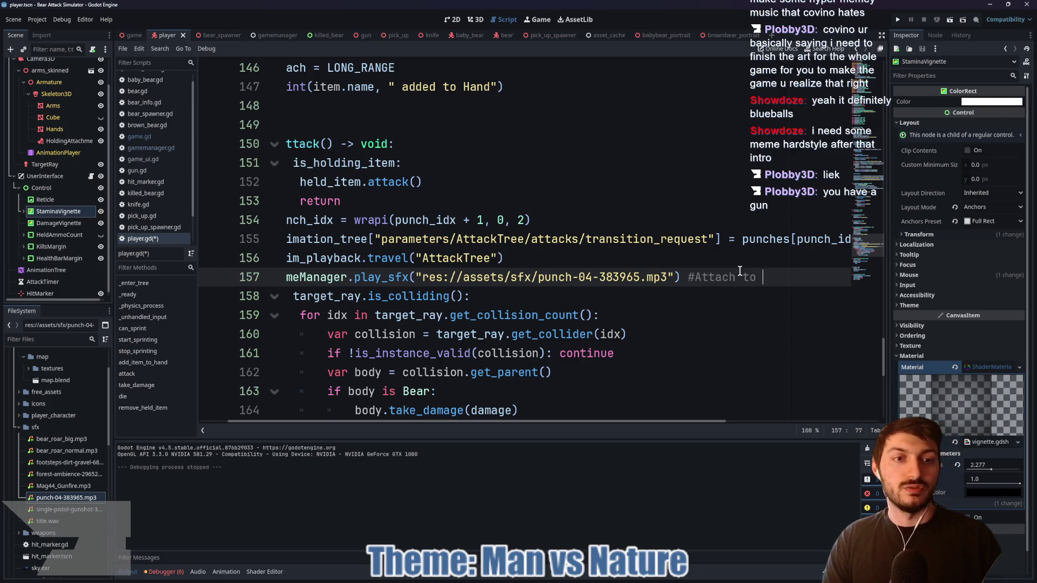
type("Anim")
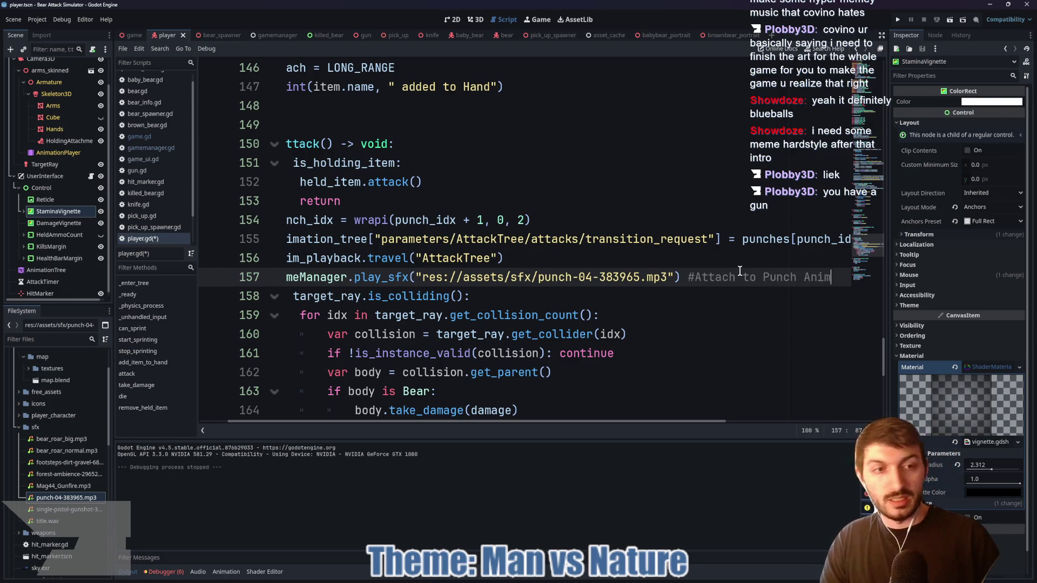
type(" at end")
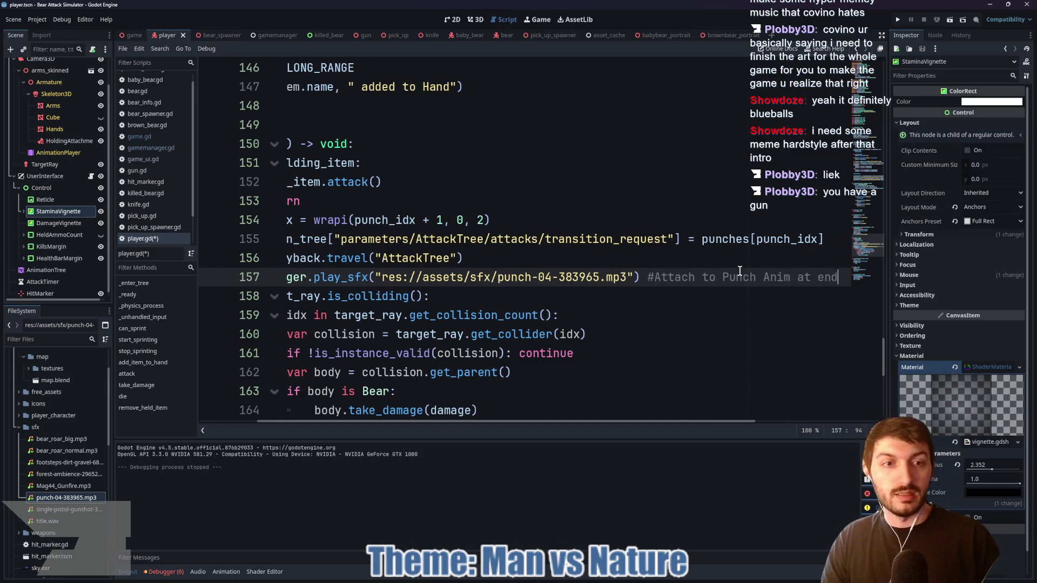
key("ctrl+s")
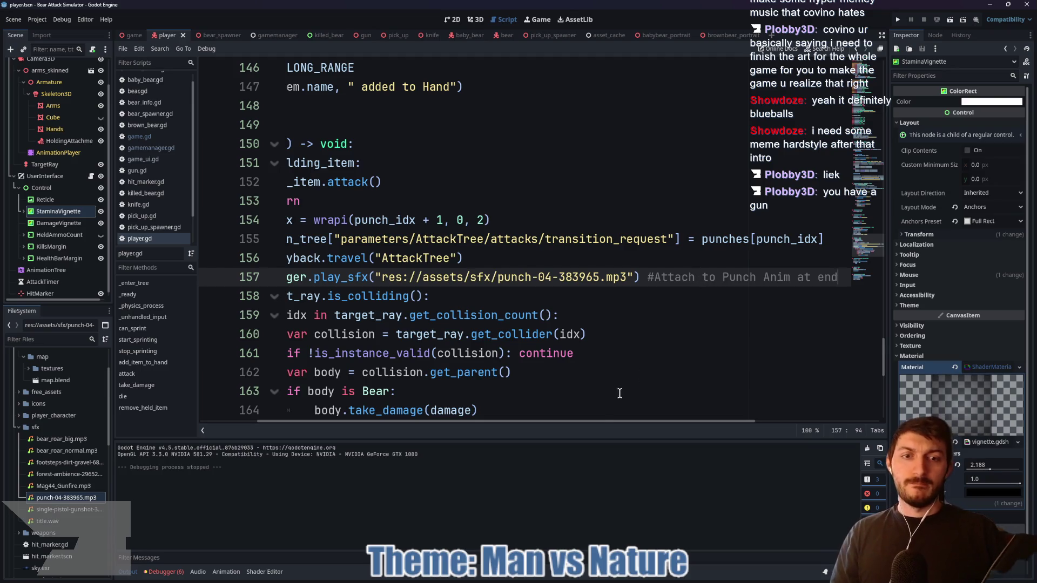
- Review the AttackTree travel line, then switch to the bear scene
scroll(572, 378, "left", 3)
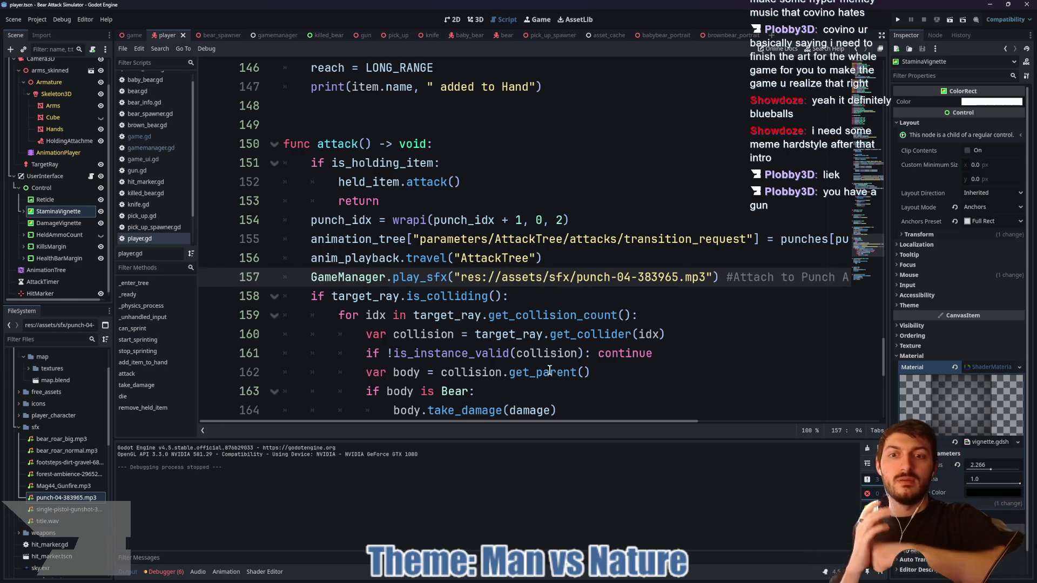
left_click(571, 258)
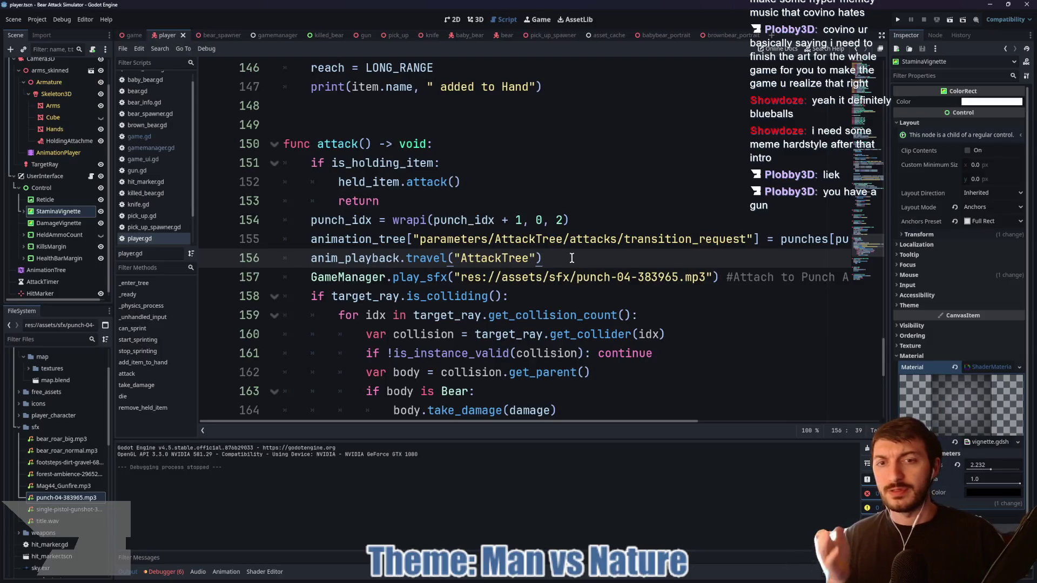
scroll(571, 259, "down", 1)
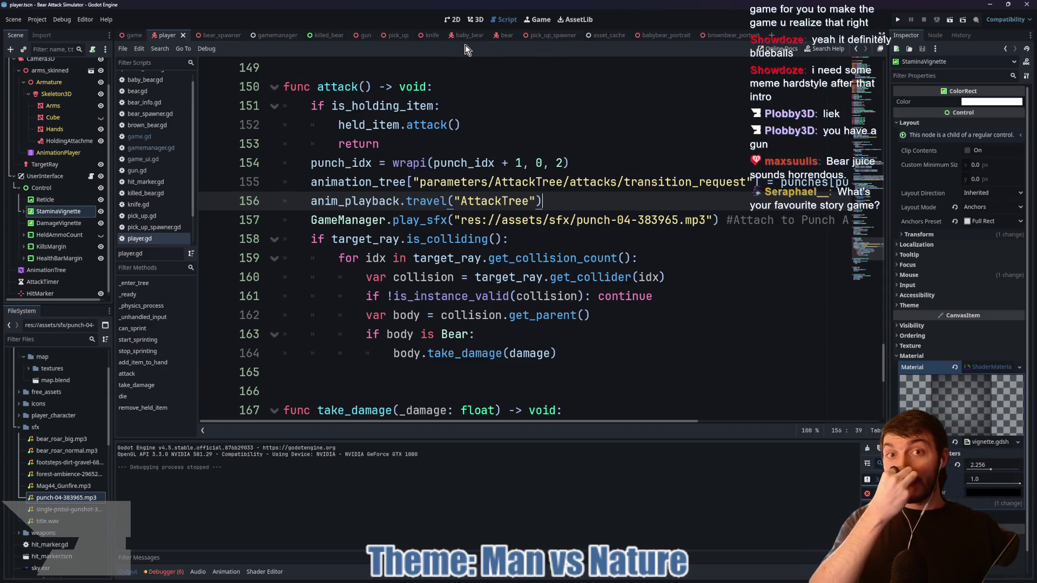
left_click(500, 33)
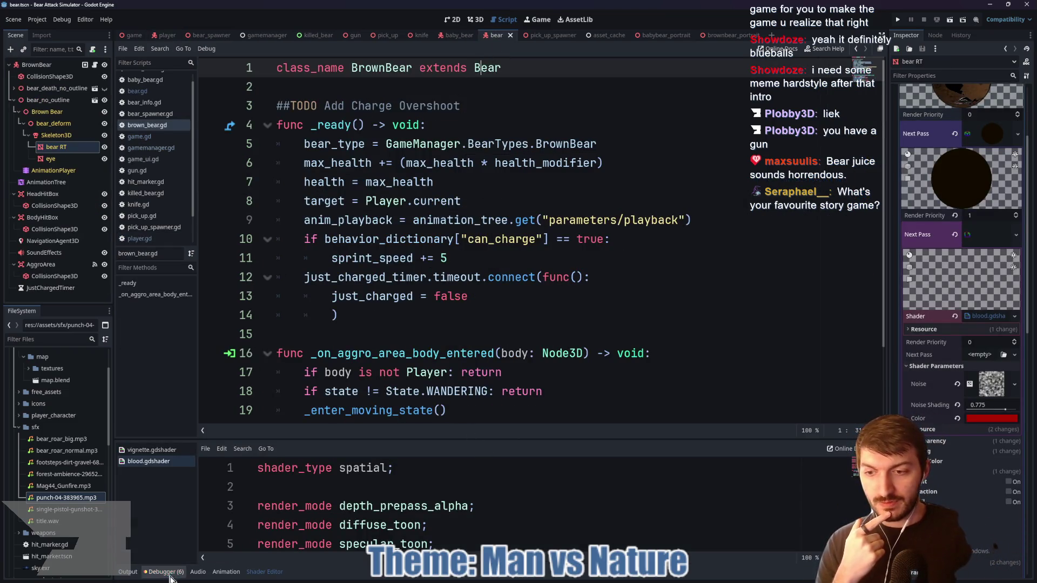
- Hide the shader code panel and switch to the game scene
key("alt+o")
key("alt+o")
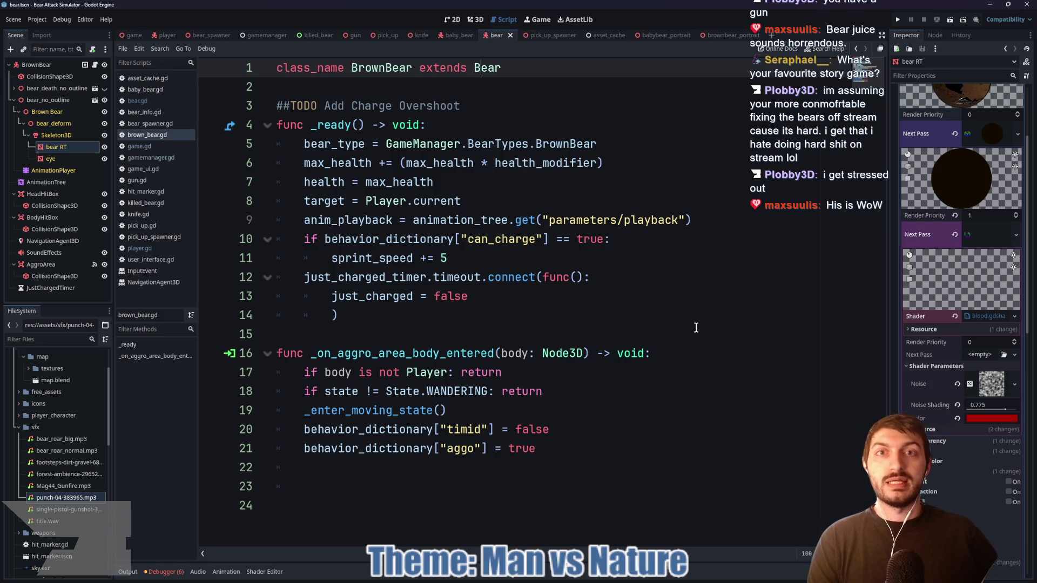
left_click(134, 36)
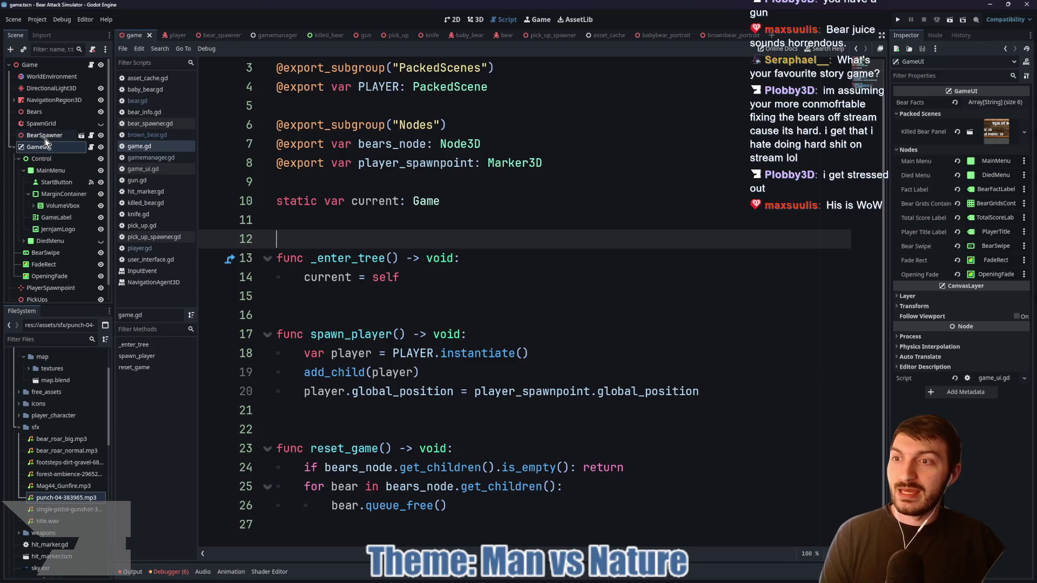
- Inspect NavigationRegion3D's navigation mesh properties, then return to the bear scene
left_click(49, 100)
scroll(964, 189, "down", 5)
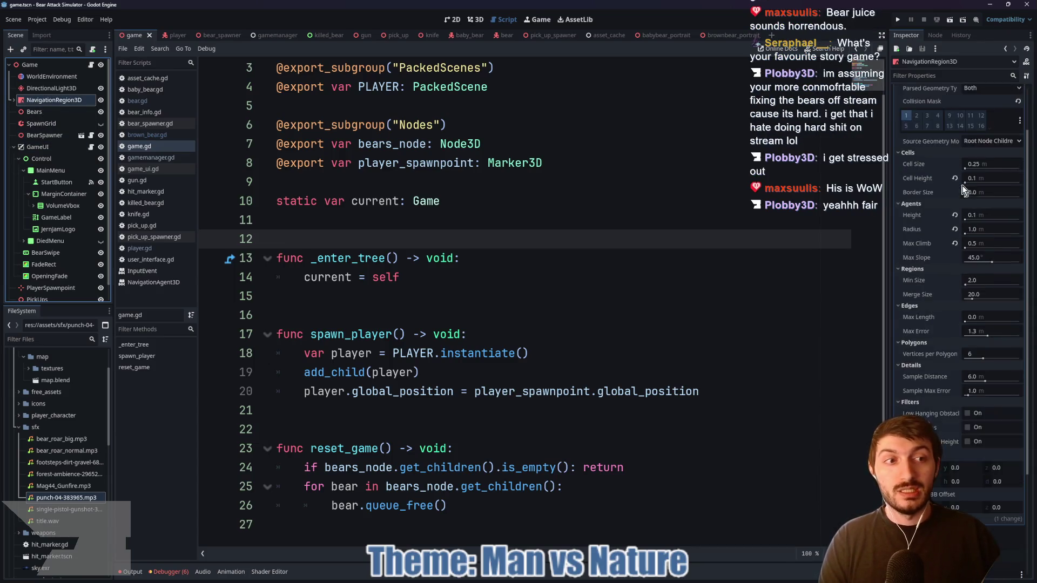
scroll(954, 191, "up", 3)
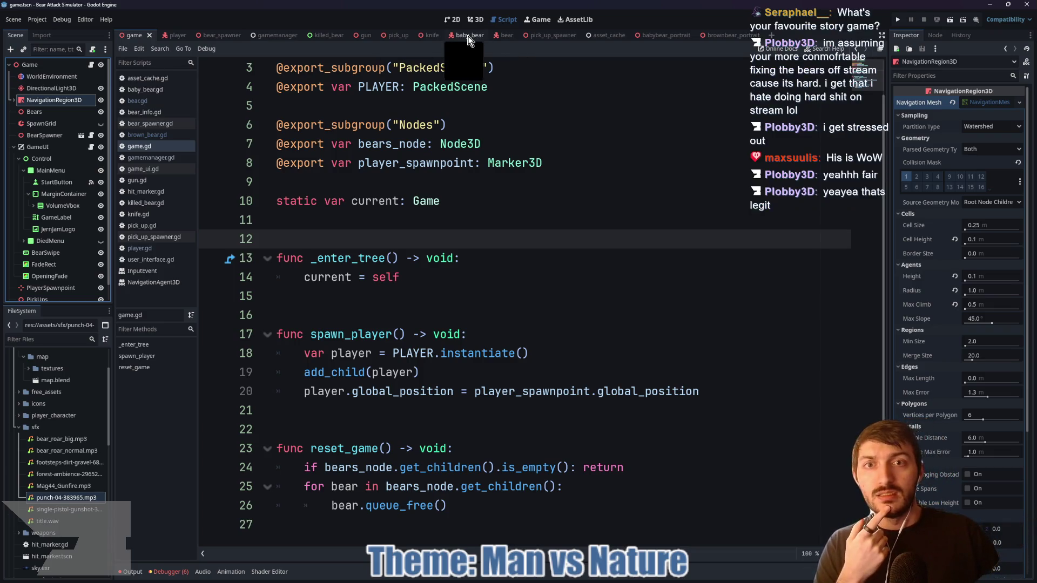
left_click(498, 42)
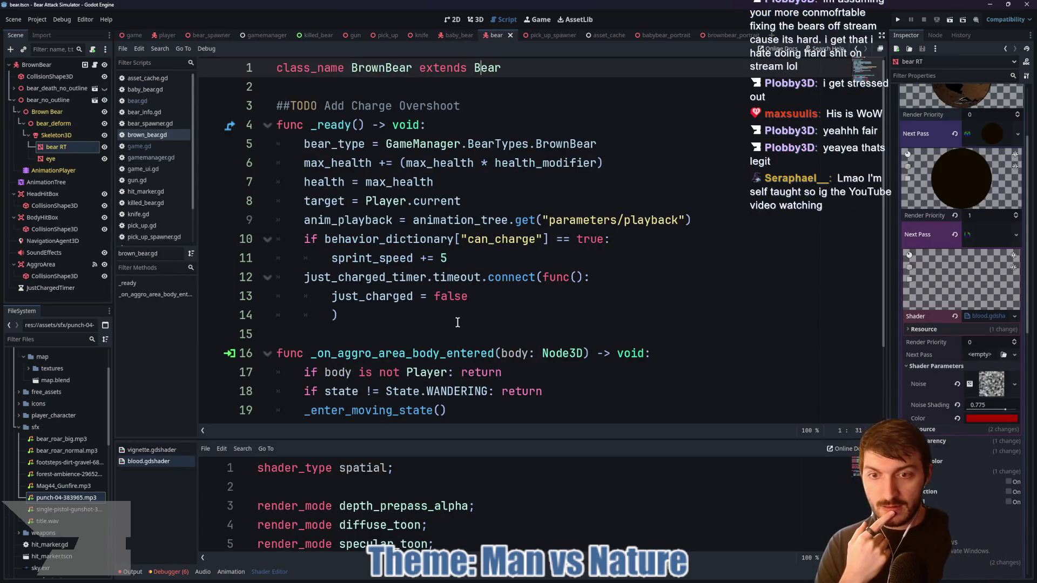
- Scroll through brown_bear.gd, place the caret on empty line 15, and return to the top
scroll(458, 324, "down", 1)
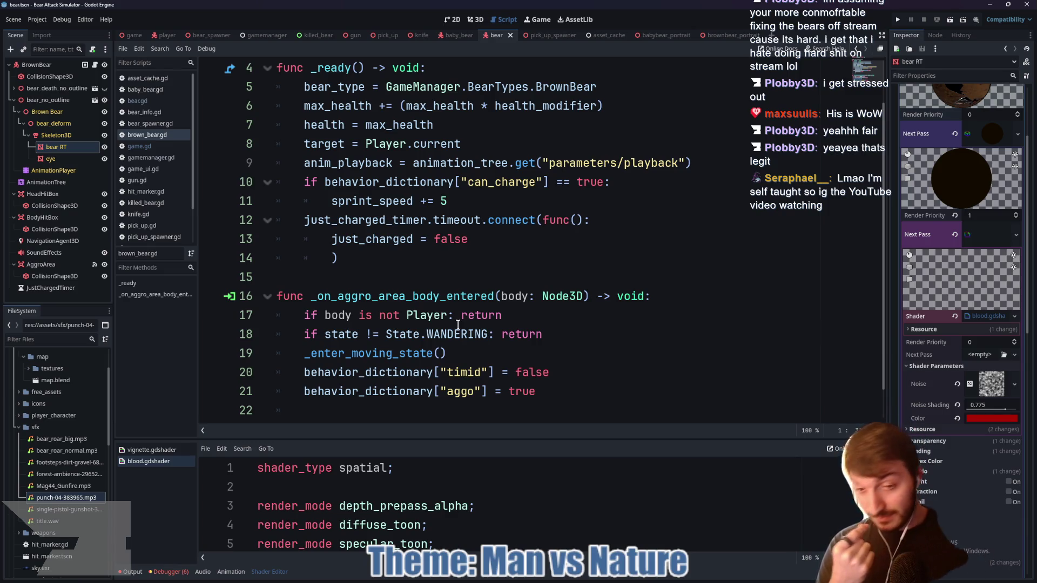
scroll(462, 334, "down", 1)
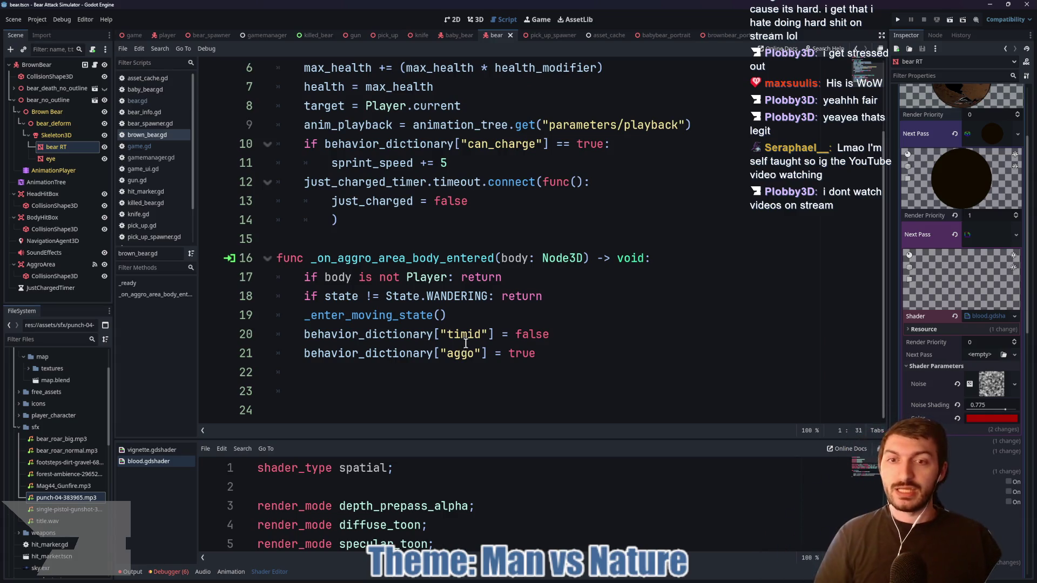
left_click(398, 241)
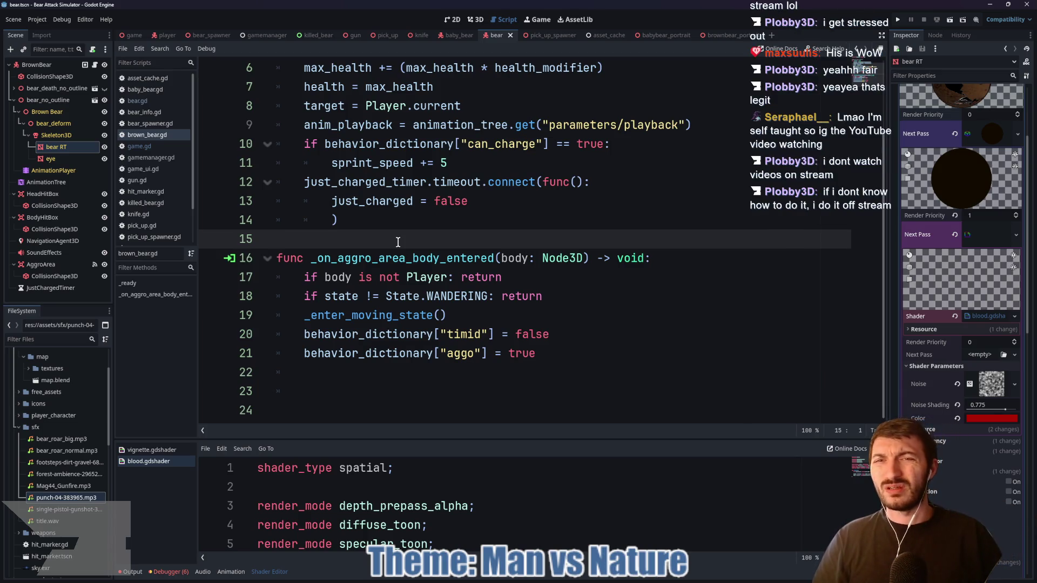
scroll(398, 242, "up", 2)
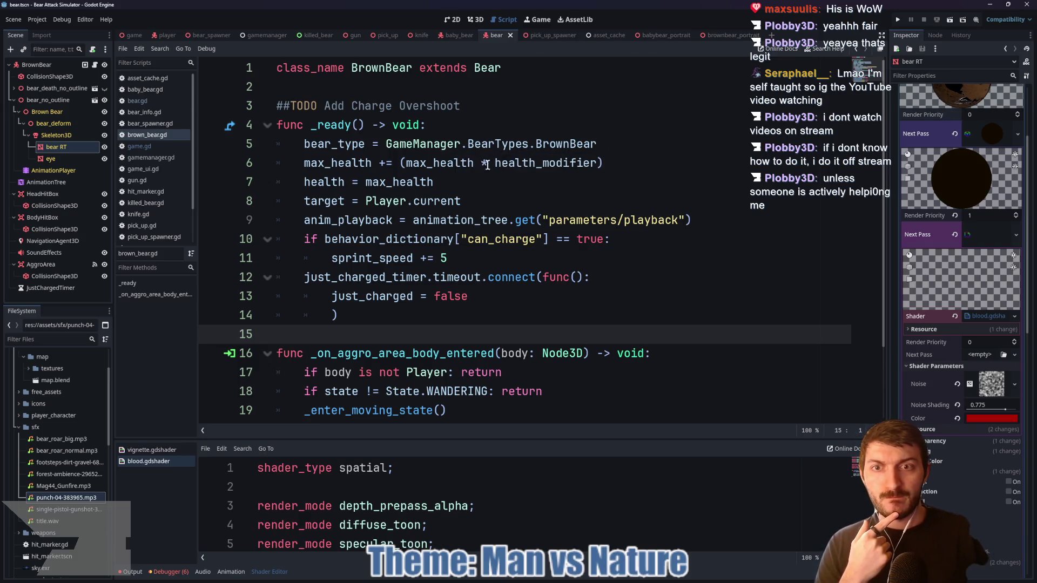
scroll(602, 257, "down", 2)
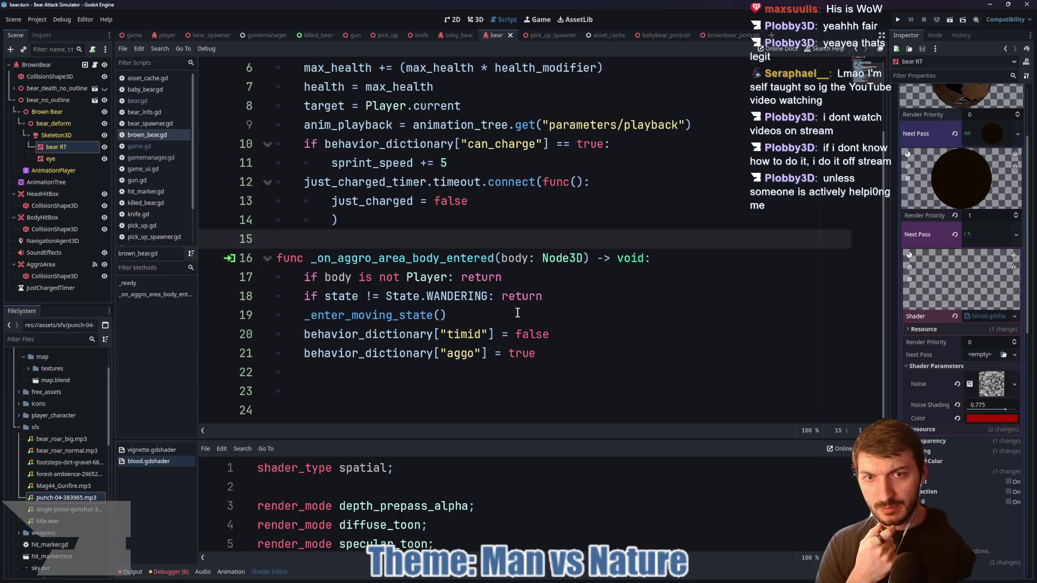
scroll(518, 311, "up", 2)
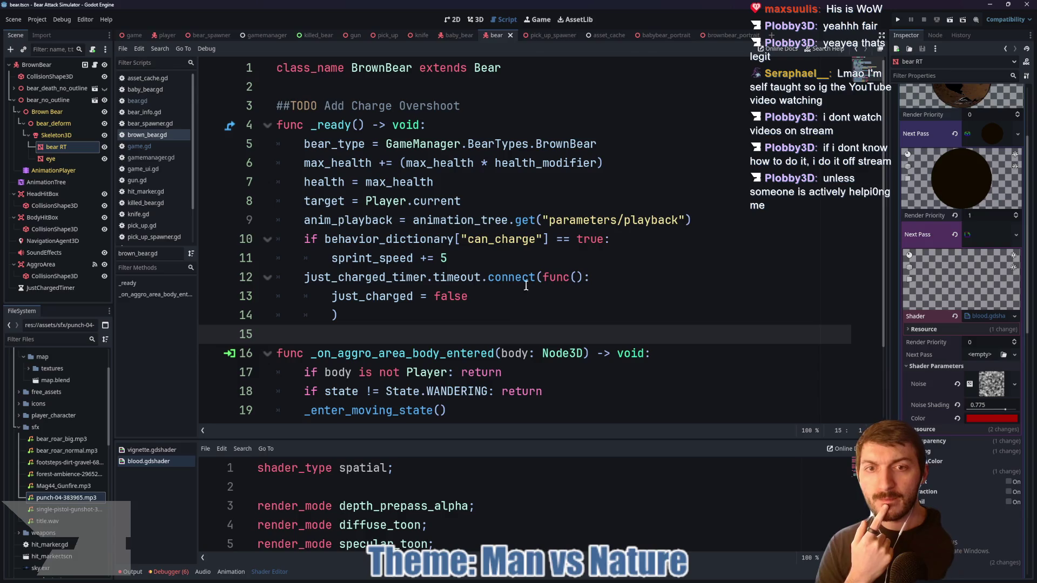
- Open bear.gd and inspect the health percentage and blood intensity lines 179–180
left_click(137, 100)
scroll(515, 236, "down", 6)
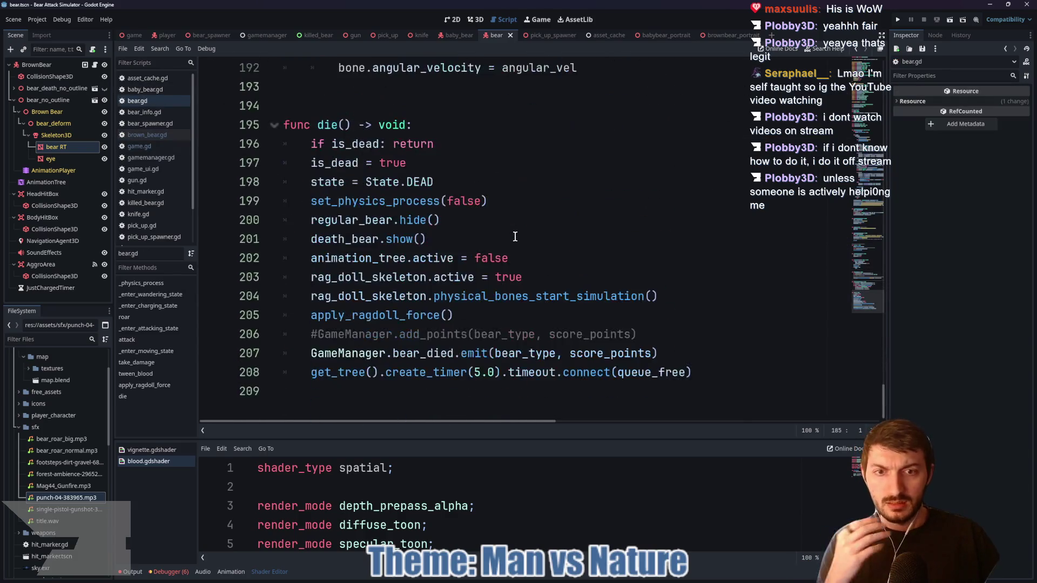
scroll(492, 229, "up", 6)
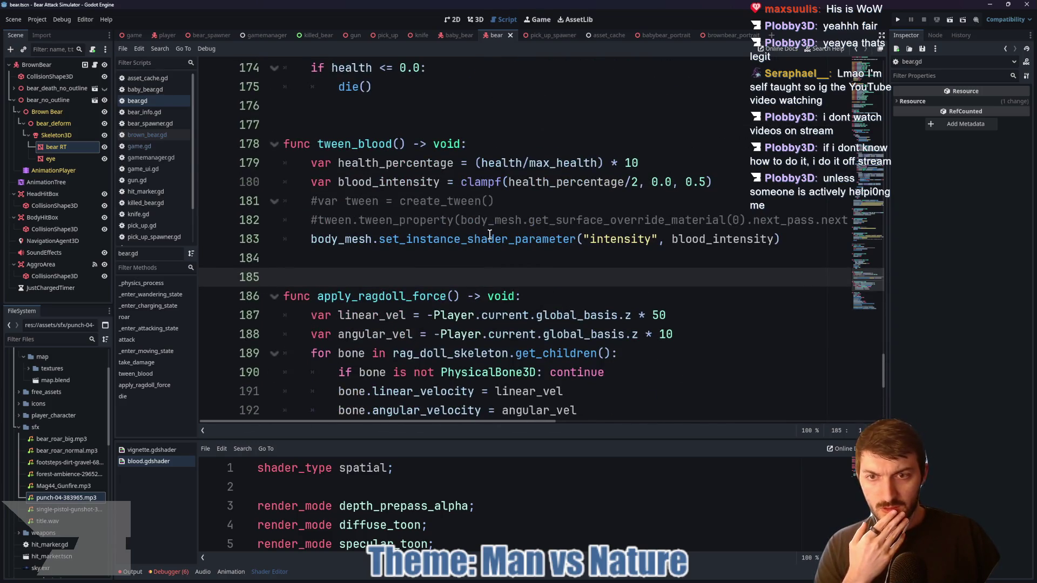
scroll(490, 235, "up", 3)
scroll(490, 235, "down", 2)
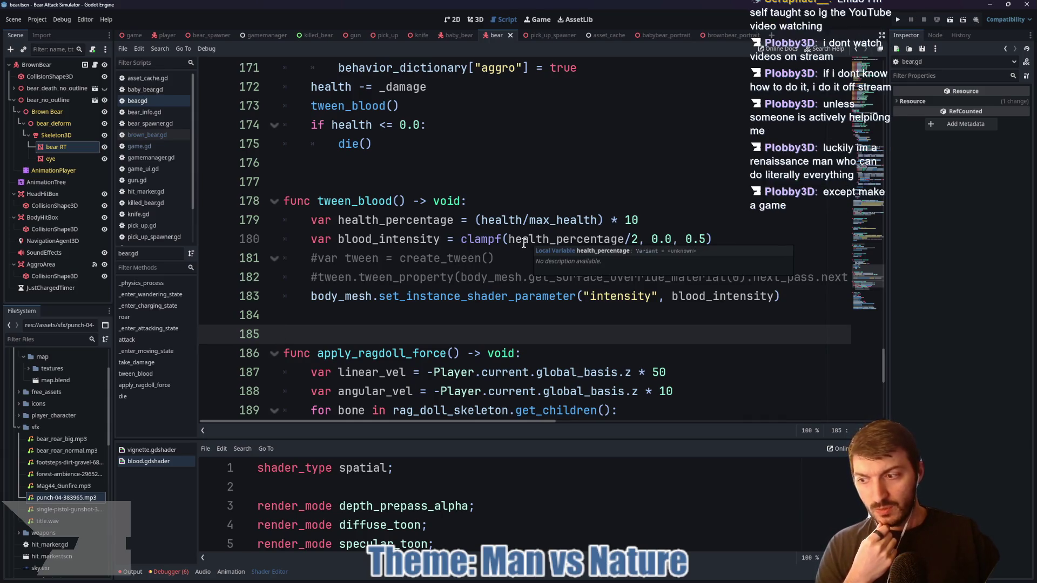
left_click(493, 220)
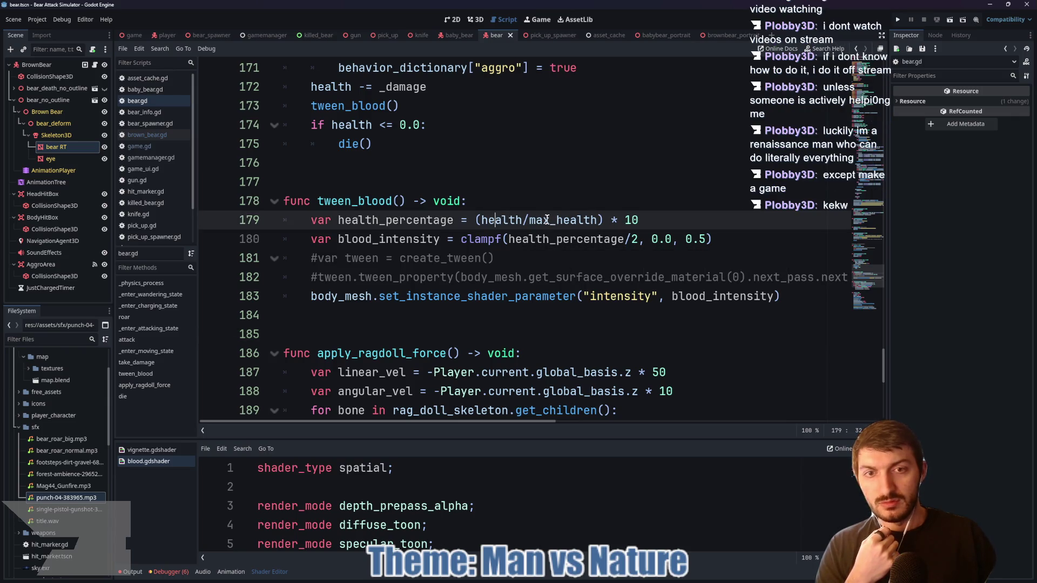
double_click(630, 220)
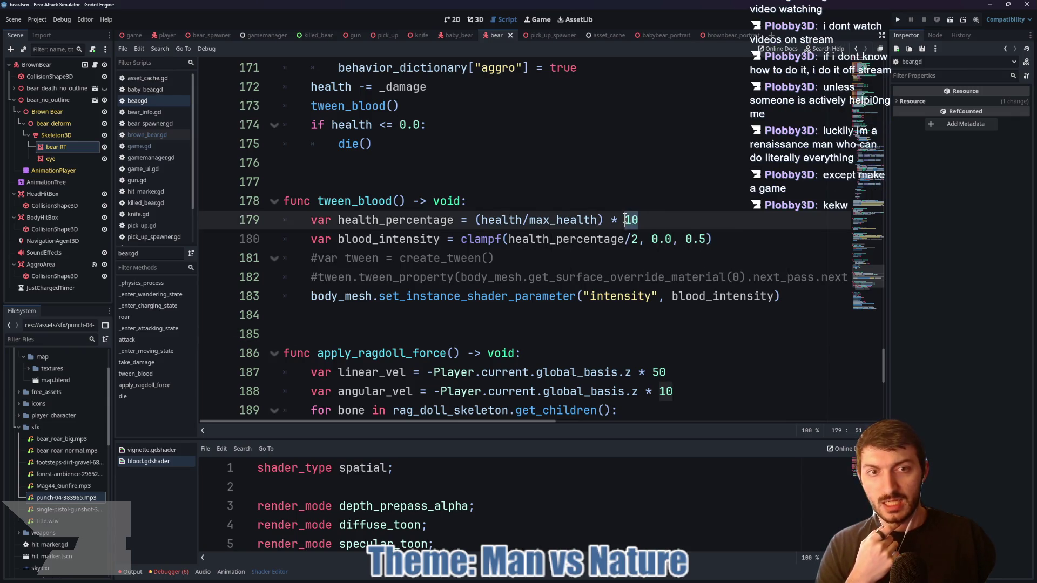
left_click(537, 241)
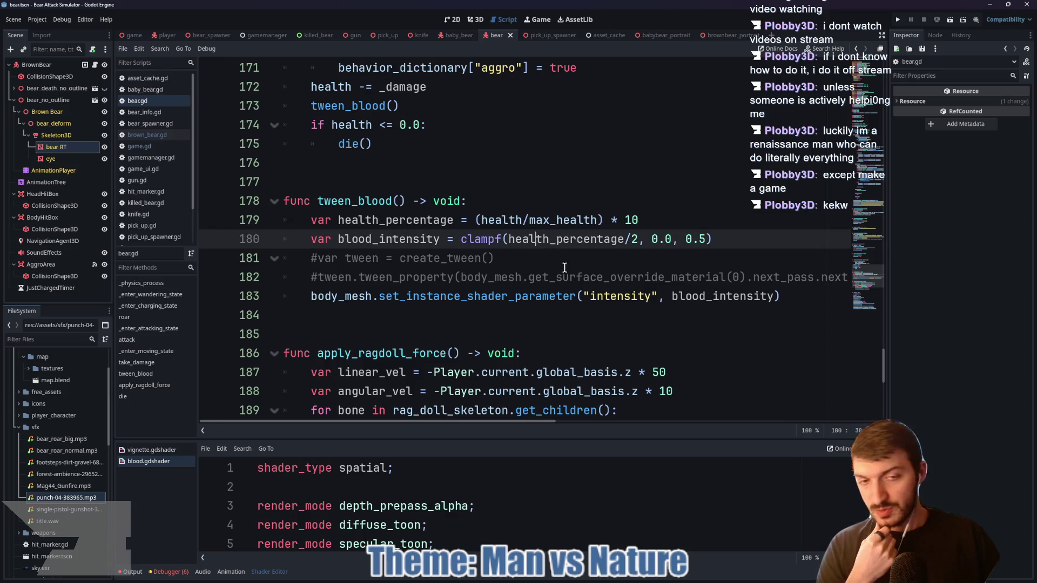
mouse_move(488, 420)
left_mouse_down()
mouse_move(506, 423)
mouse_move(492, 421)
left_mouse_up()
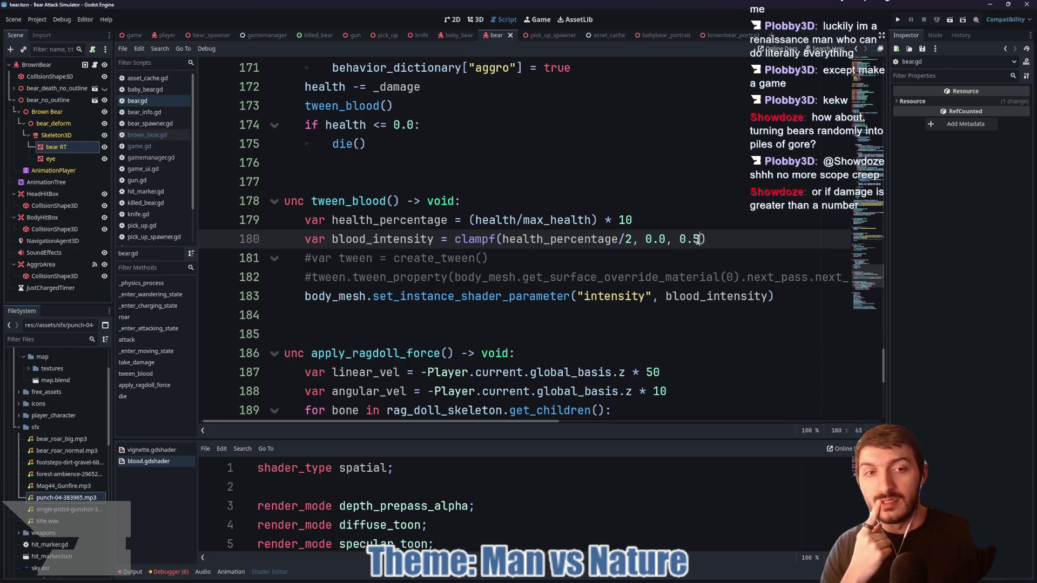
- Change the clampf maximum from 0.5 to 0.6 on line 180 and save bear.gd
left_click(696, 239)
key("Delete")
type("6")
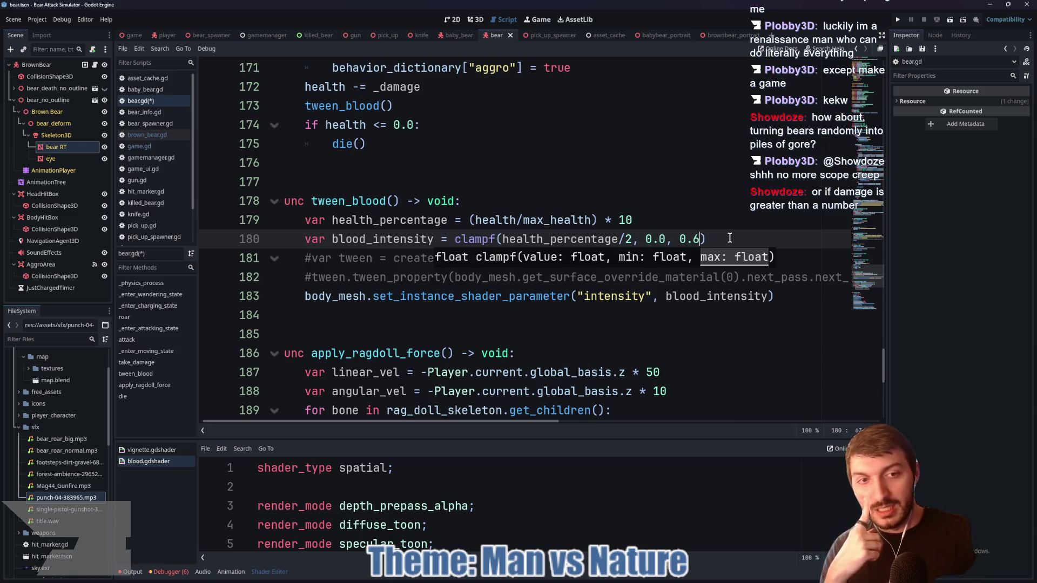
left_click(717, 242)
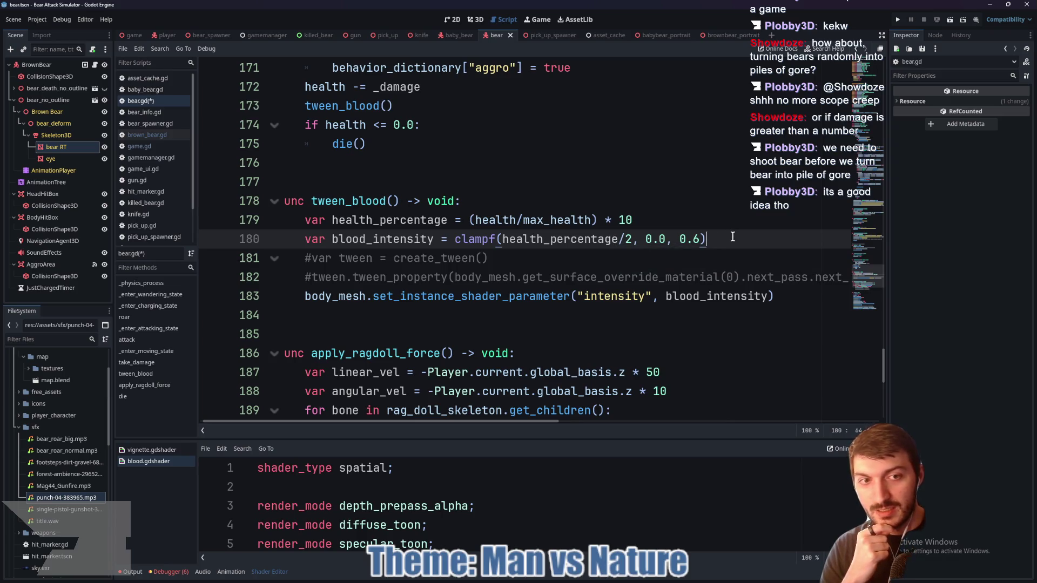
mouse_move(532, 423)
left_mouse_down()
mouse_move(771, 421)
mouse_move(526, 423)
left_mouse_up()
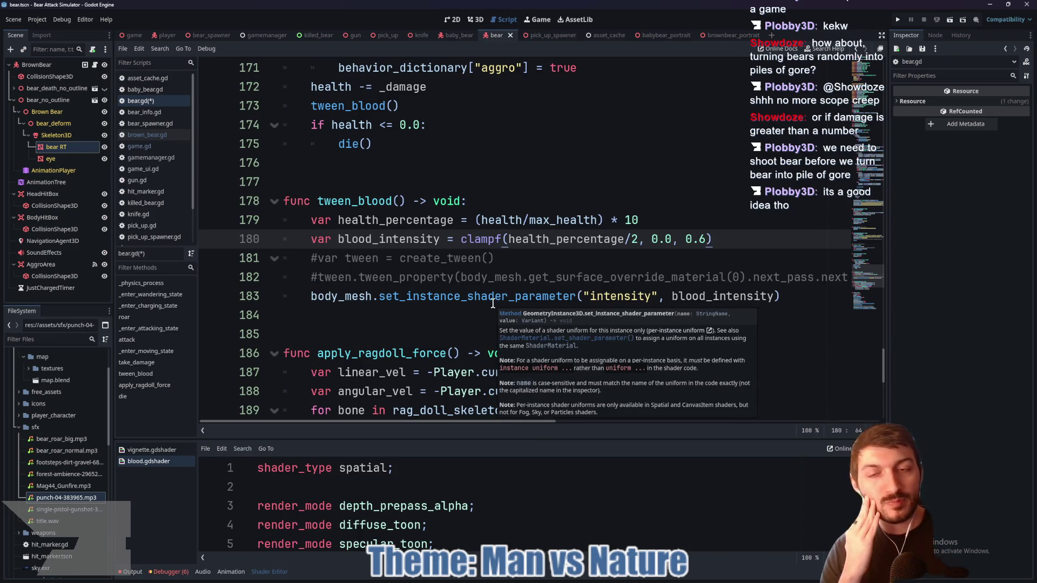
scroll(473, 284, "up", 1)
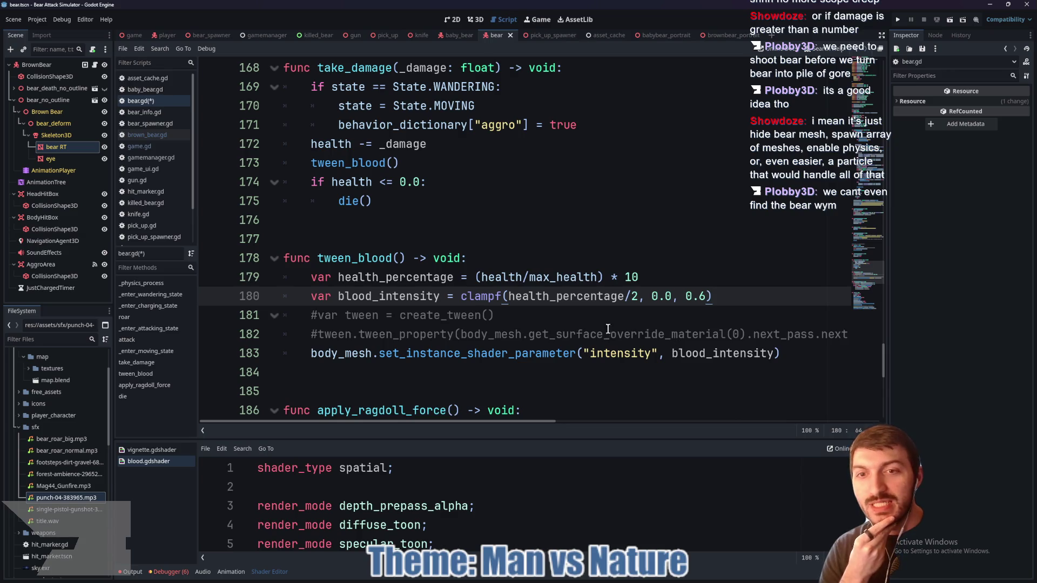
left_click(526, 317)
key("ctrl+s")
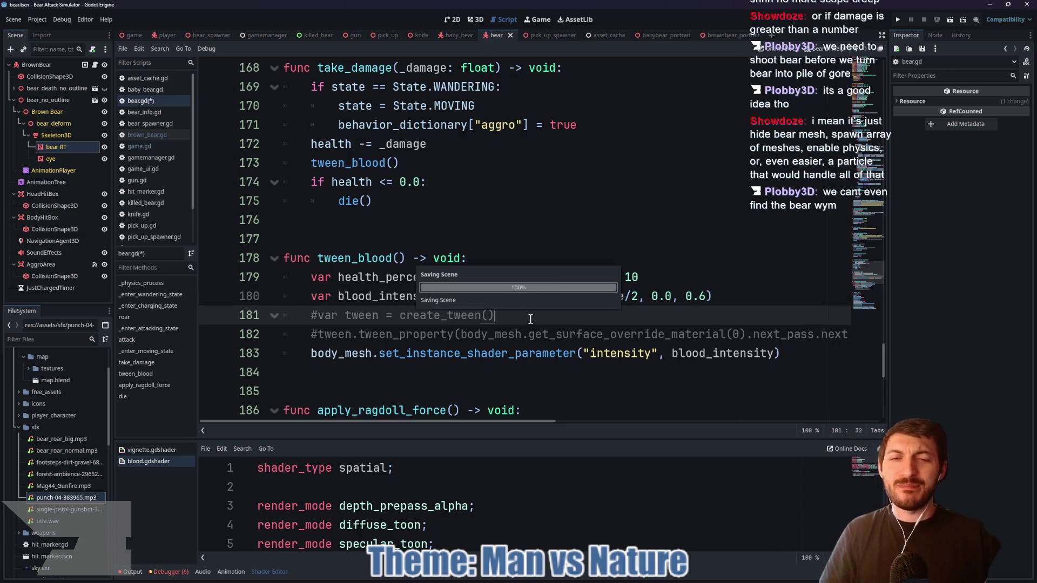
scroll(481, 243, "up", 2)
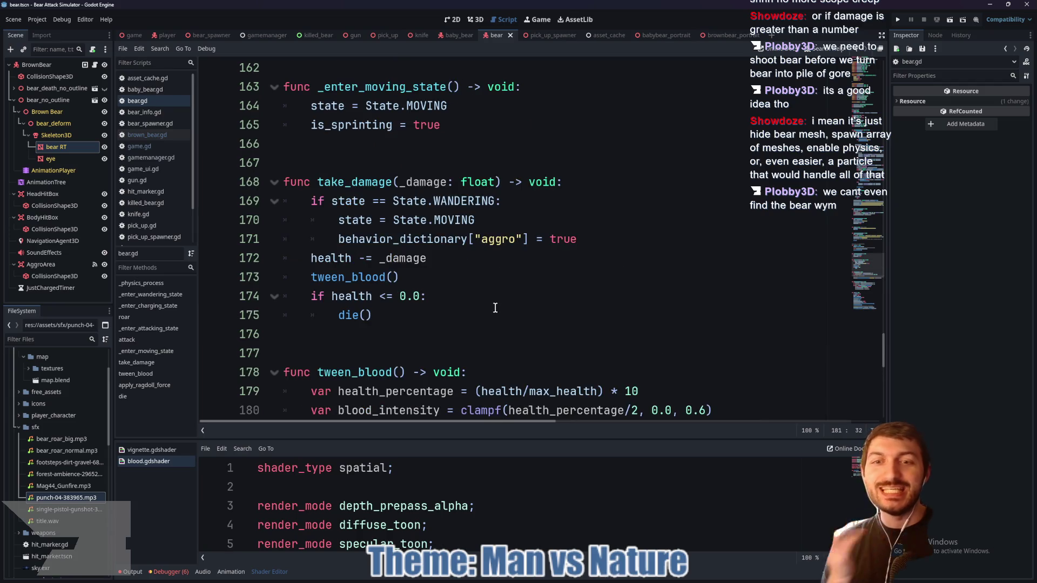
- Look over bear_spawner.gd, the AssetCache script definition and the BearSpawner node's properties
left_click(190, 38)
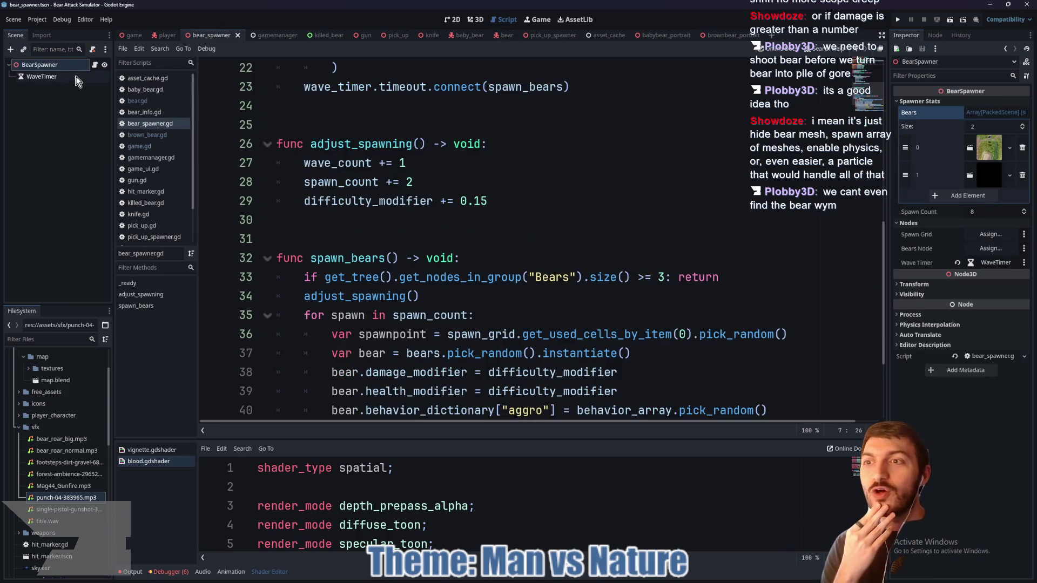
scroll(472, 197, "up", 7)
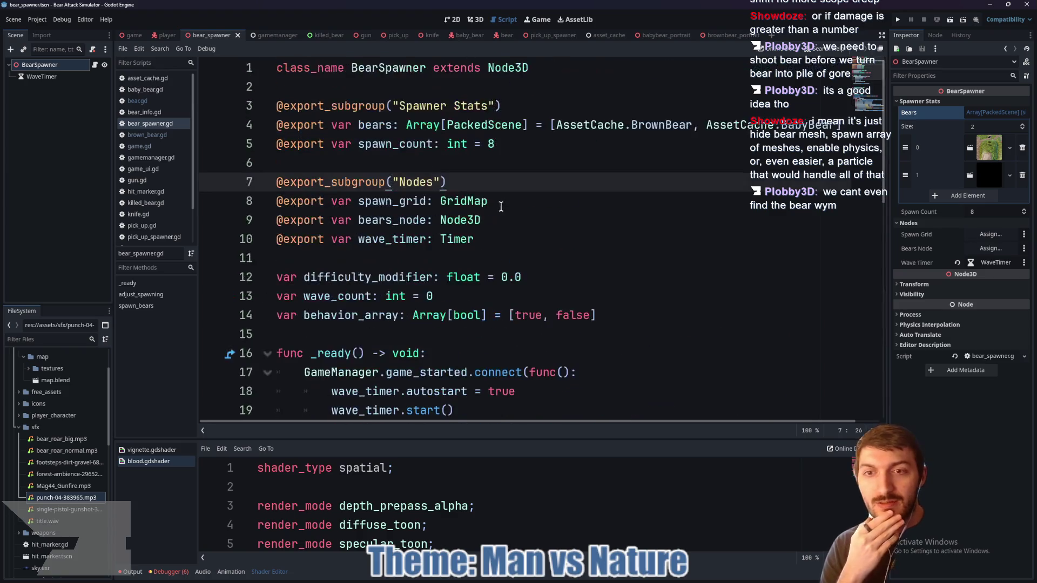
scroll(531, 205, "down", 2)
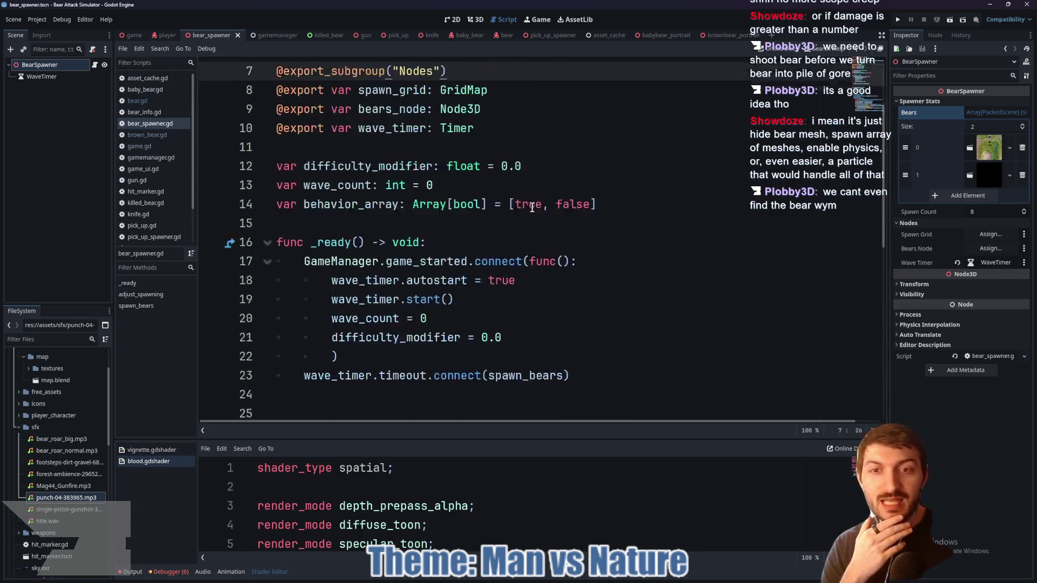
scroll(537, 227, "up", 1)
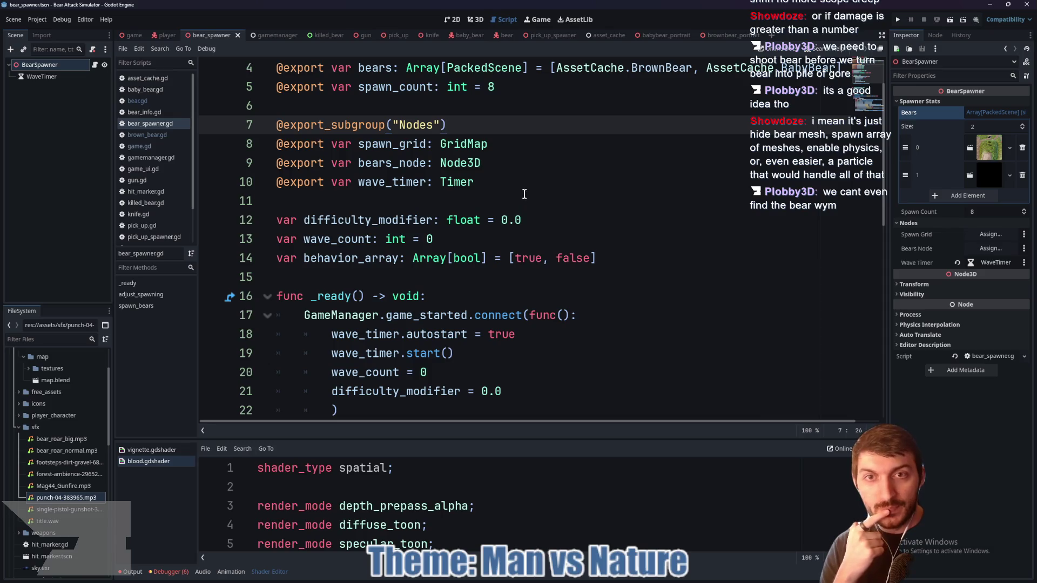
scroll(516, 162, "up", 1)
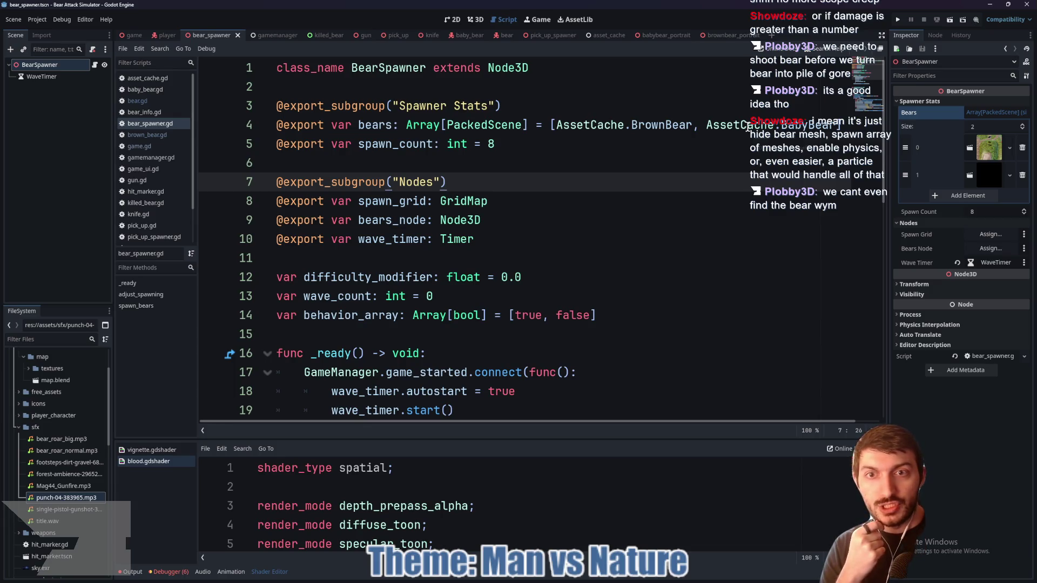
left_click(593, 125, "ctrl")
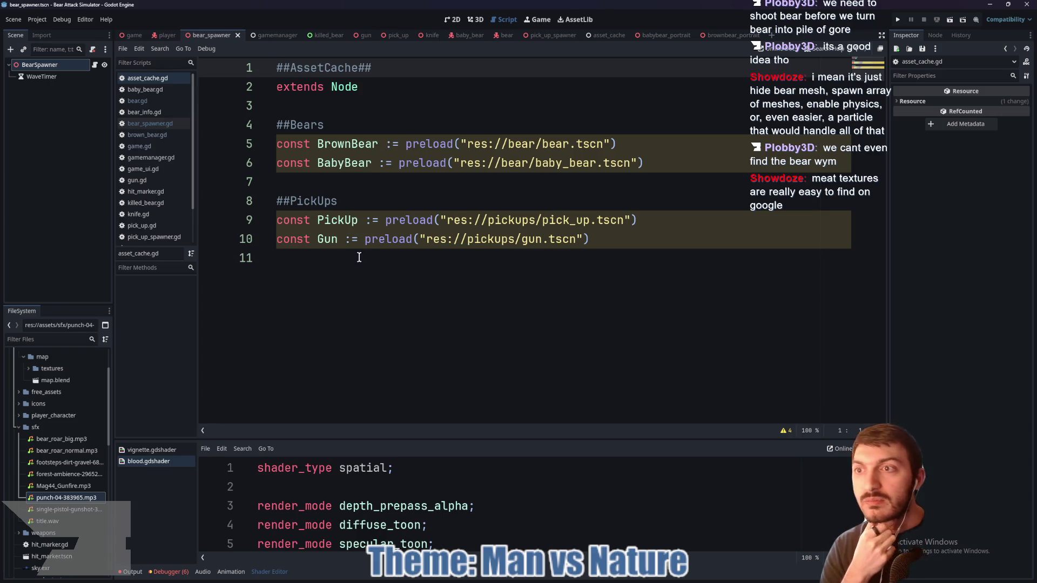
left_click(47, 66)
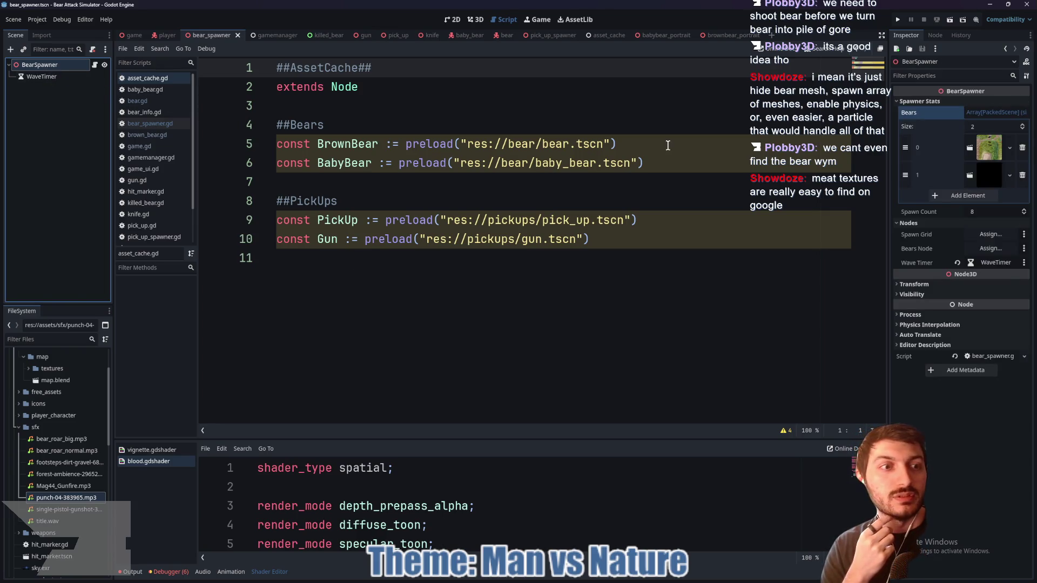
left_click(980, 114)
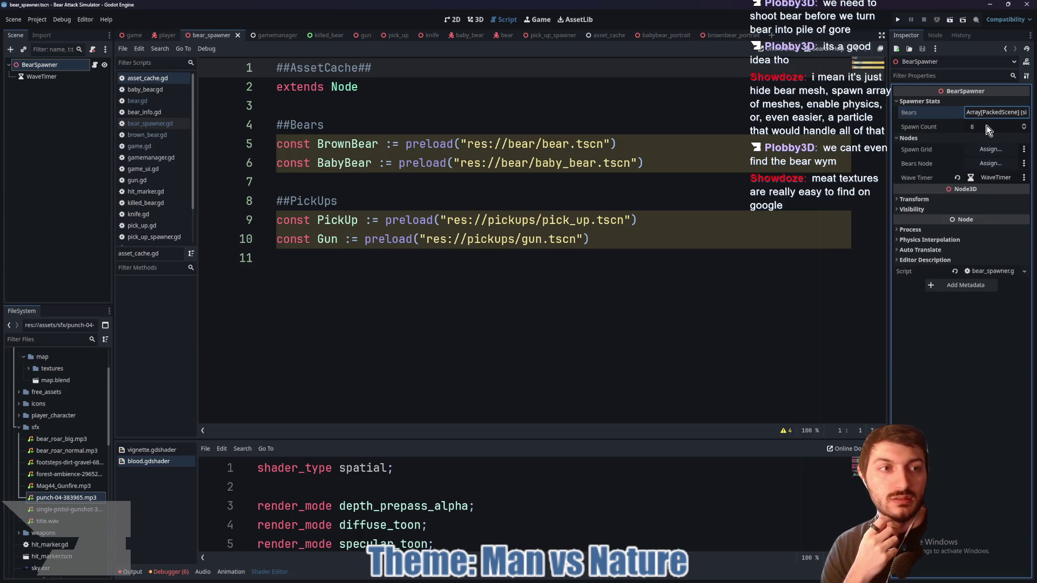
- Change spawn_count's default from 8 to 10 in bear_spawner.gd and save
left_click(94, 64)
left_click(504, 147)
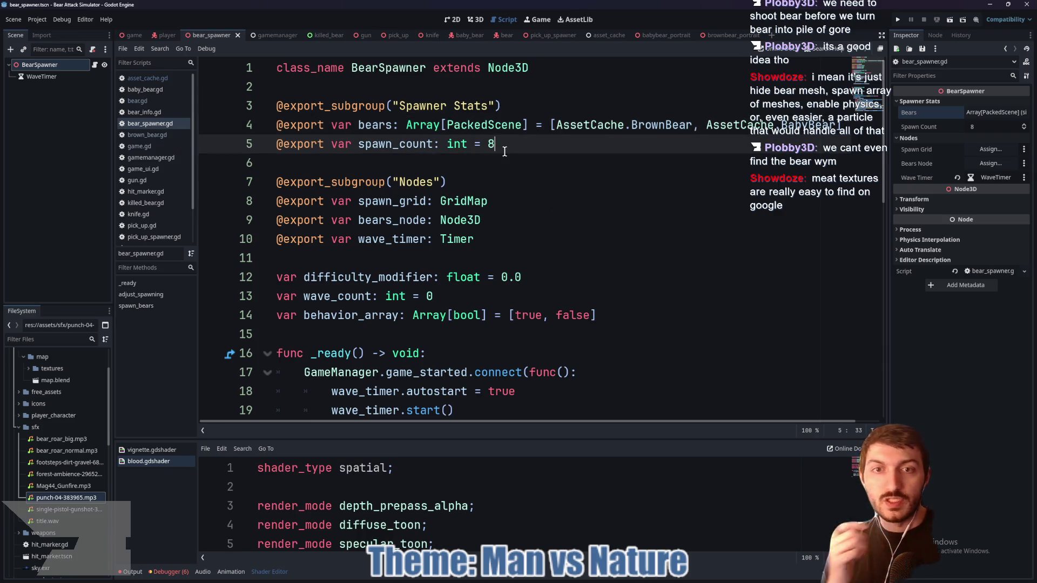
key("BackSpace")
type("10")
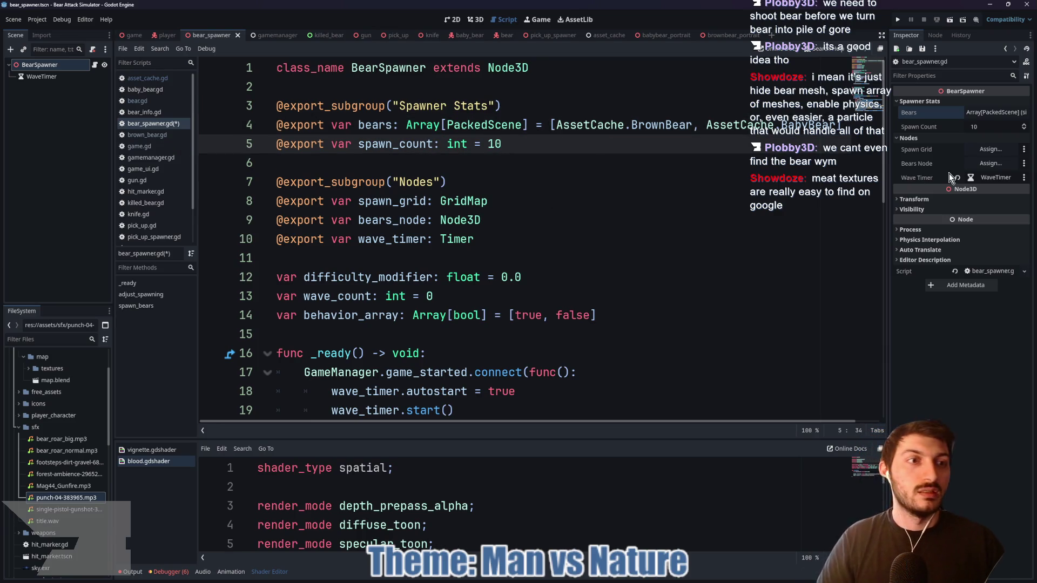
left_click(612, 176)
key("ctrl+s")
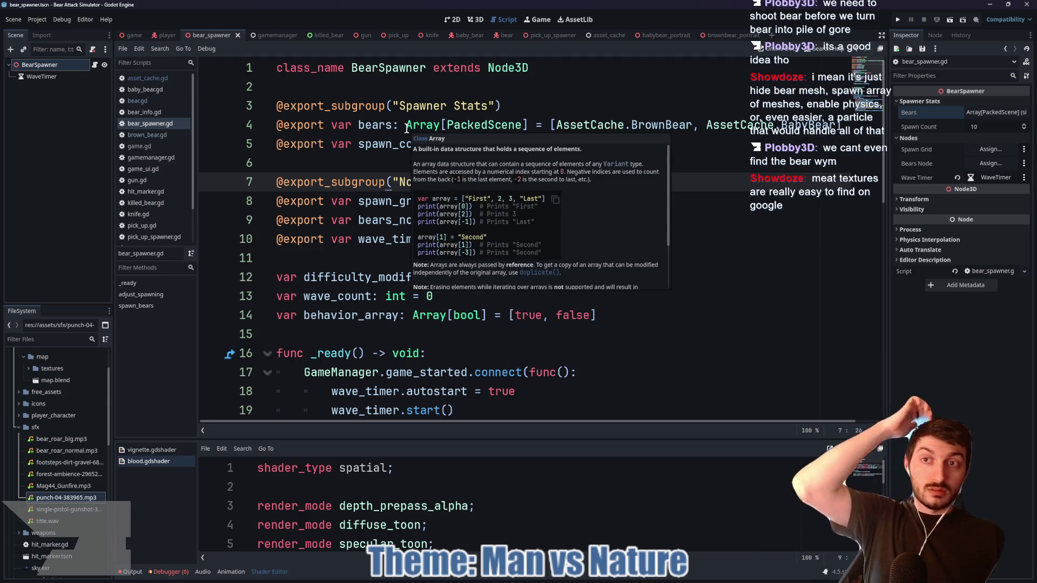
left_click(166, 35)
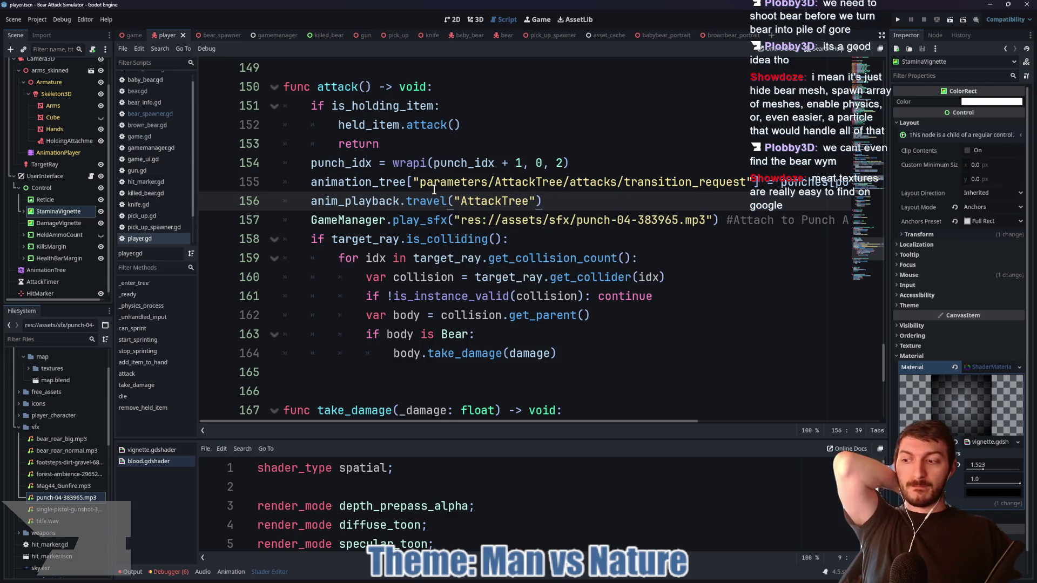
- Review player.gd's is_holding_item and attack input code, then open the main game scene
scroll(437, 192, "up", 1)
scroll(437, 192, "up", 3)
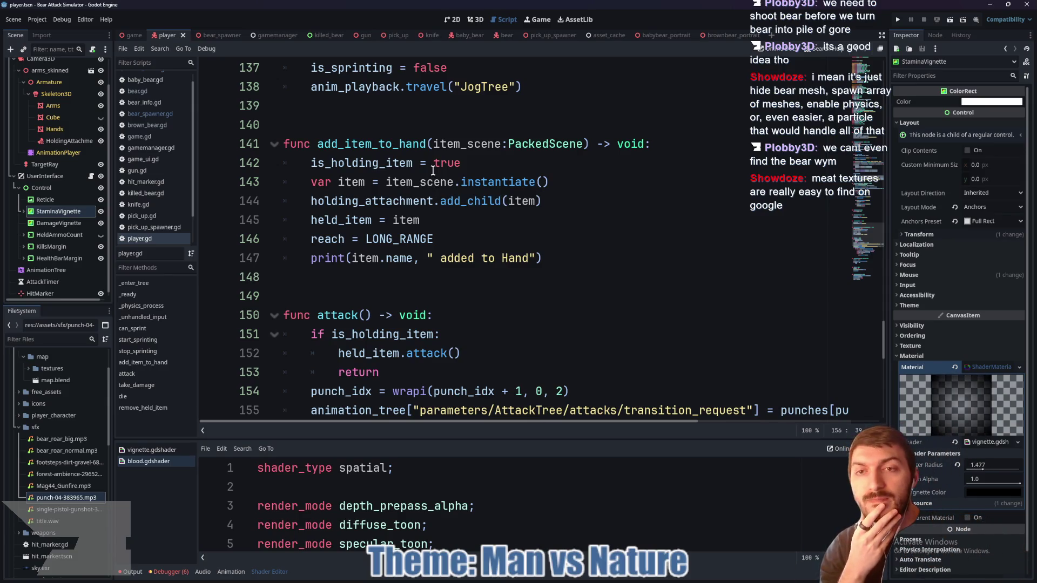
left_click(432, 170)
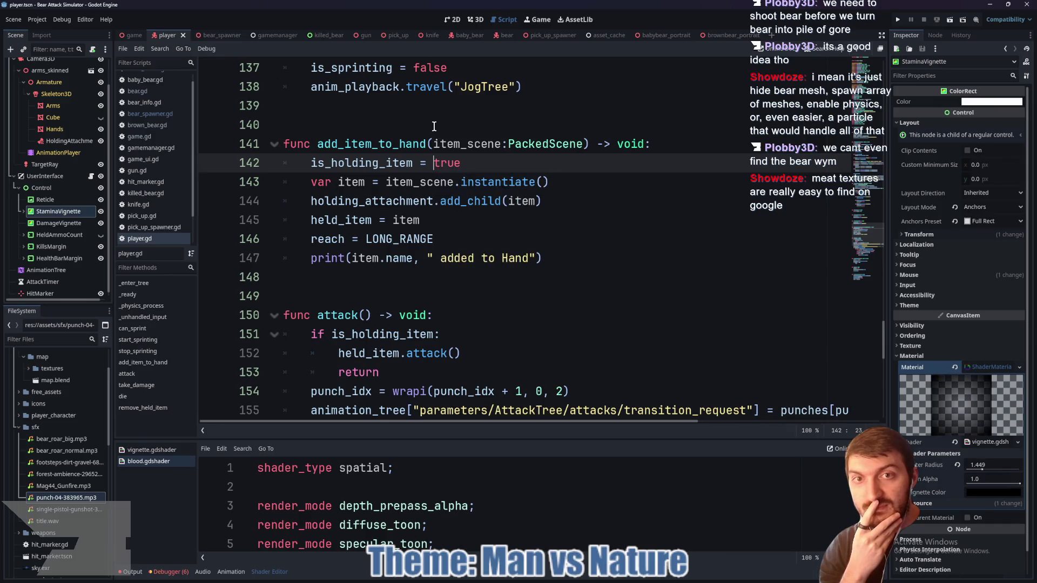
scroll(433, 142, "up", 2)
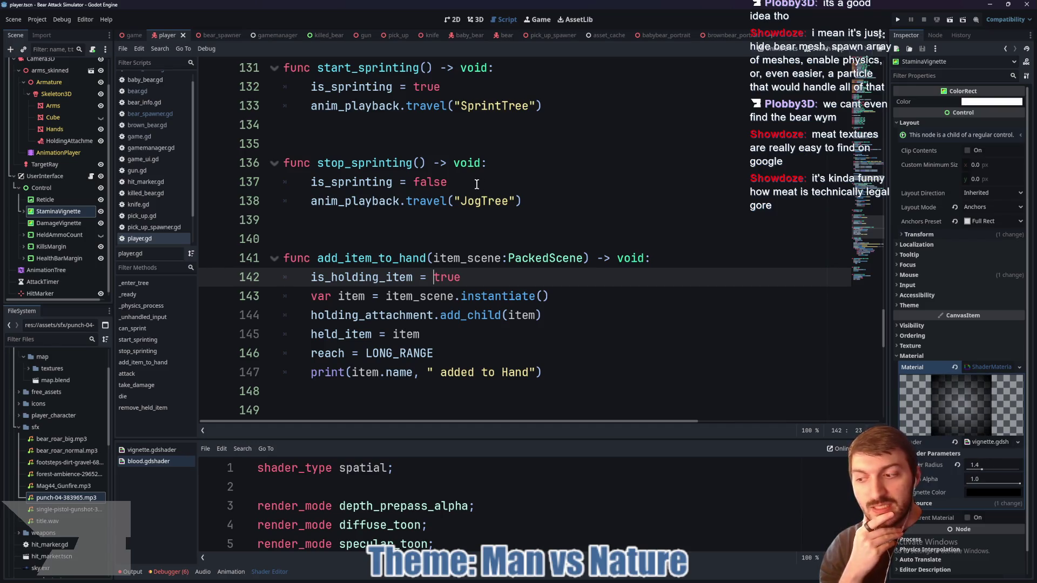
left_click(430, 140)
scroll(430, 141, "up", 5)
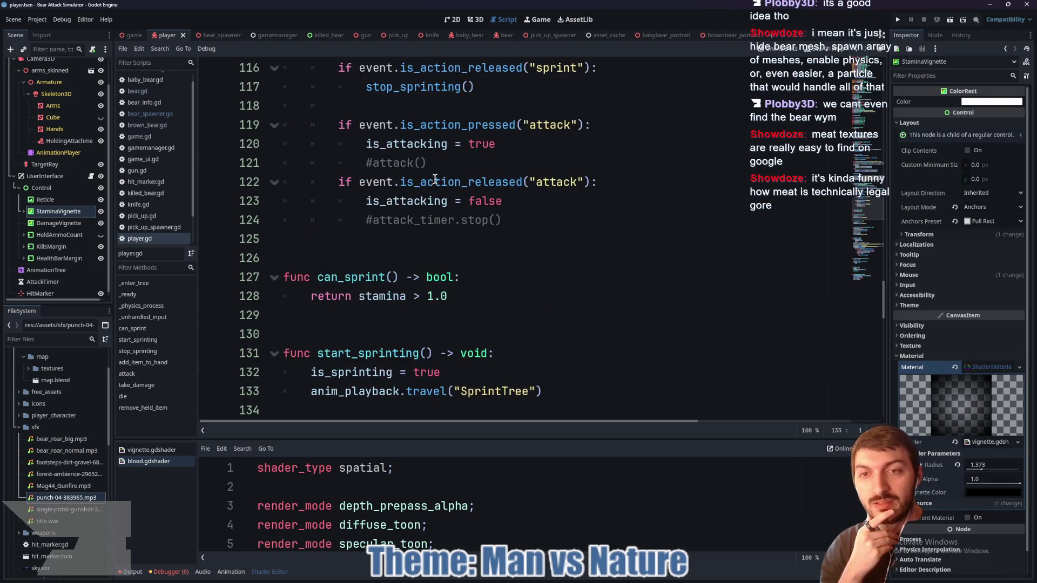
scroll(429, 197, "down", 2)
scroll(392, 270, "up", 1)
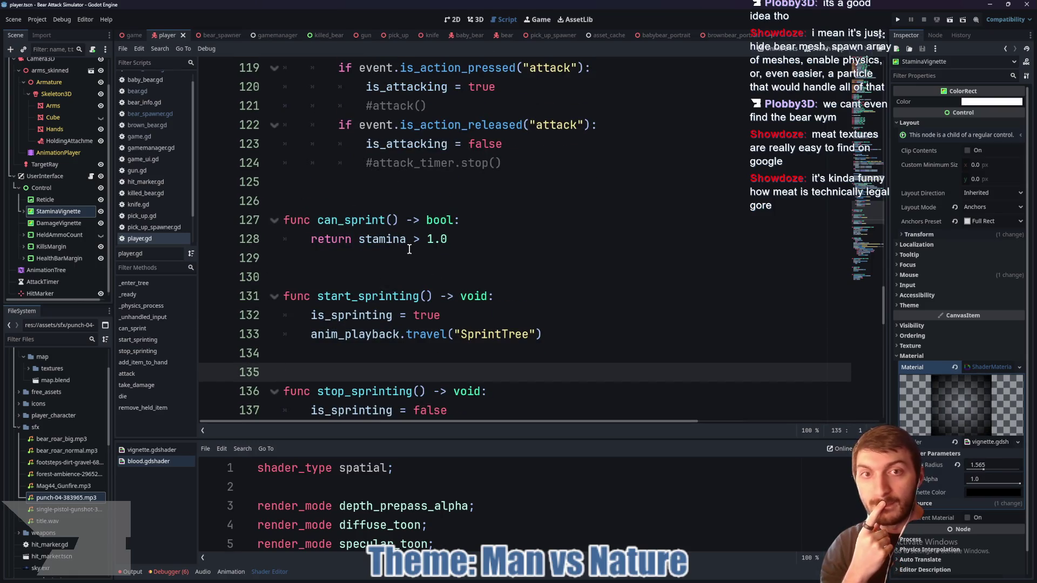
scroll(409, 250, "up", 2)
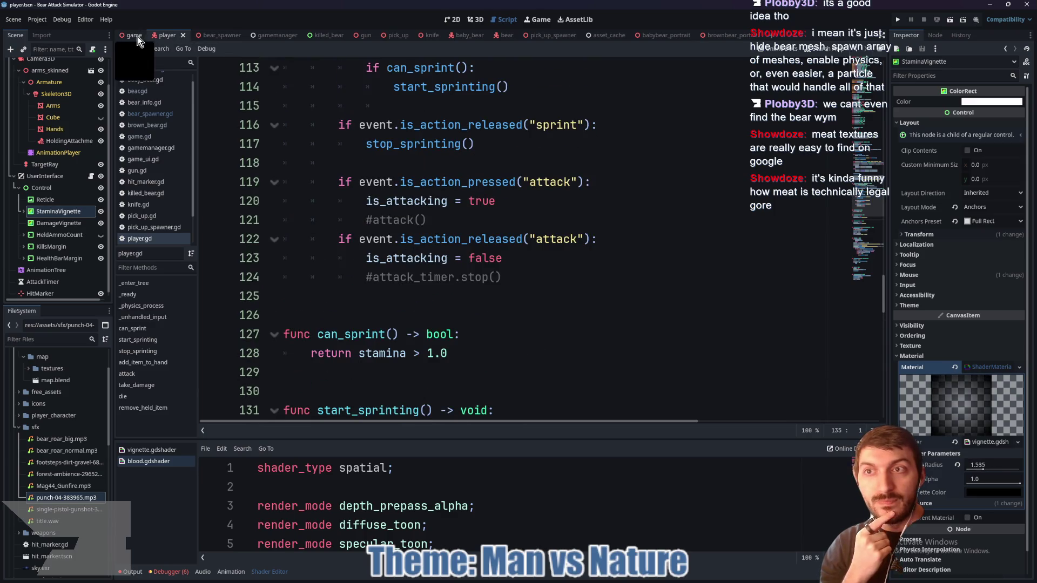
left_click(132, 35)
- Run the game and punch the charging bears until two die
key("F5")
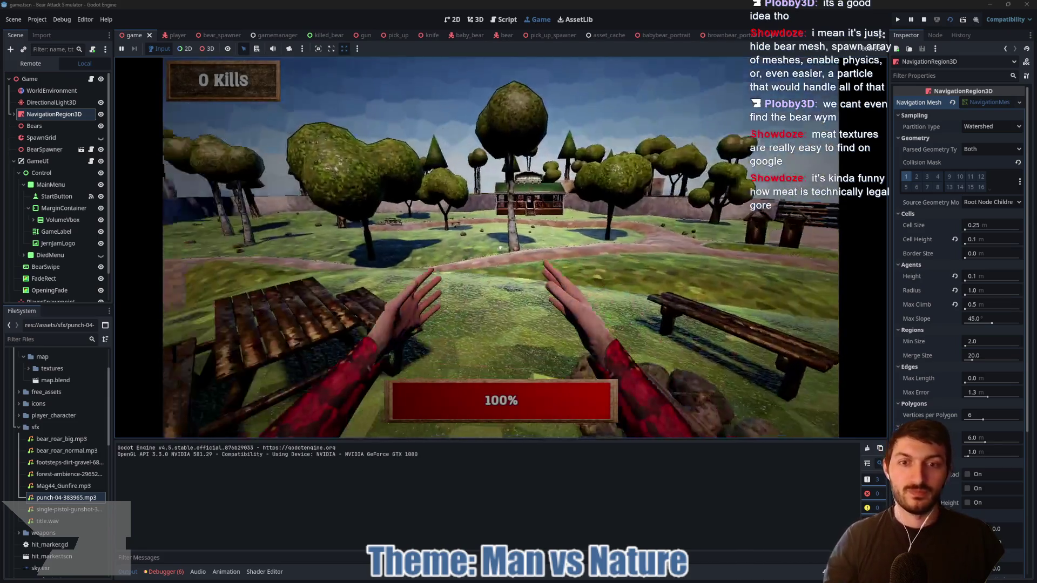
mouse_move(501, 247)
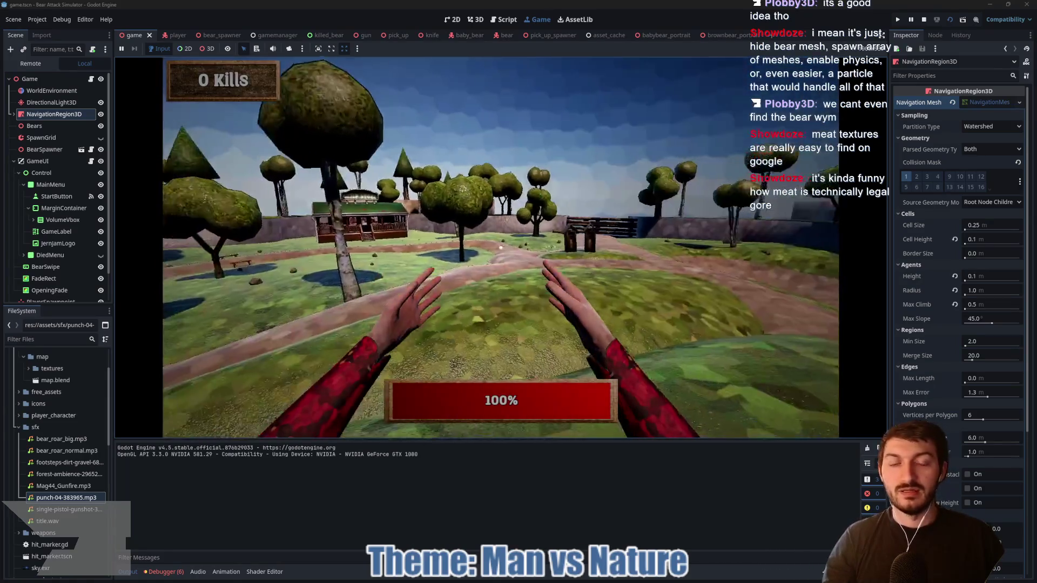
key("w")
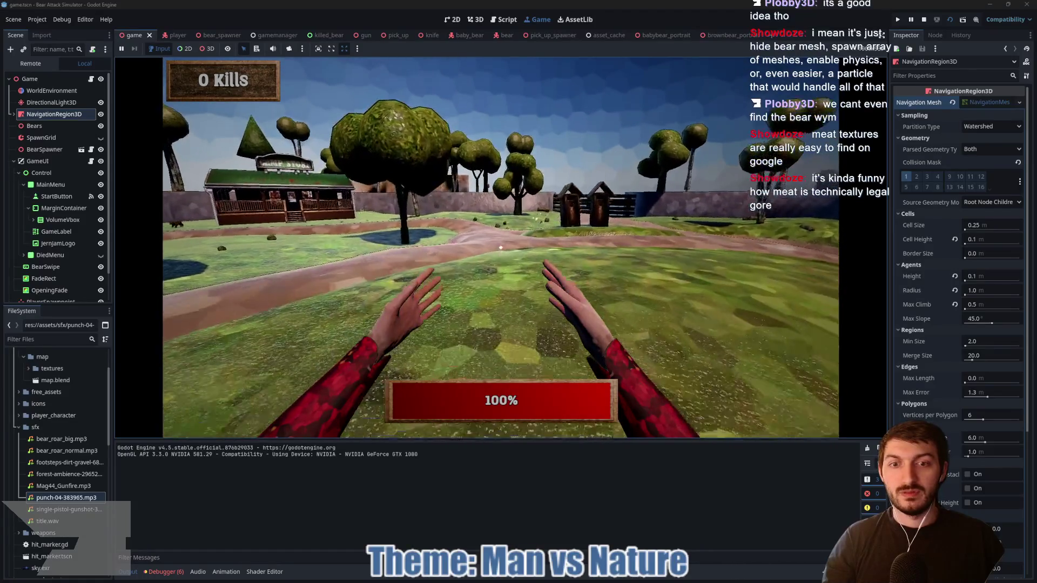
key("w")
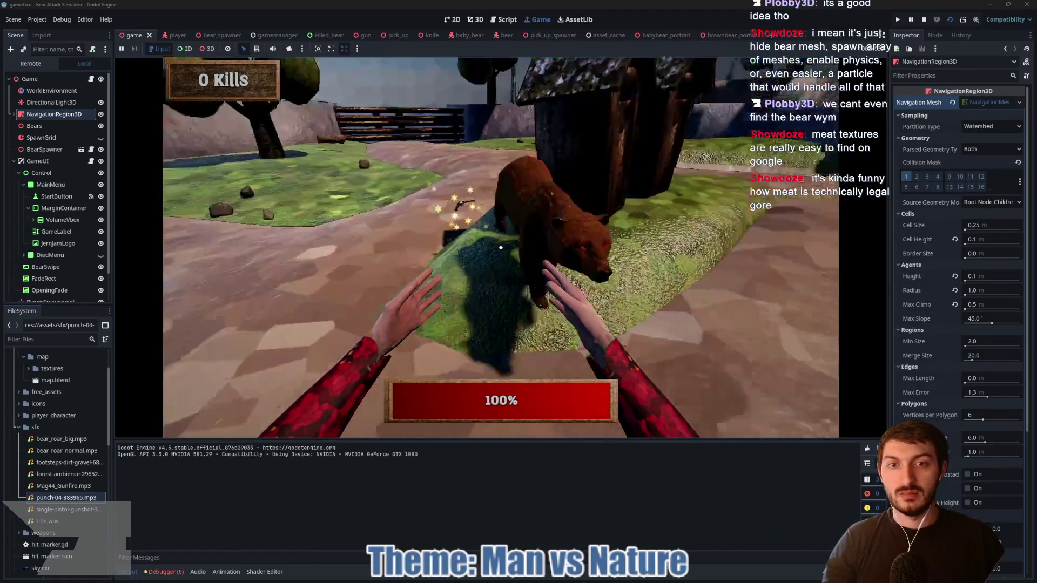
left_click(501, 248)
left_click(501, 247)
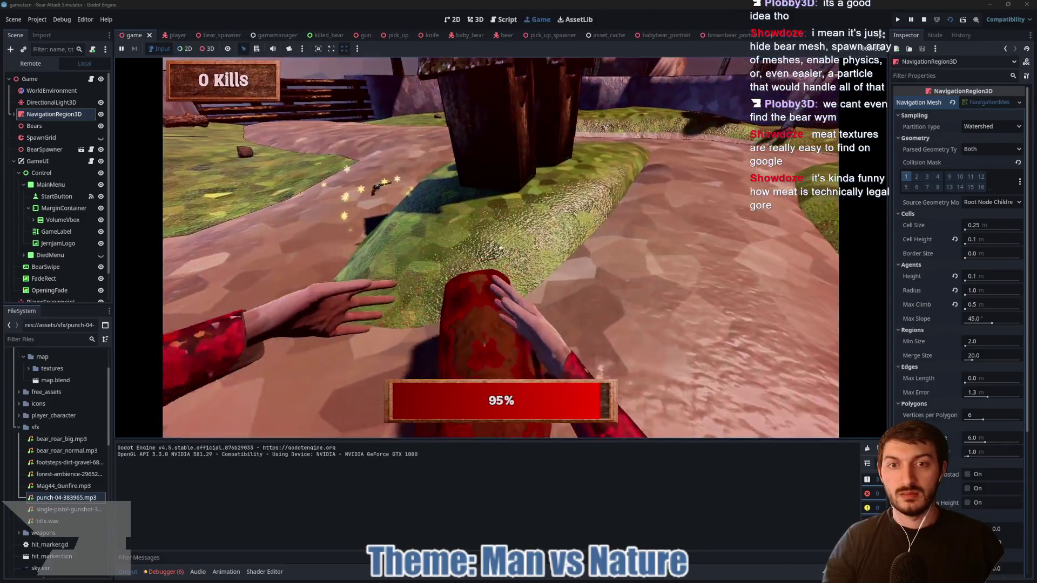
left_click(501, 247)
left_click(501, 247)
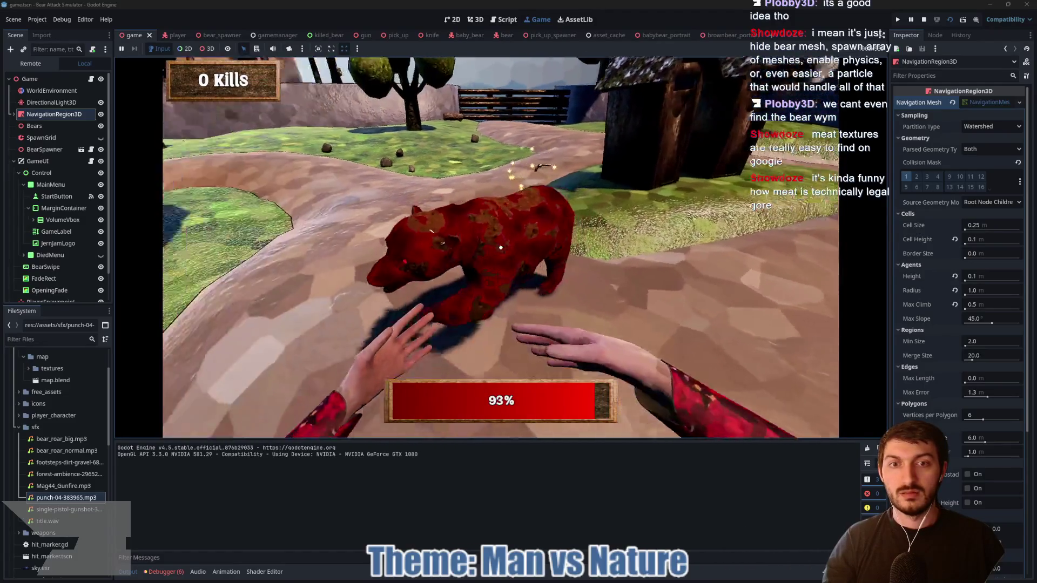
left_click(501, 247)
left_click(501, 247)
left_click(501, 248)
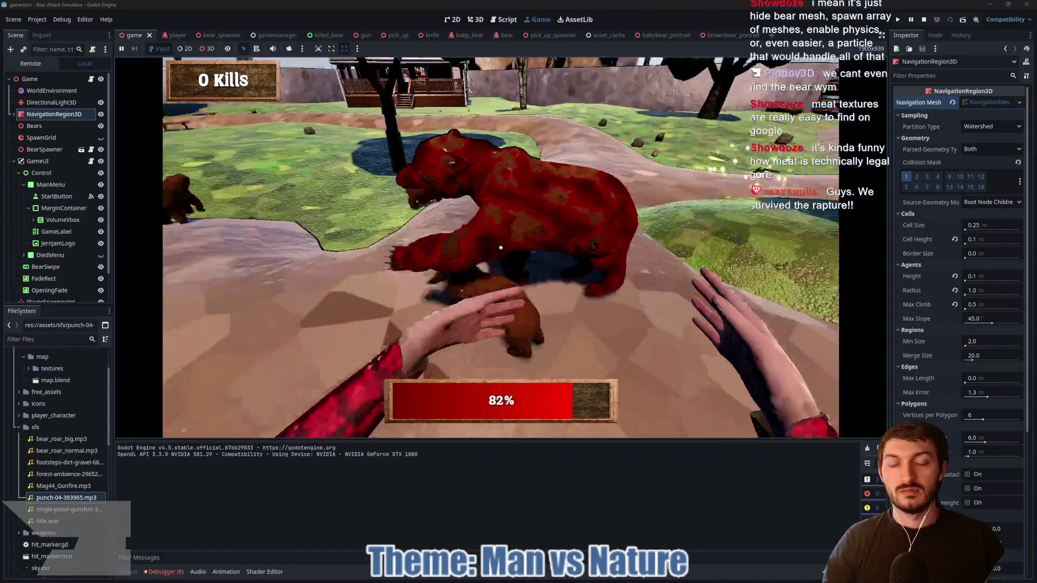
left_click(501, 248)
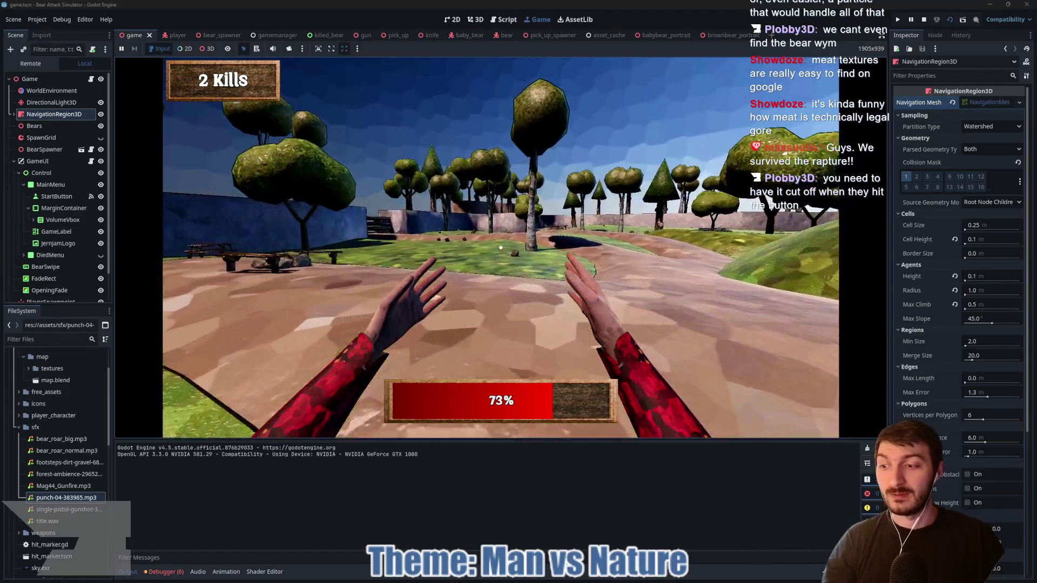
- Walk past the trees and house to the wall and pick up the gun (5 / 6 ammo)
key("w")
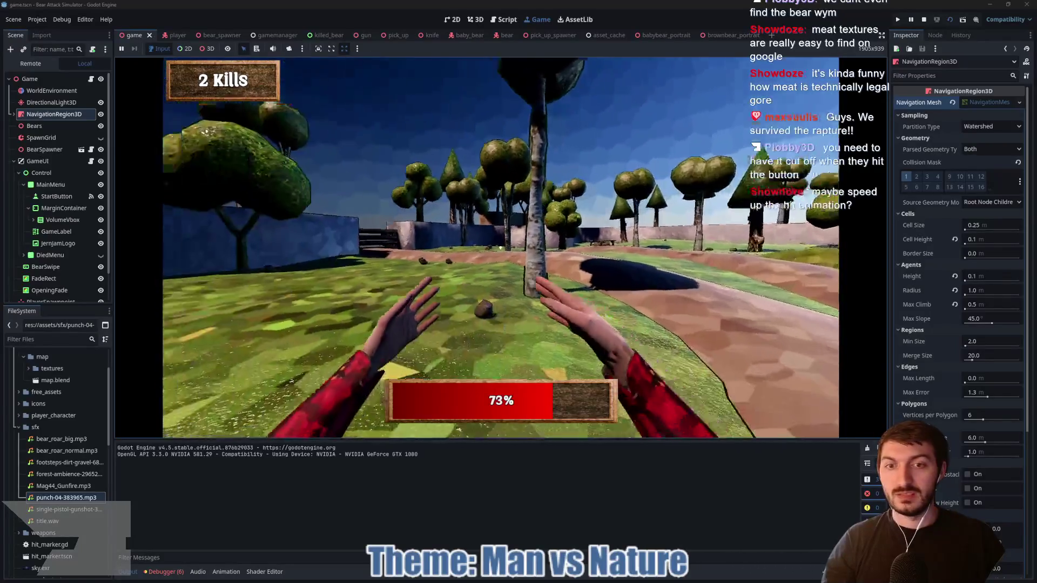
key("w")
key("w")
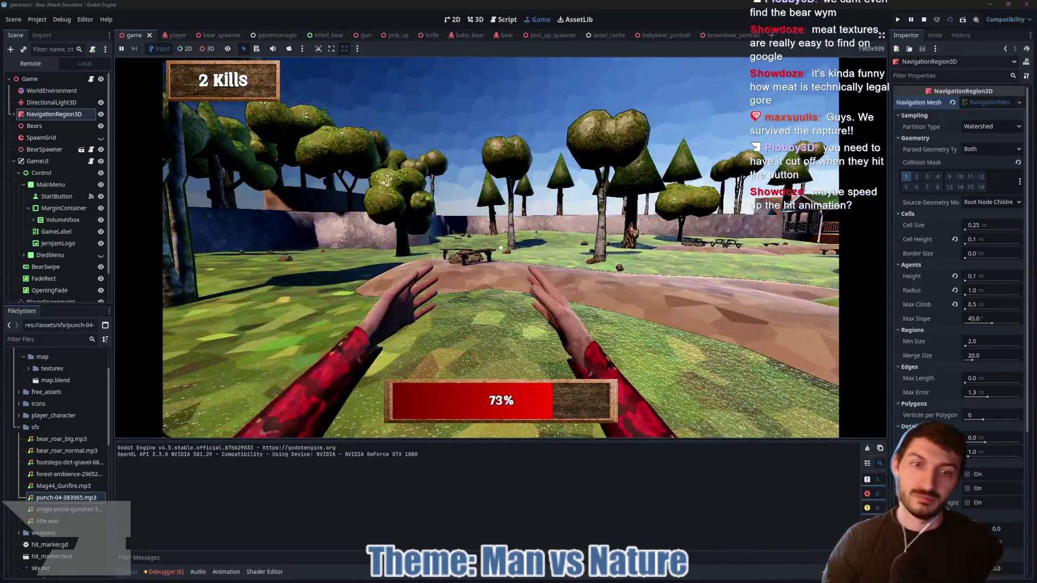
left_click(501, 247)
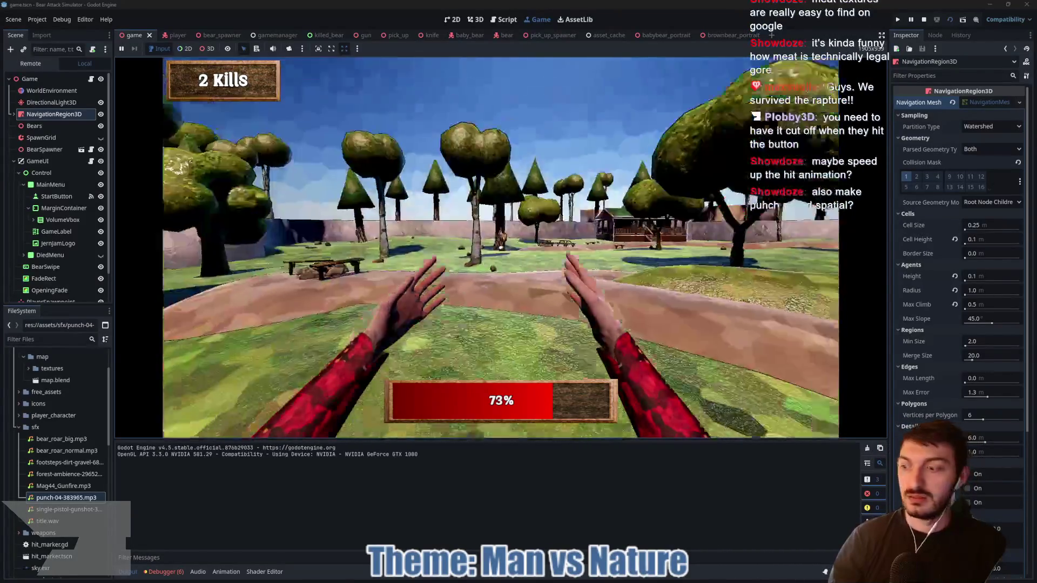
key("w")
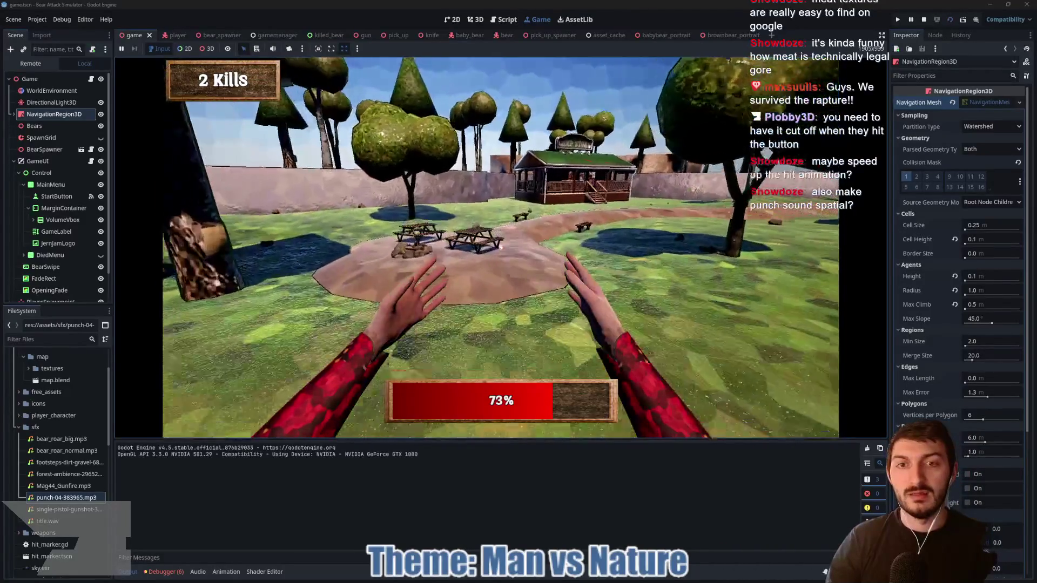
key("w")
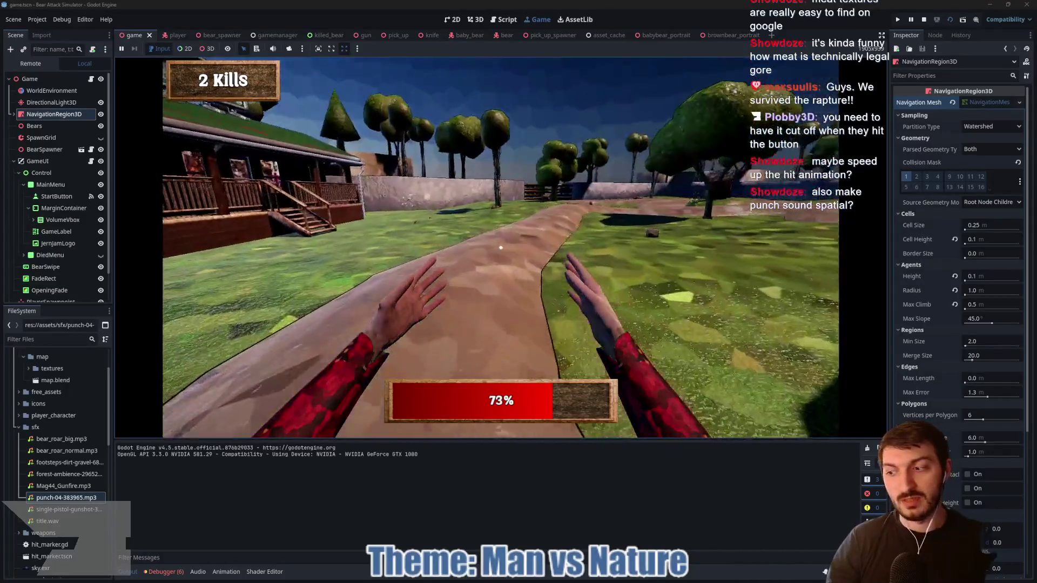
key("w")
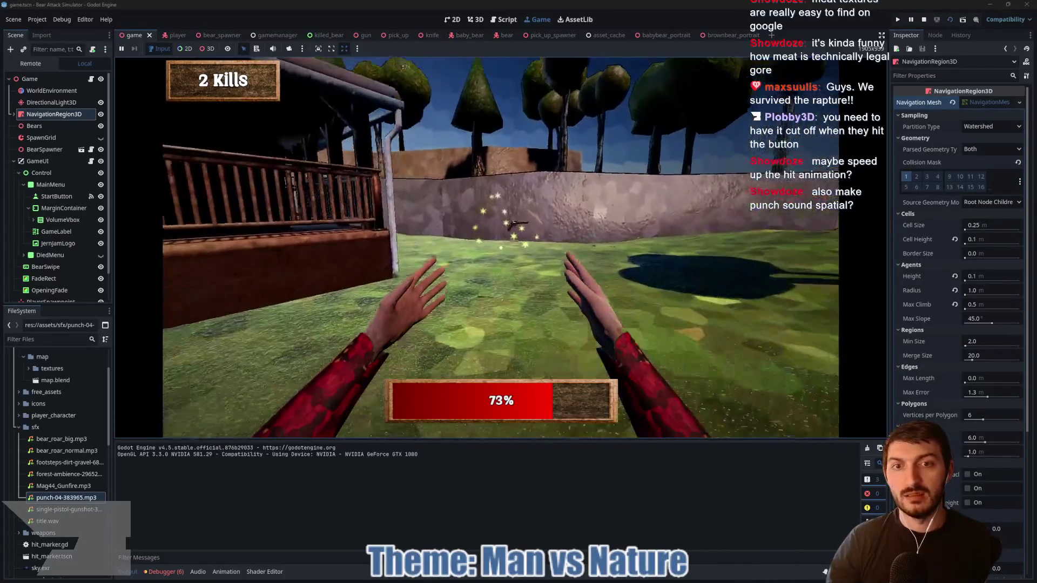
mouse_move(501, 247)
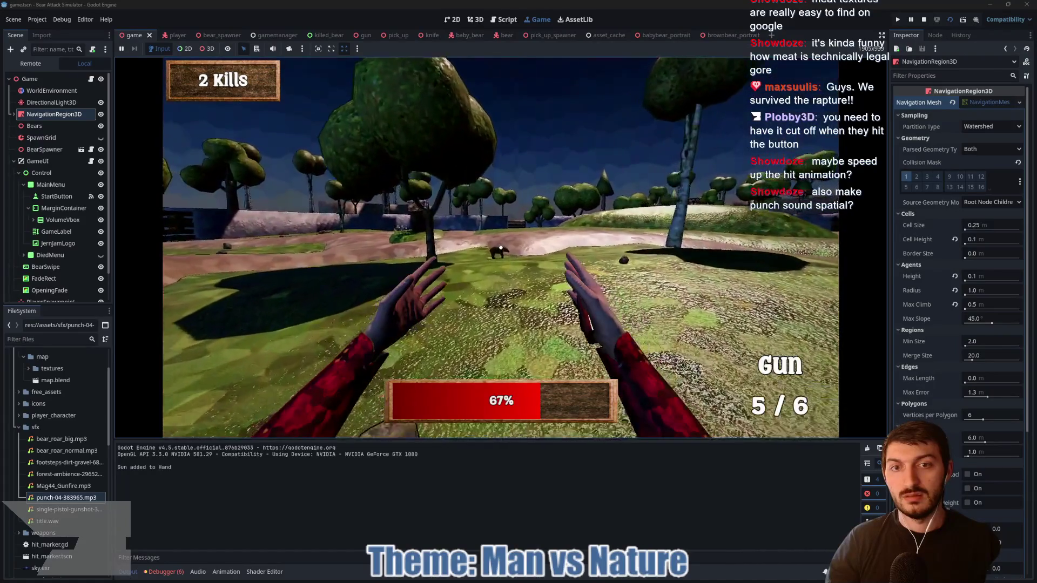
- Shoot and punch the nearby bear to kill it, then pick up the gun from the crate
left_click(500, 248)
key("w")
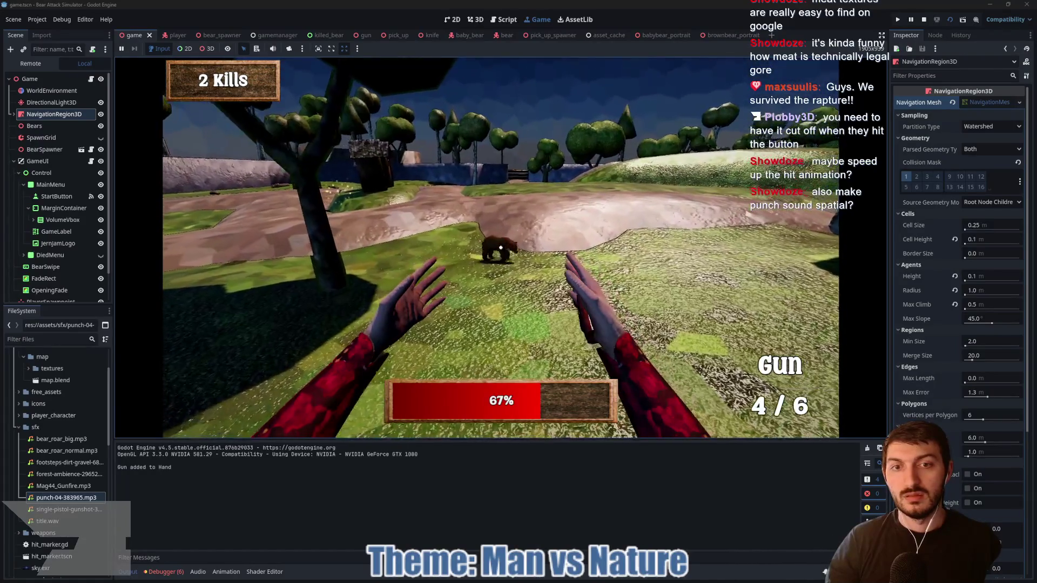
mouse_move(500, 247)
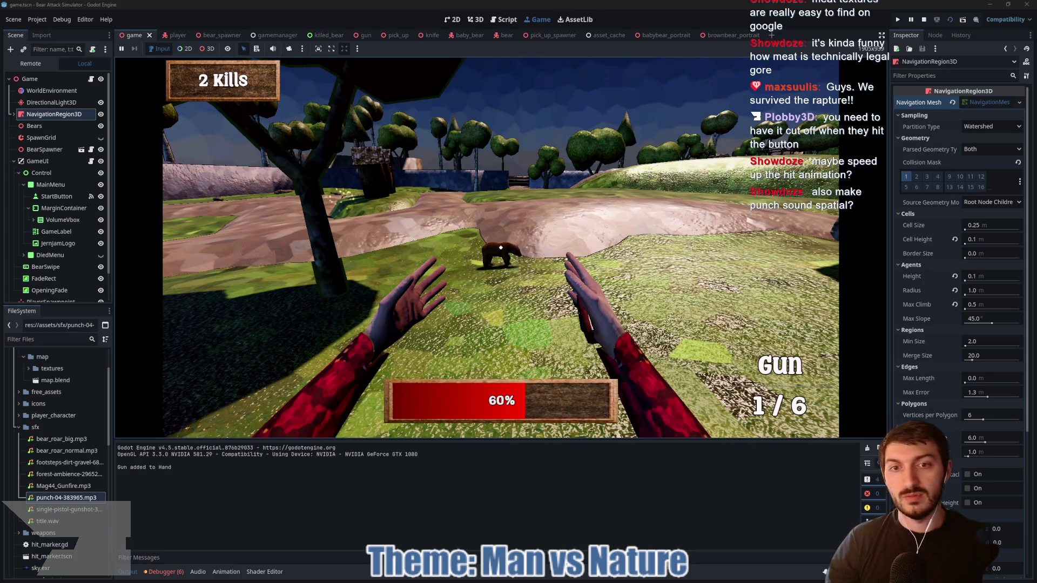
key("w")
left_click(501, 247)
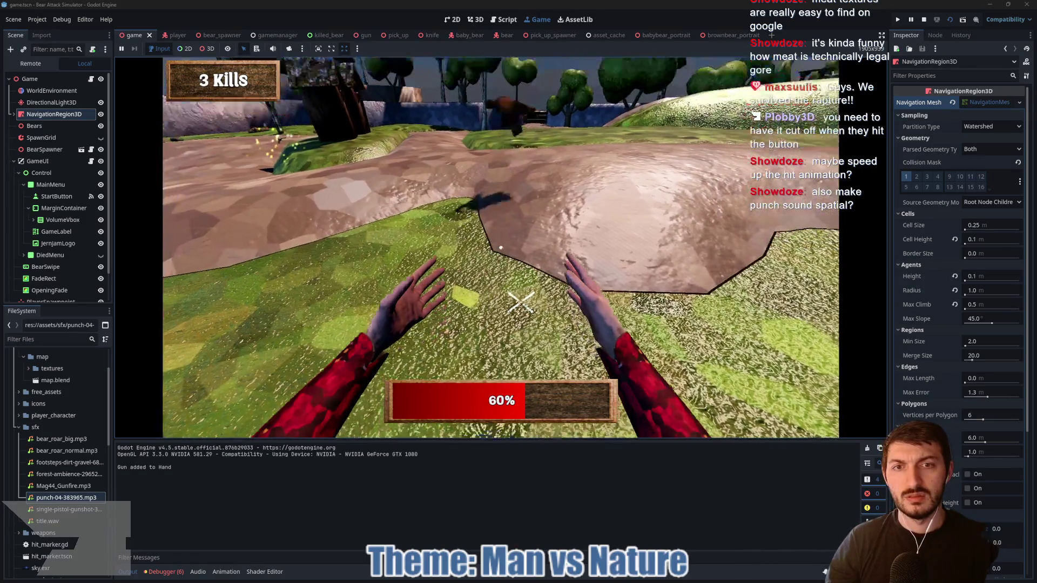
key("w")
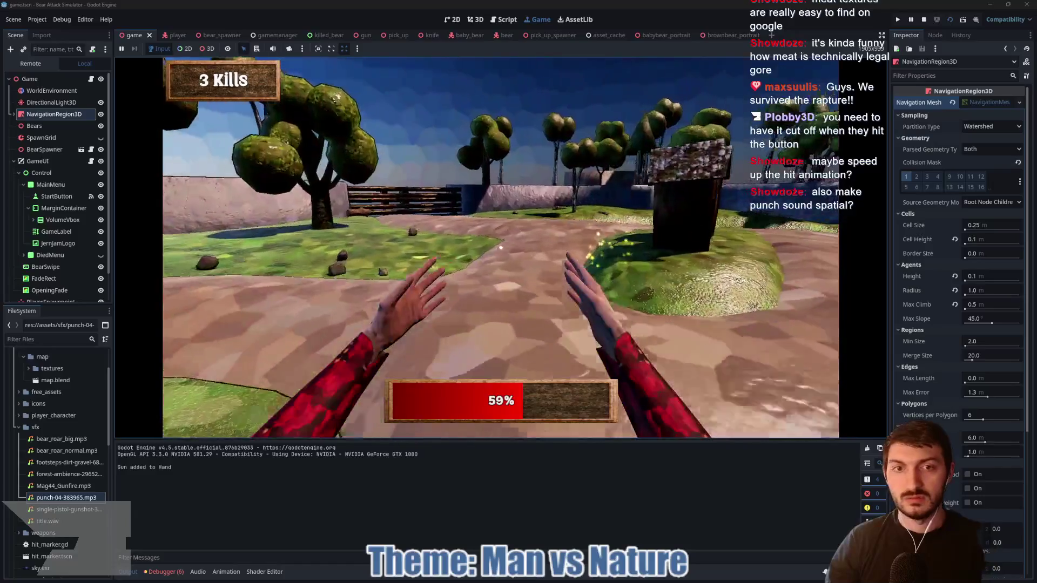
key("e")
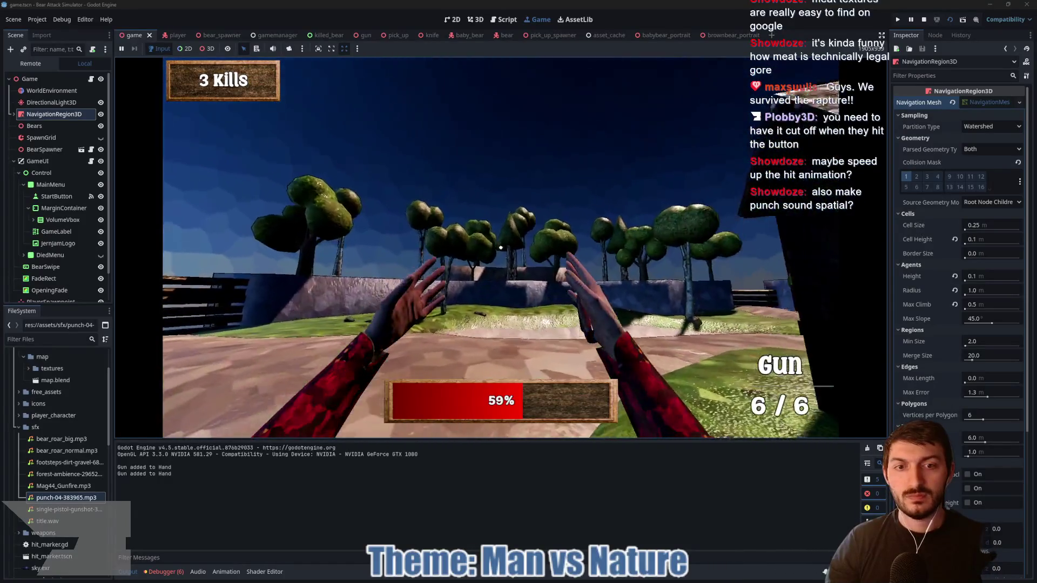
- Walk along the dirt path, over the grassy mound and back toward the benches
key("w")
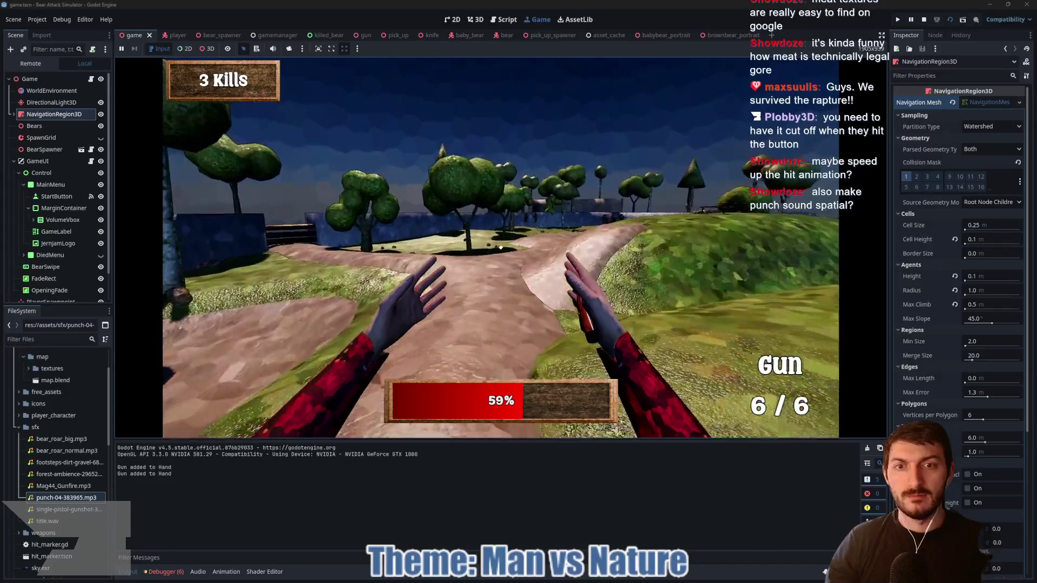
key("w")
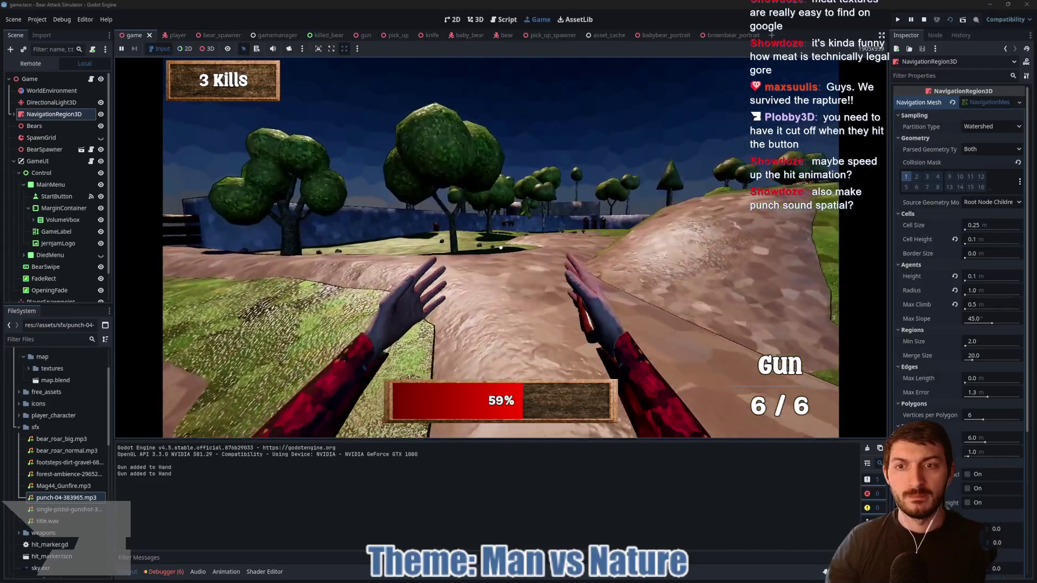
key("w")
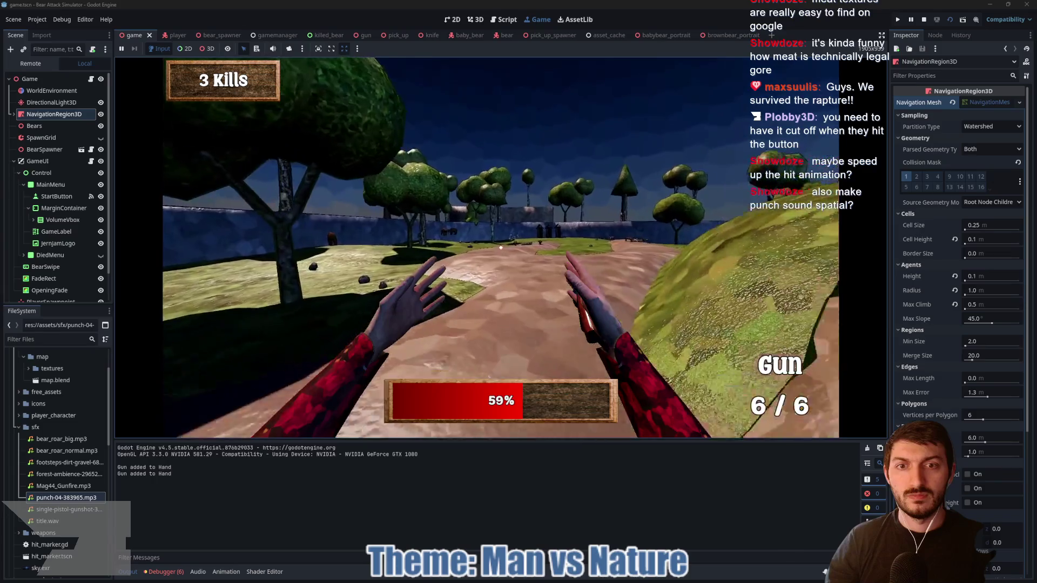
key("w")
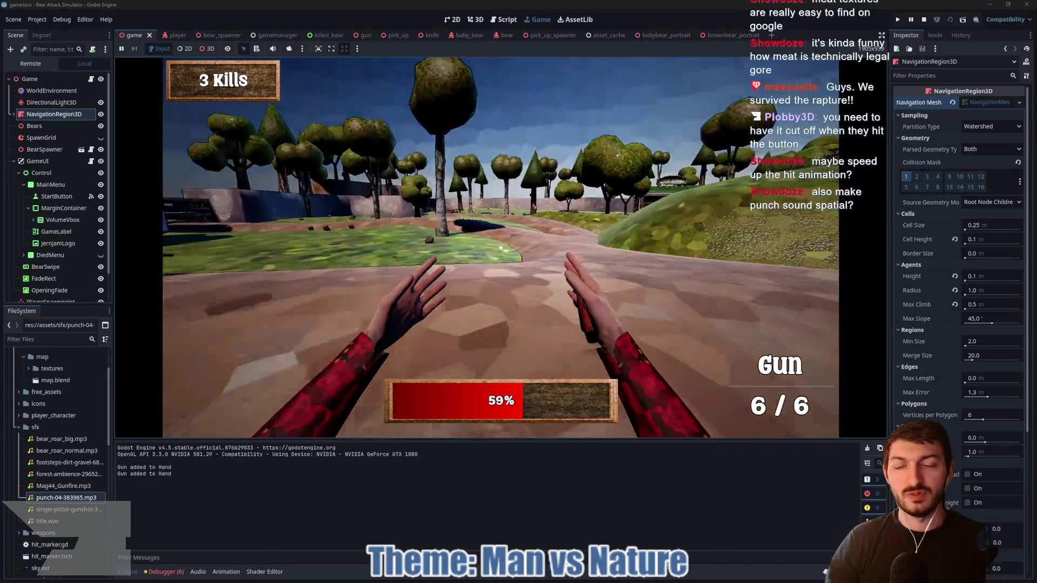
key("w")
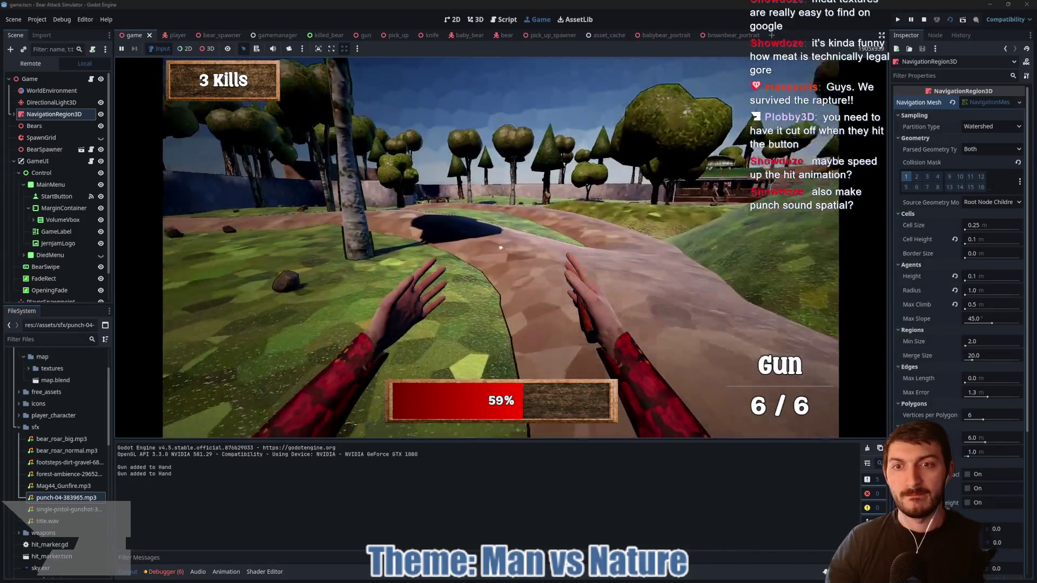
key("w")
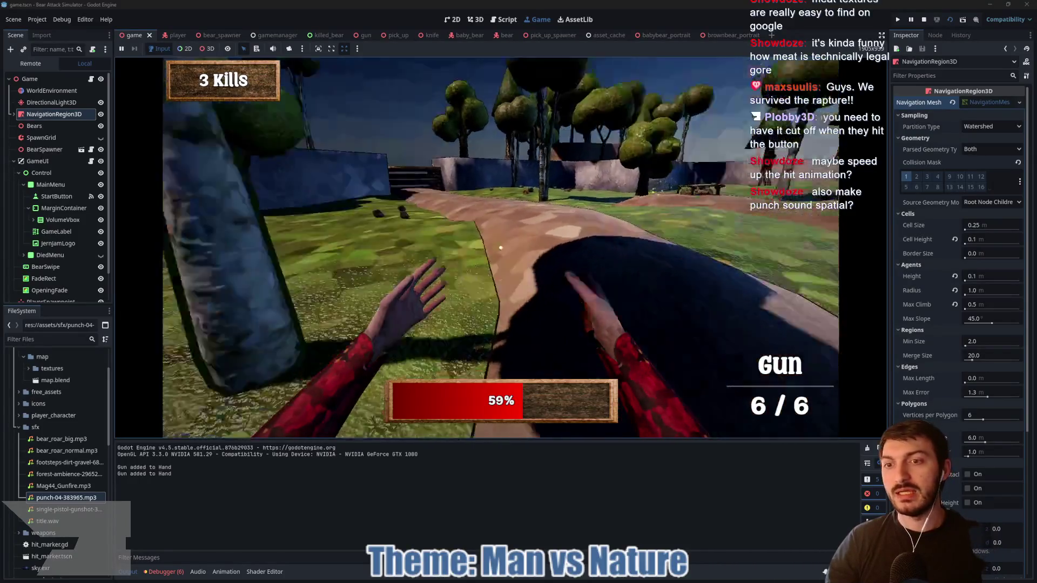
key("w")
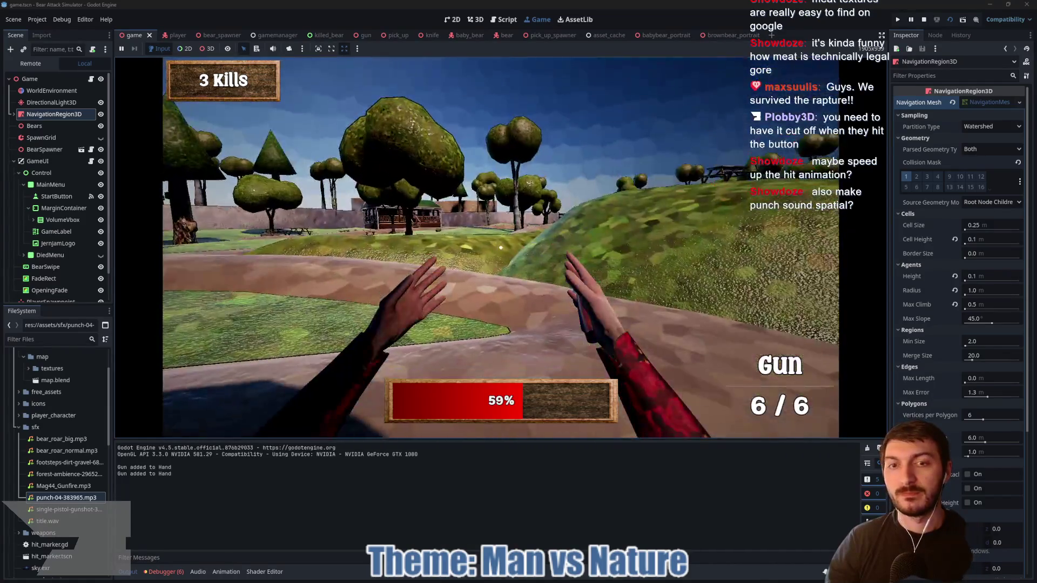
key("w")
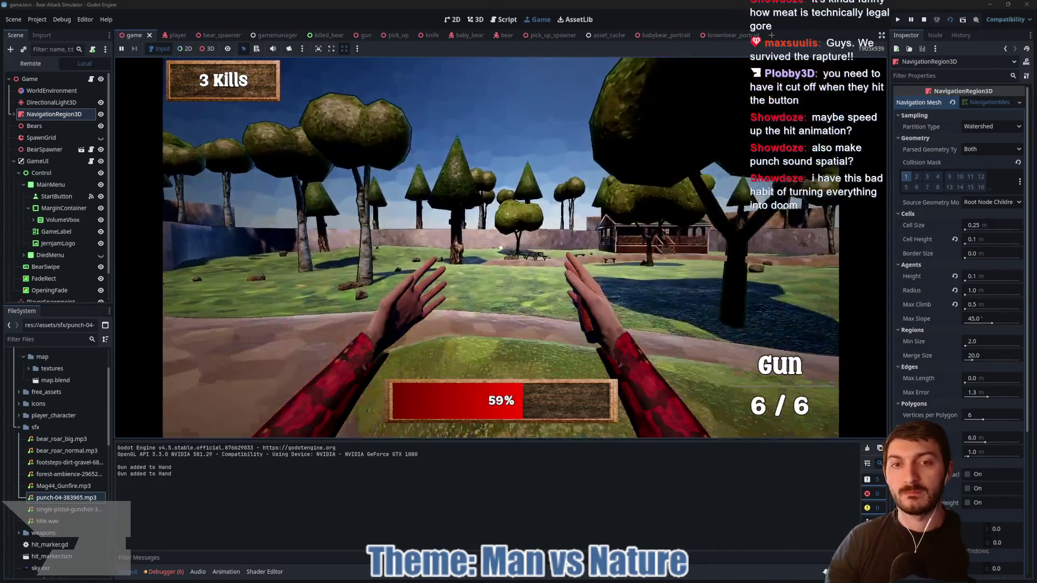
key("w")
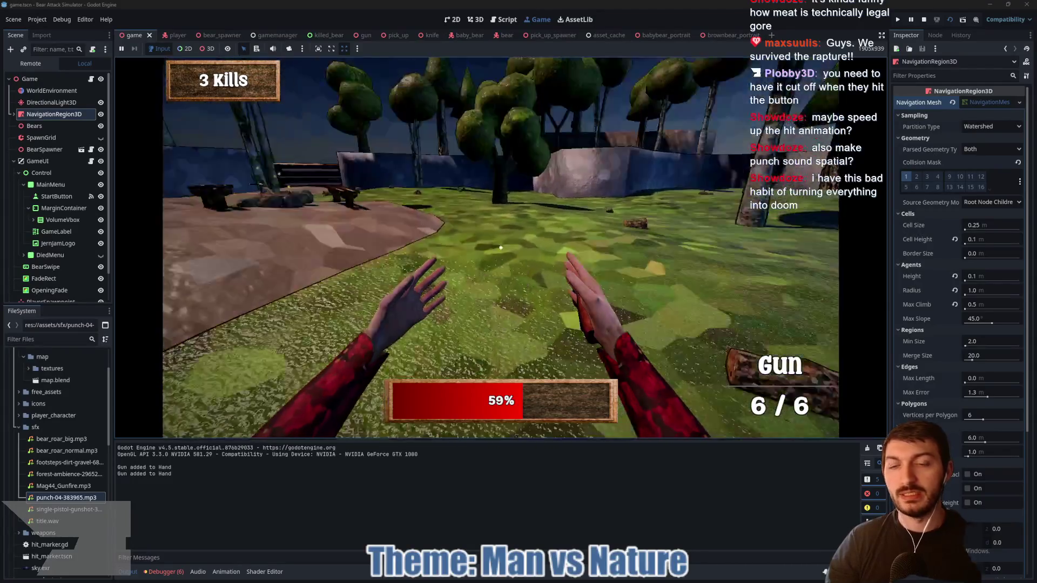
key("w")
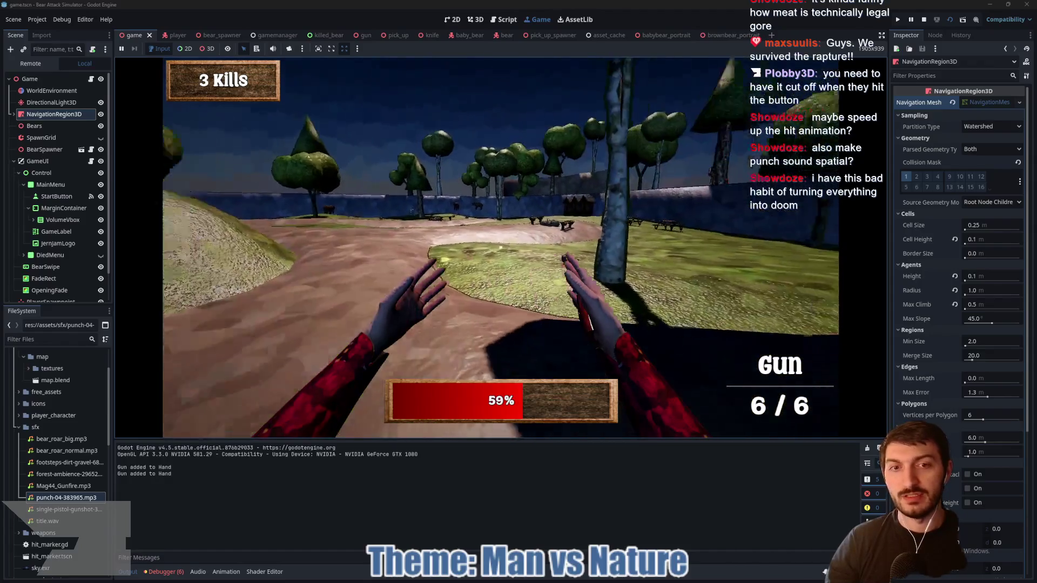
key("w")
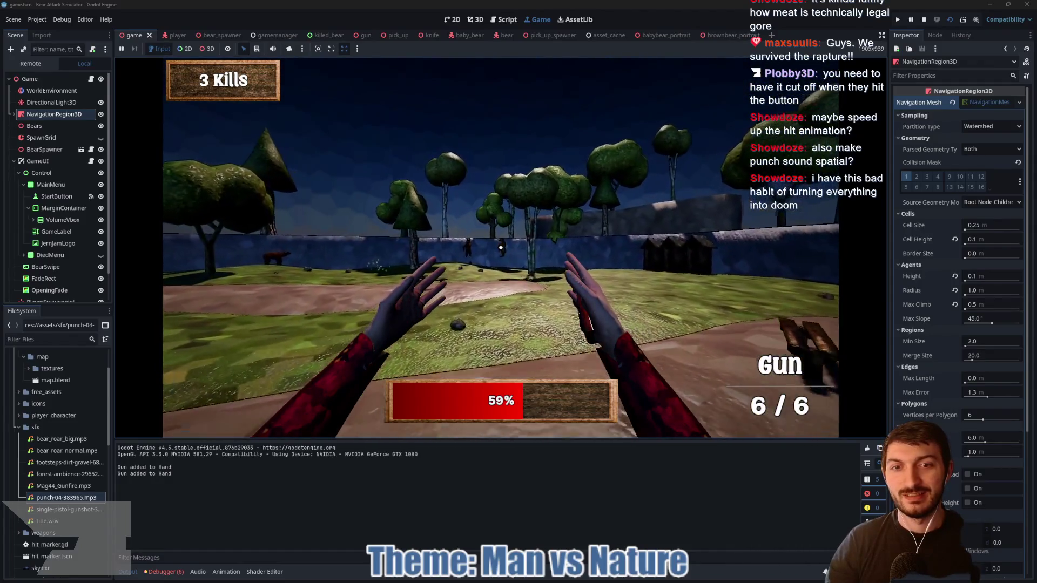
key("w")
- Shoot and punch the bears by the wall to reach 3 kills at 32% health
left_click(500, 247)
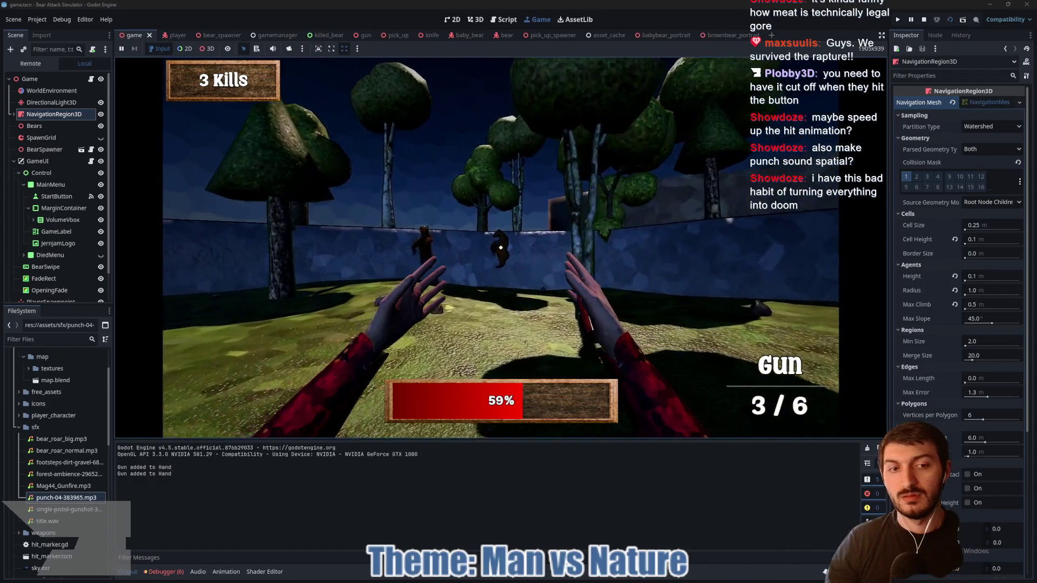
left_click(500, 247)
left_click(500, 247)
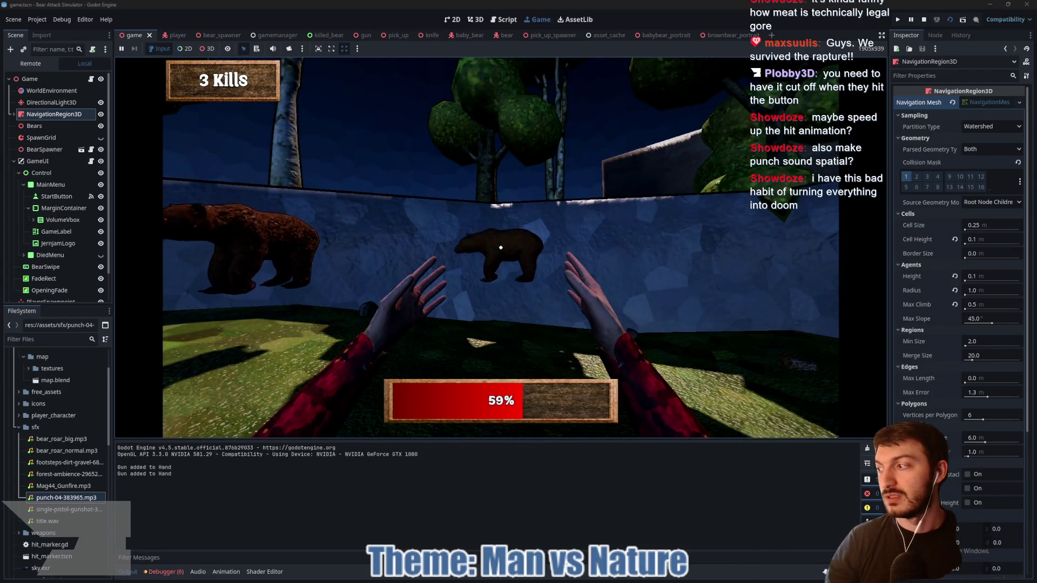
left_click(500, 247)
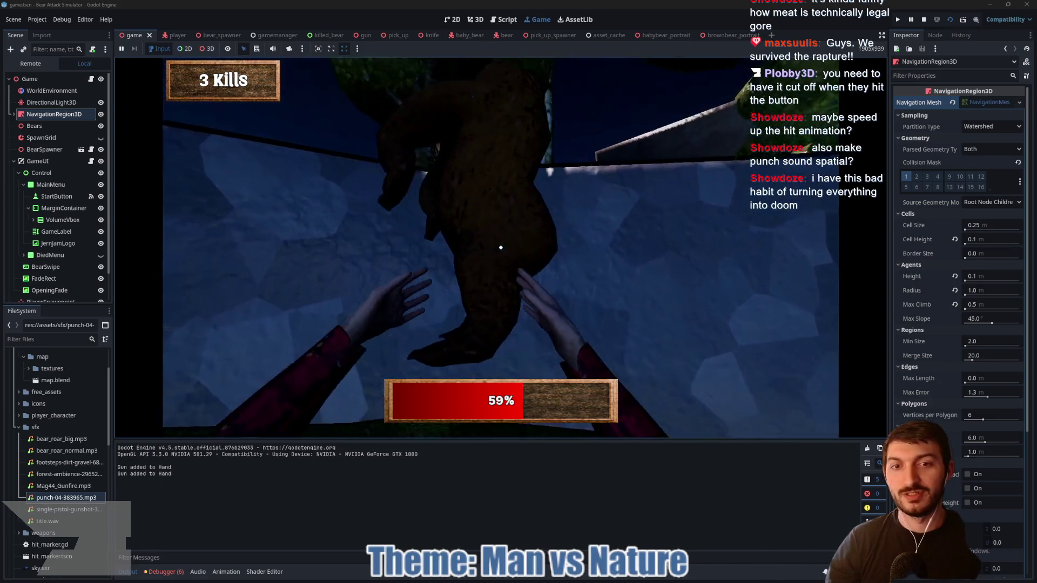
left_click(501, 247)
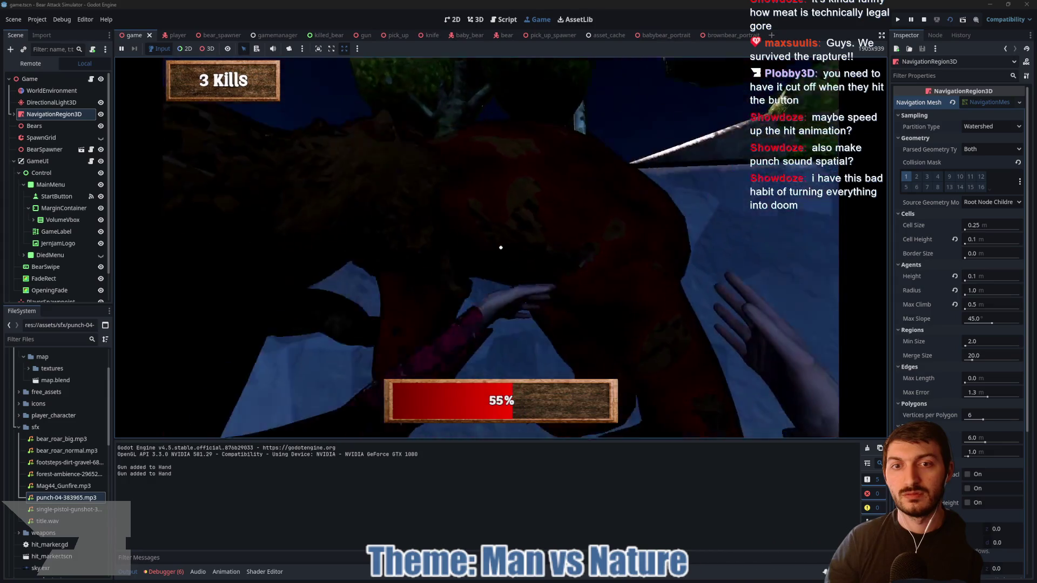
left_click(501, 248)
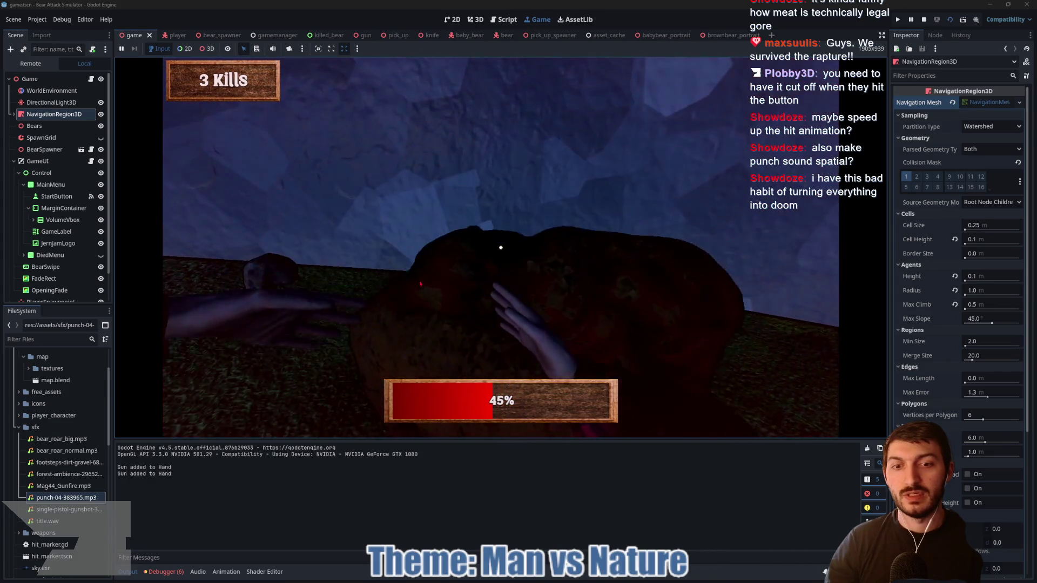
left_click(501, 247)
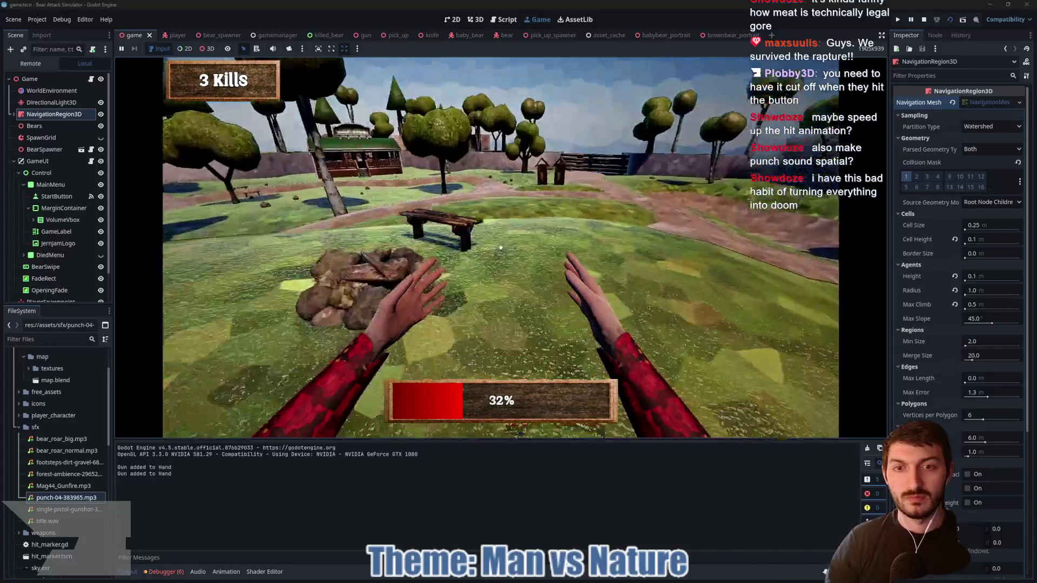
- Stop the playtest, inspect the terrain navmesh in 3D, and open the pick_up scene
key("F8")
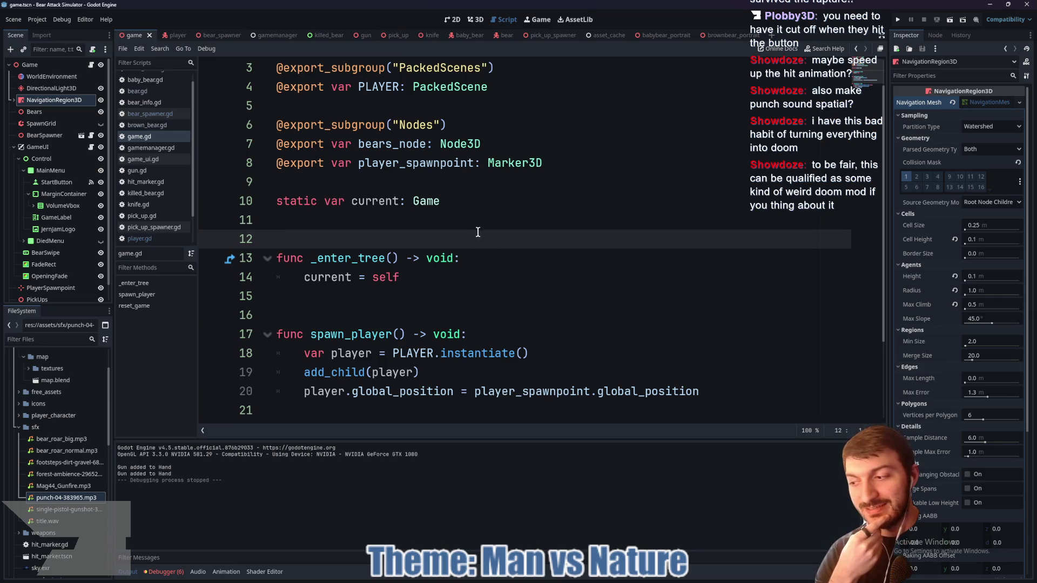
left_click(476, 20)
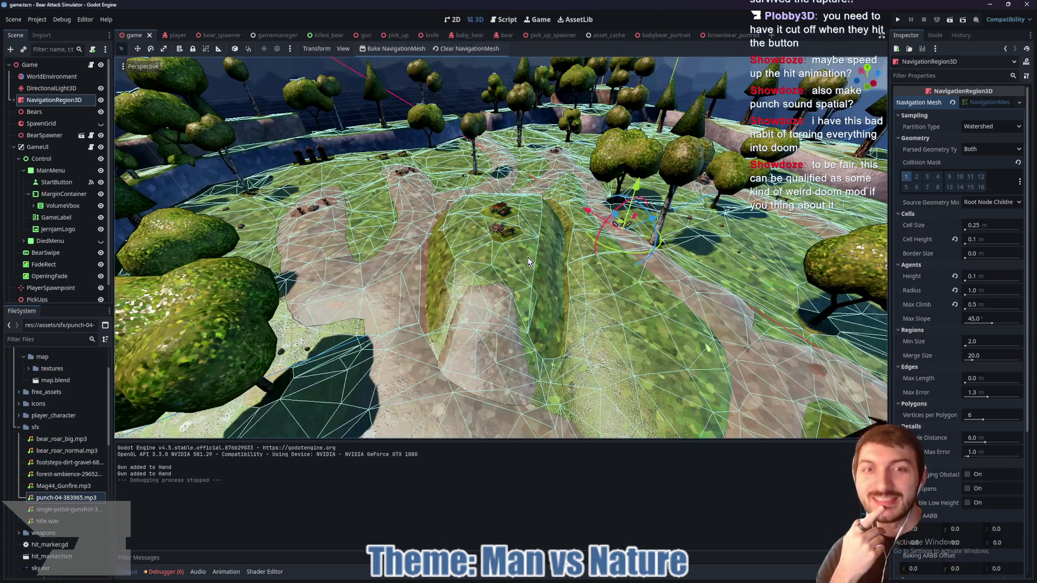
scroll(440, 270, "up", 3)
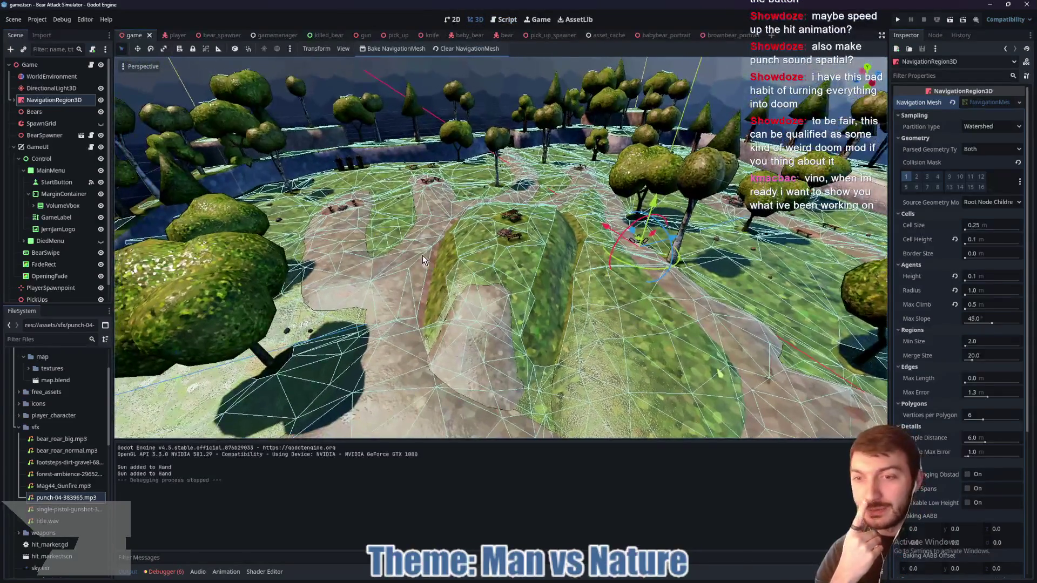
scroll(400, 246, "down", 2)
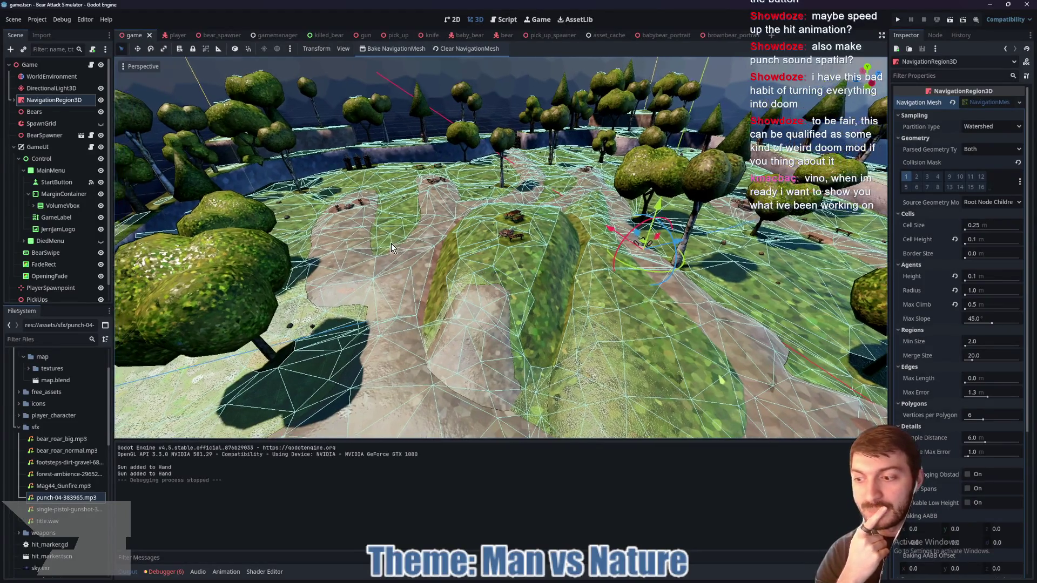
scroll(524, 261, "down", 2)
scroll(508, 264, "down", 2)
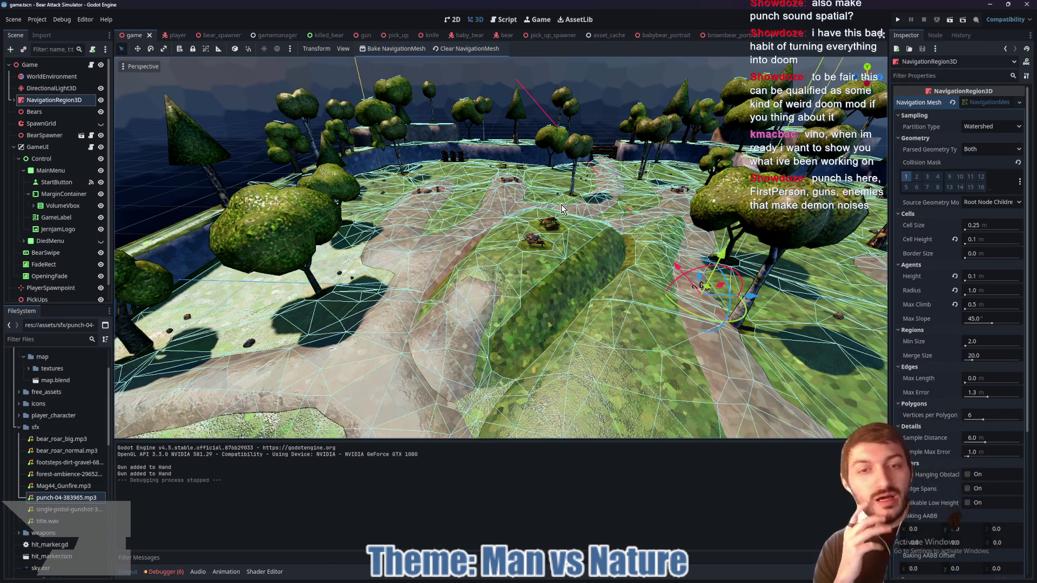
left_click_drag(533, 212, 584, 212)
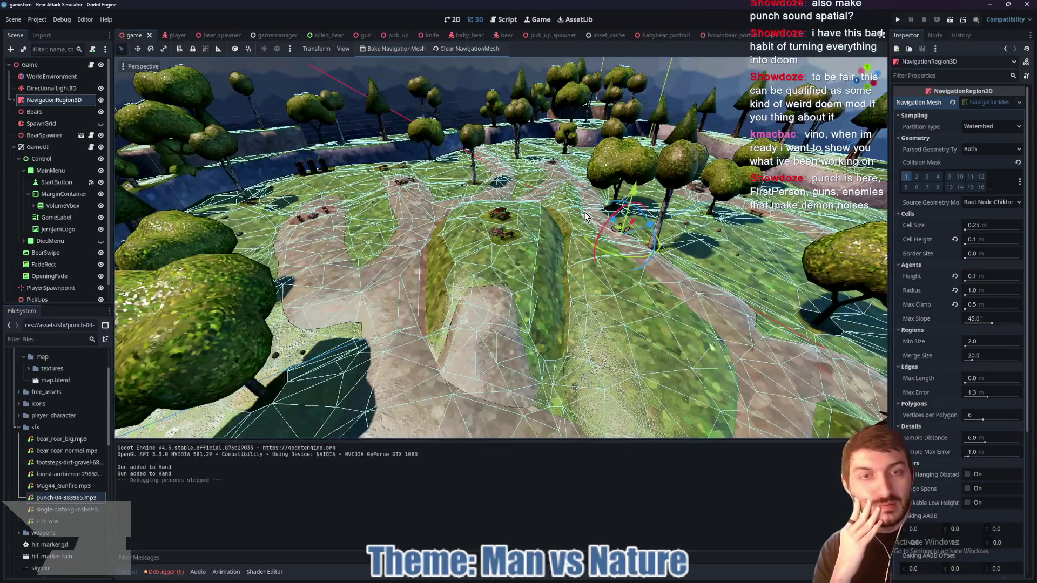
mouse_move(573, 281)
left_mouse_down()
mouse_move(475, 270)
mouse_move(467, 279)
mouse_move(512, 279)
left_mouse_up()
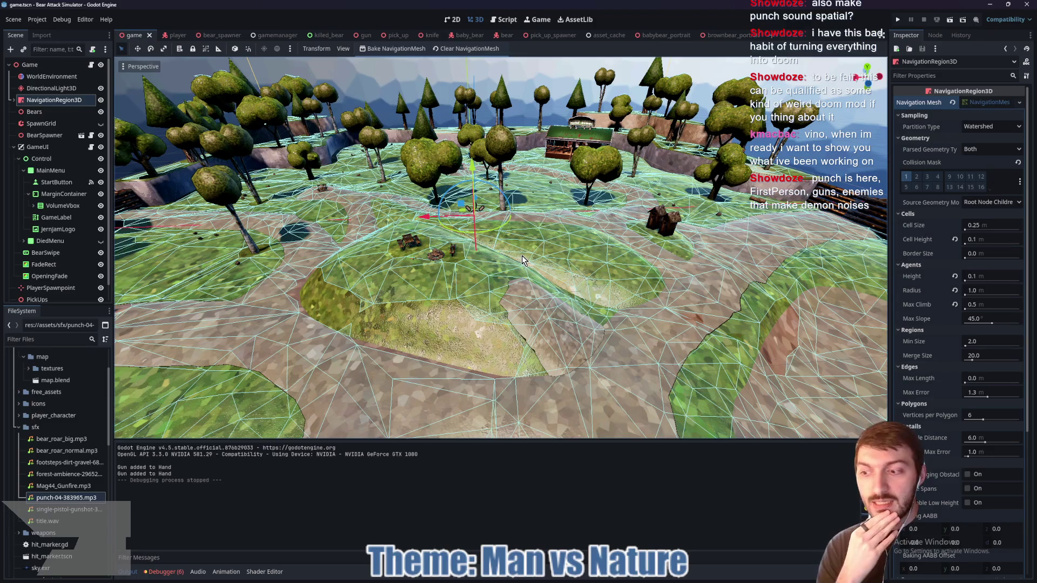
left_click(399, 35)
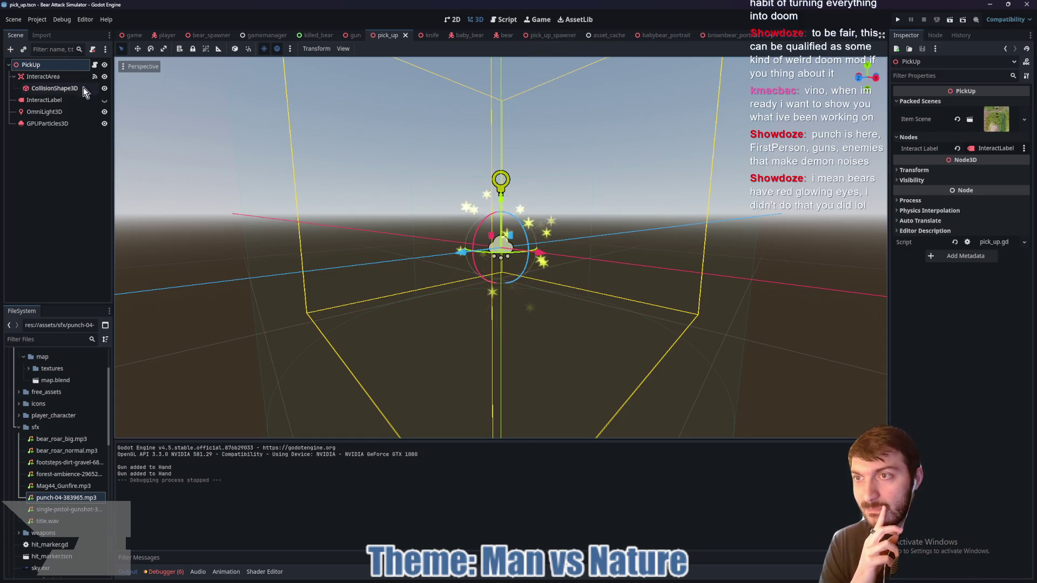
- Read through the PickUp node's pick_up.gd script, then start a new empty scene
left_click(94, 65)
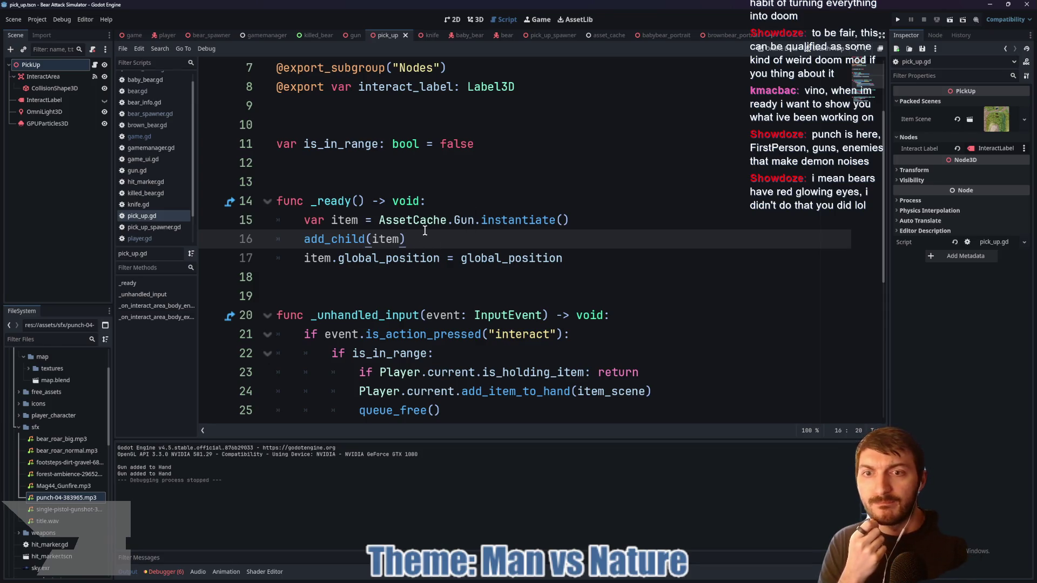
scroll(425, 230, "down", 1)
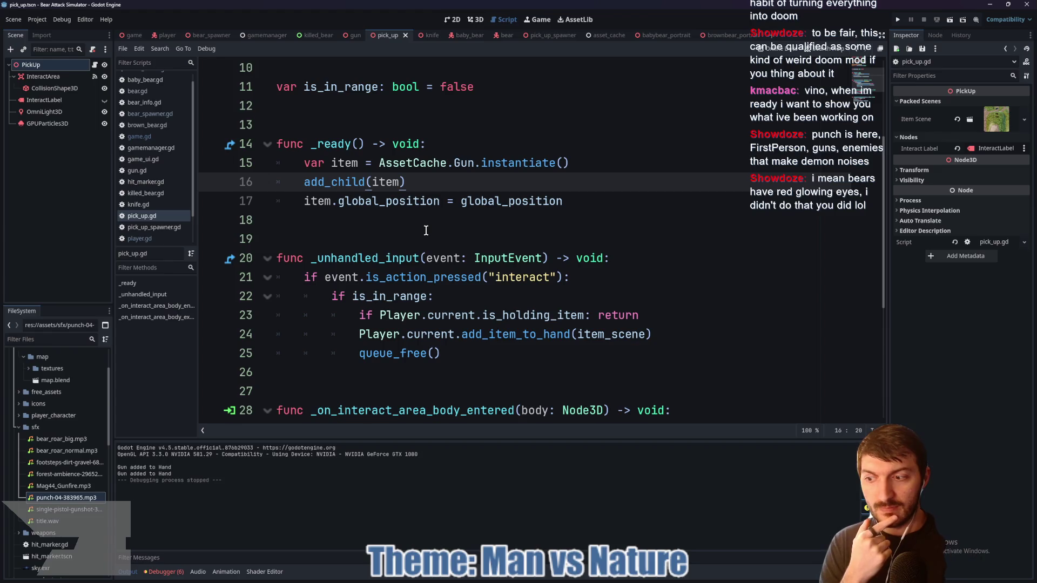
scroll(425, 231, "down", 1)
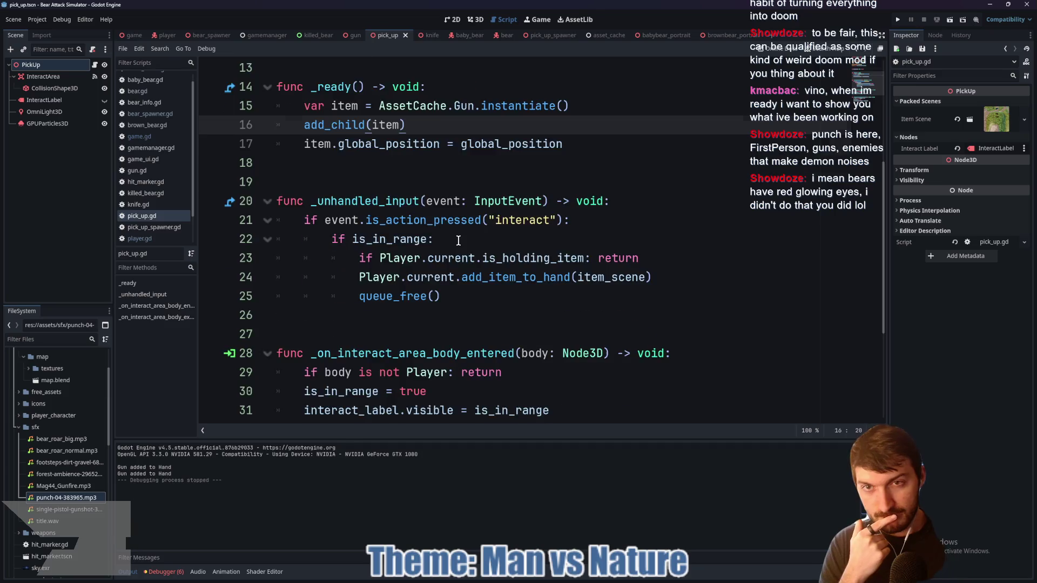
scroll(458, 240, "up", 3)
scroll(457, 240, "up", 1)
scroll(458, 240, "down", 2)
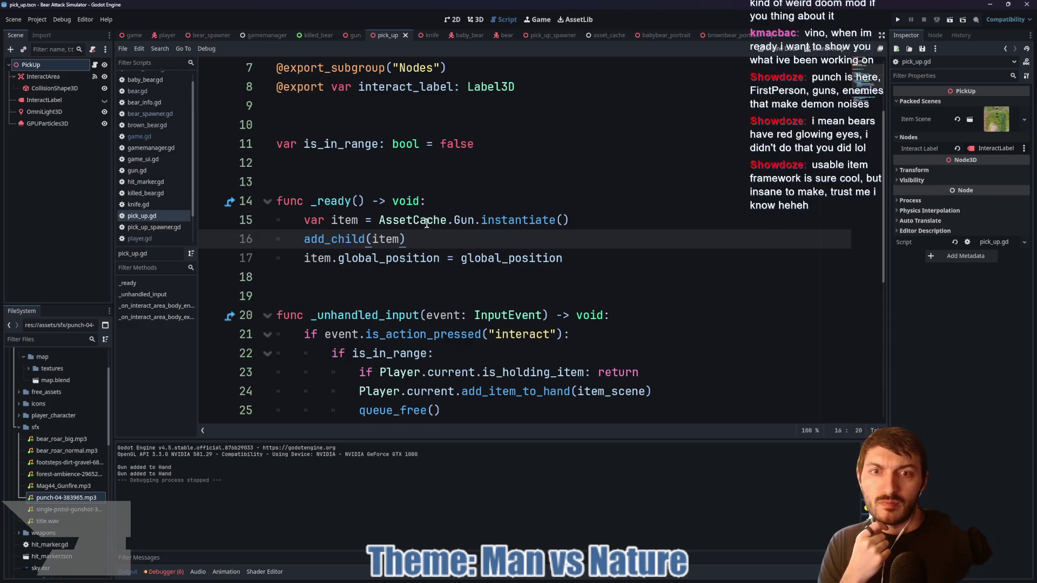
mouse_move(425, 216)
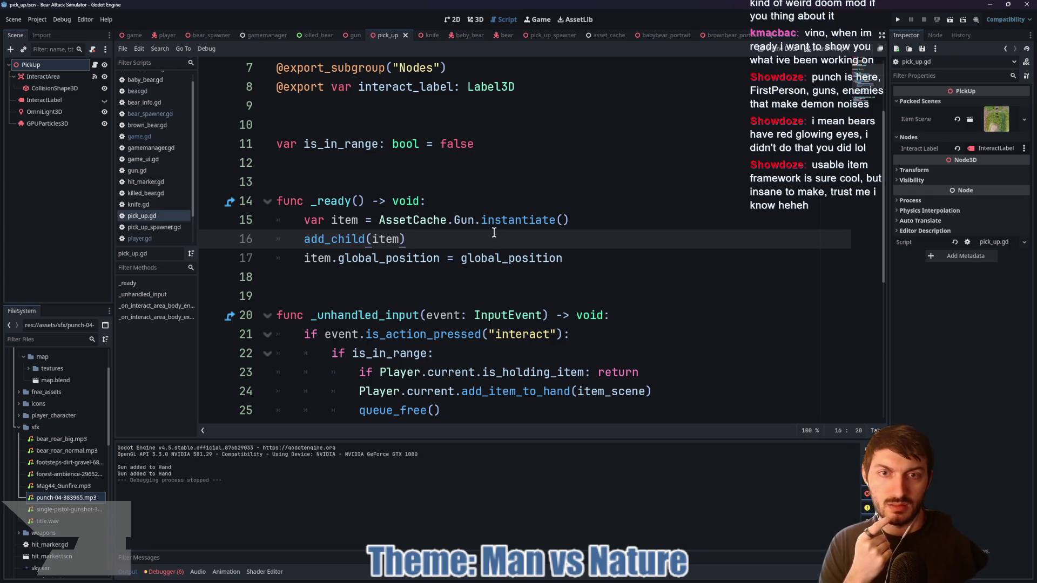
left_click(771, 38)
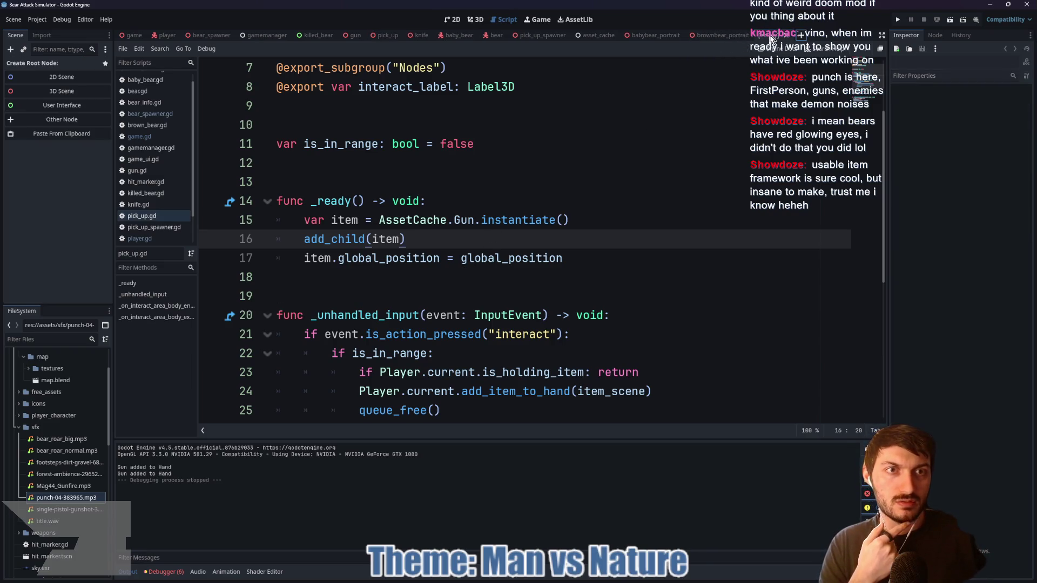
- Create a Node3D root named FirstAidKit and view it in the 3D viewport
left_click(64, 91)
double_click(60, 66)
type("f")
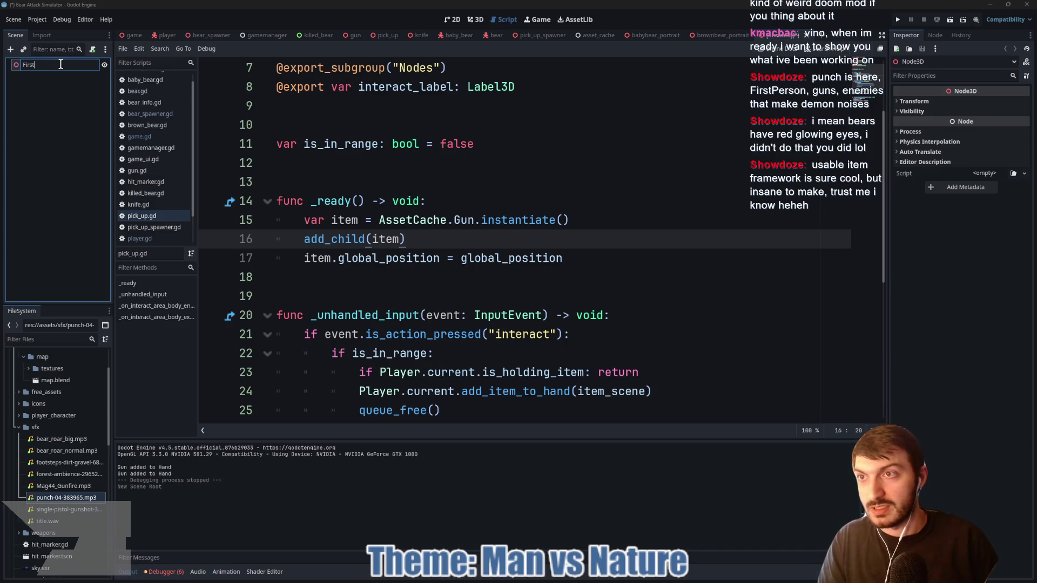
type("Kit")
key("Return")
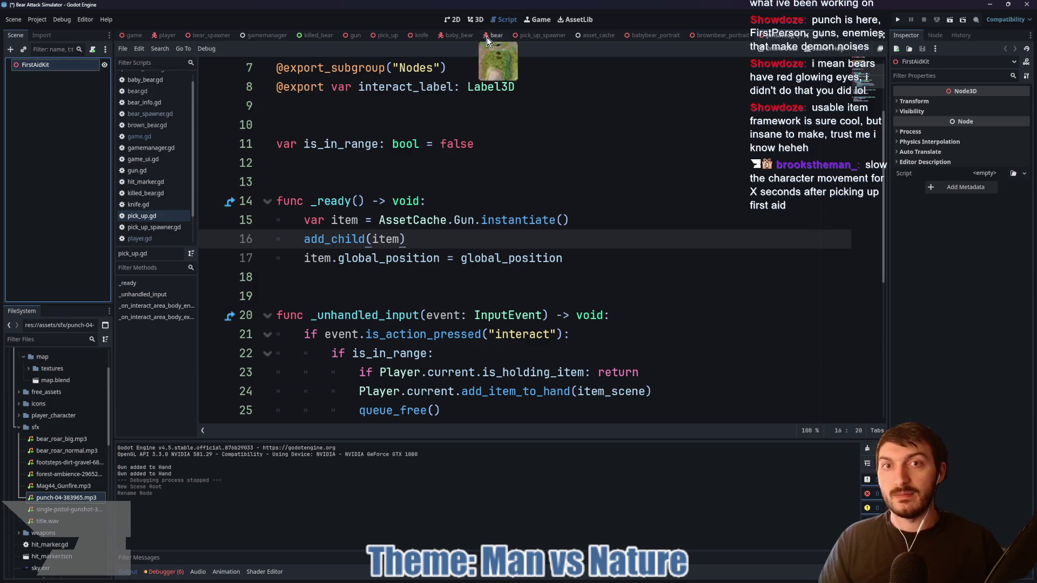
left_click(474, 19)
mouse_move(488, 163)
left_mouse_down()
mouse_move(568, 200)
mouse_move(369, 135)
left_mouse_up()
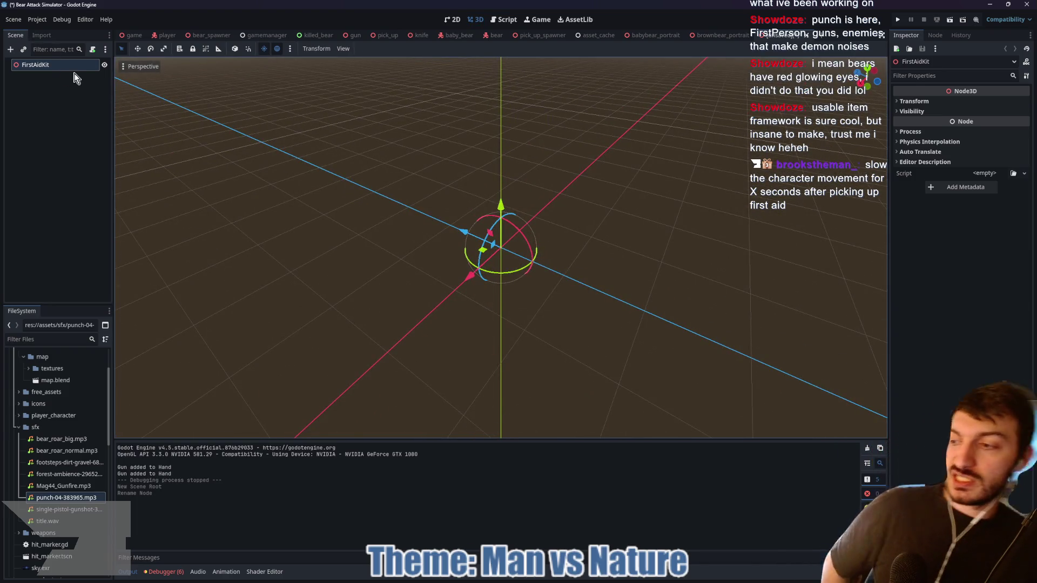
key("ctrl+a")
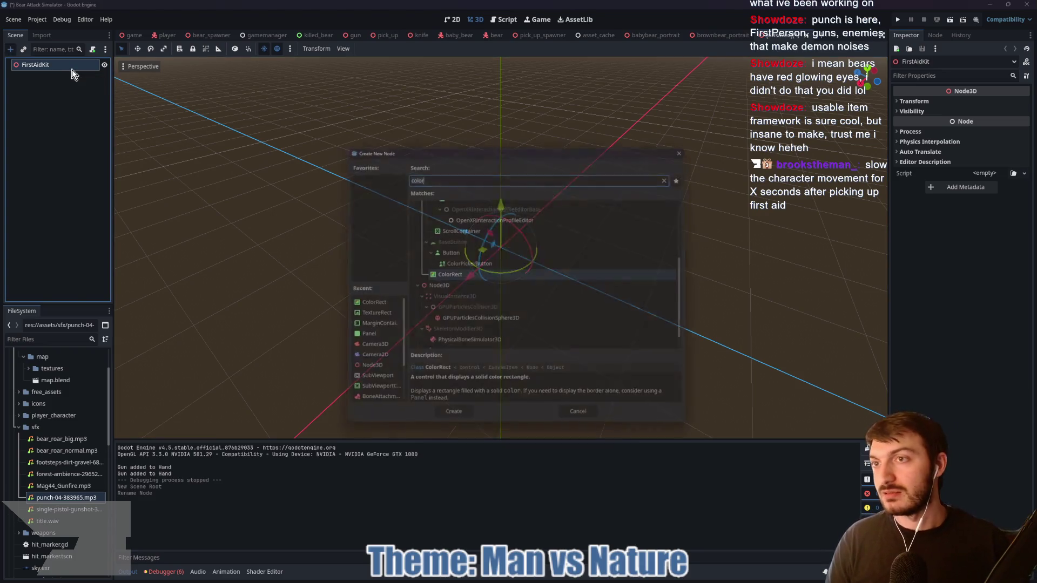
- Add a MeshInstance3D child under FirstAidKit with a new BoxMesh
type("color")
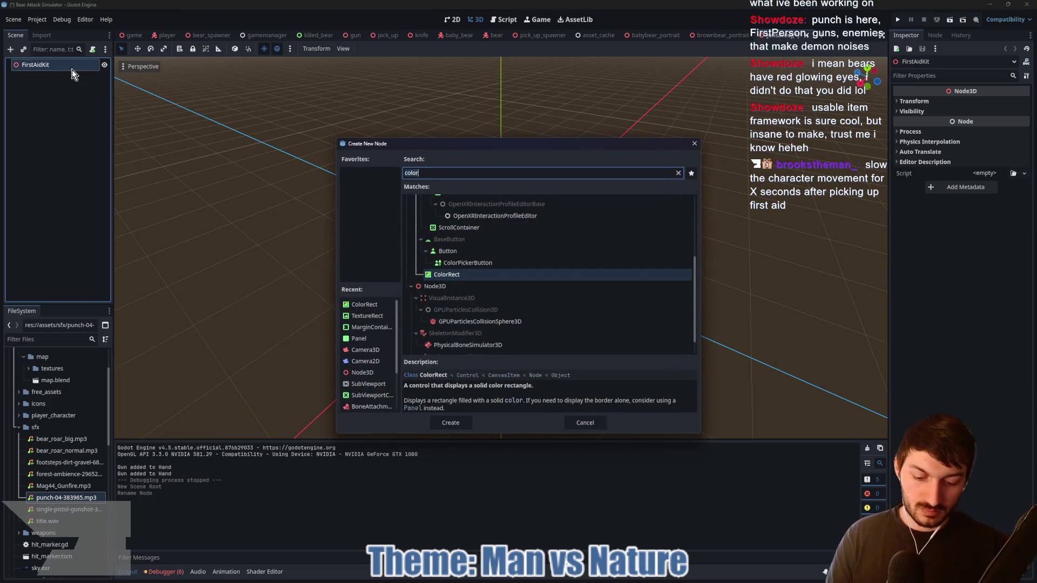
key("ctrl+a")
type("mesh")
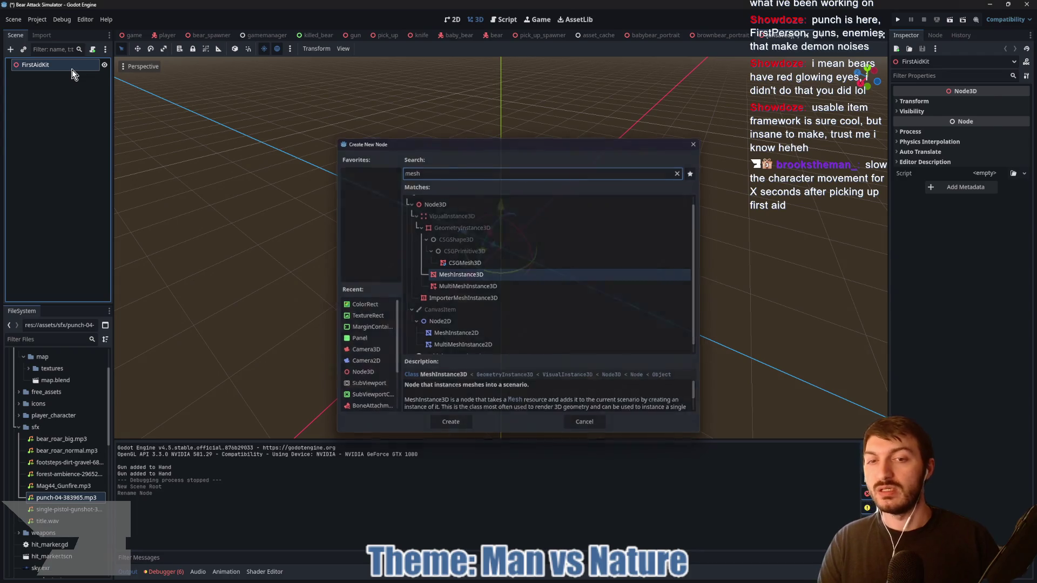
key("Return")
left_click(982, 104)
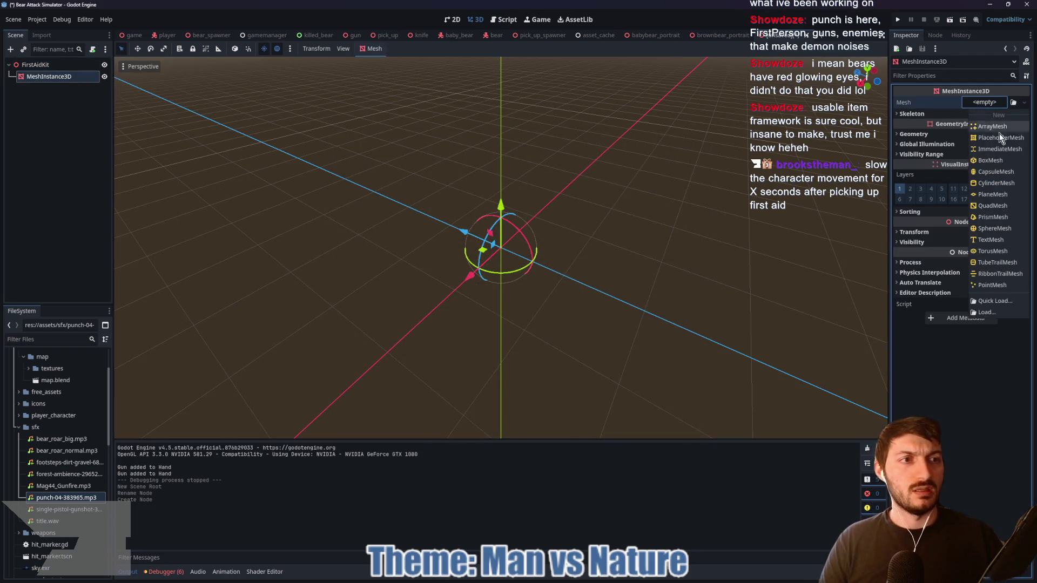
left_click(987, 161)
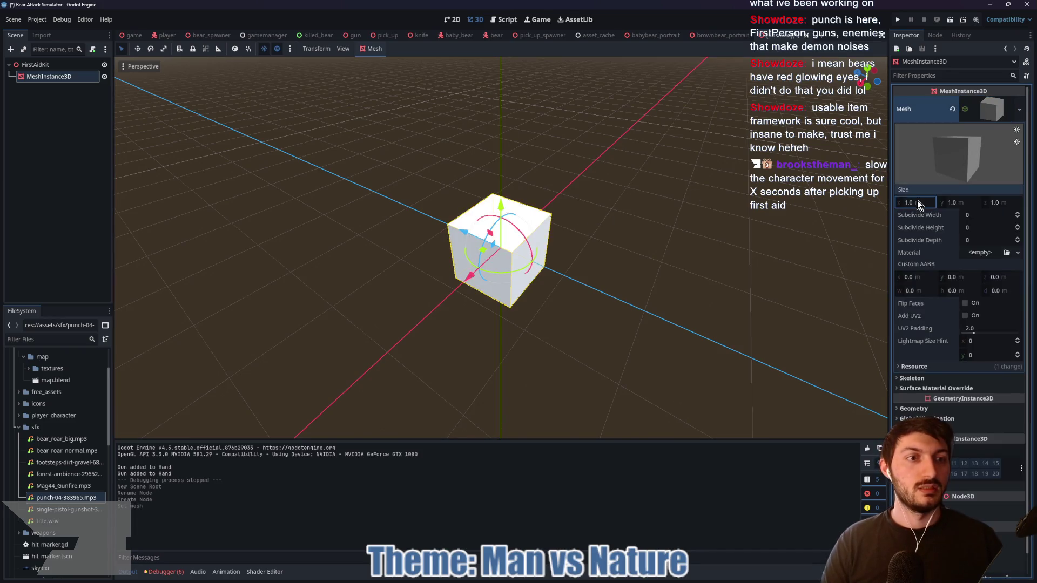
- Size the box mesh to 0.5 × 0.085 × 0.355 m
type("0.25")
key("Tab")
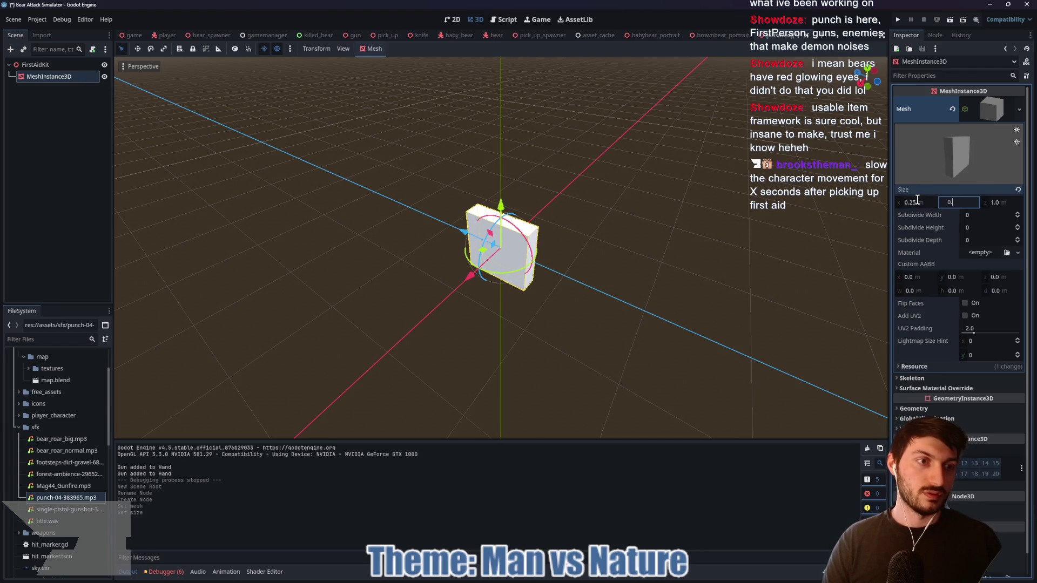
type("25")
key("Tab")
key("Return")
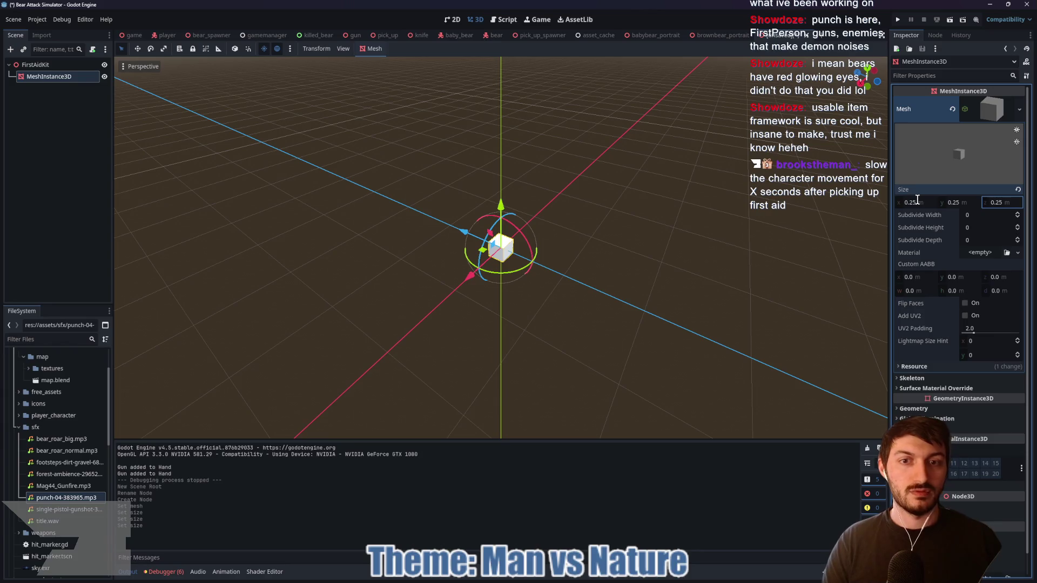
left_click(923, 203)
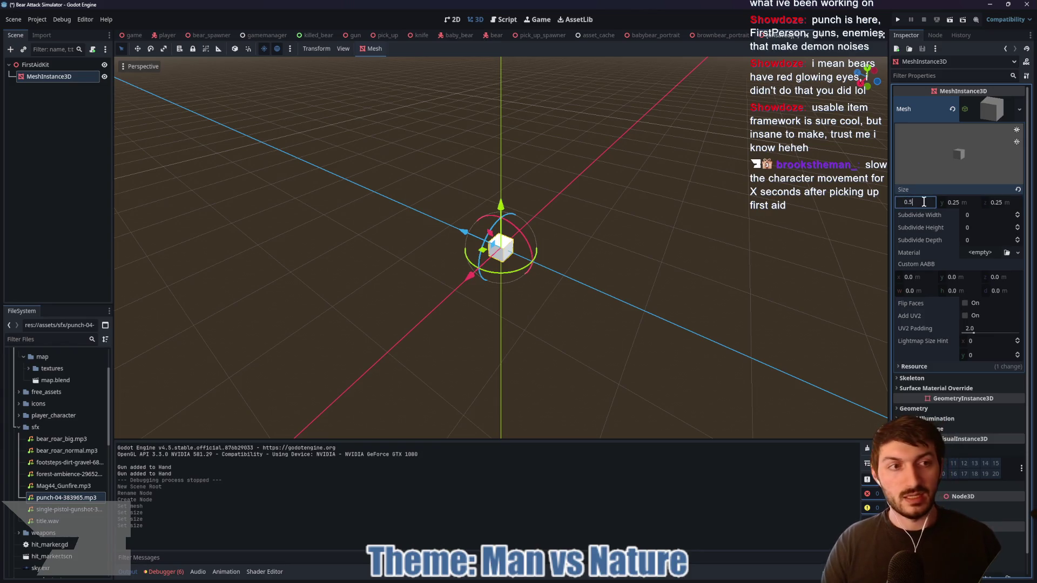
type("5")
key("Tab")
key("Tab")
key("Return")
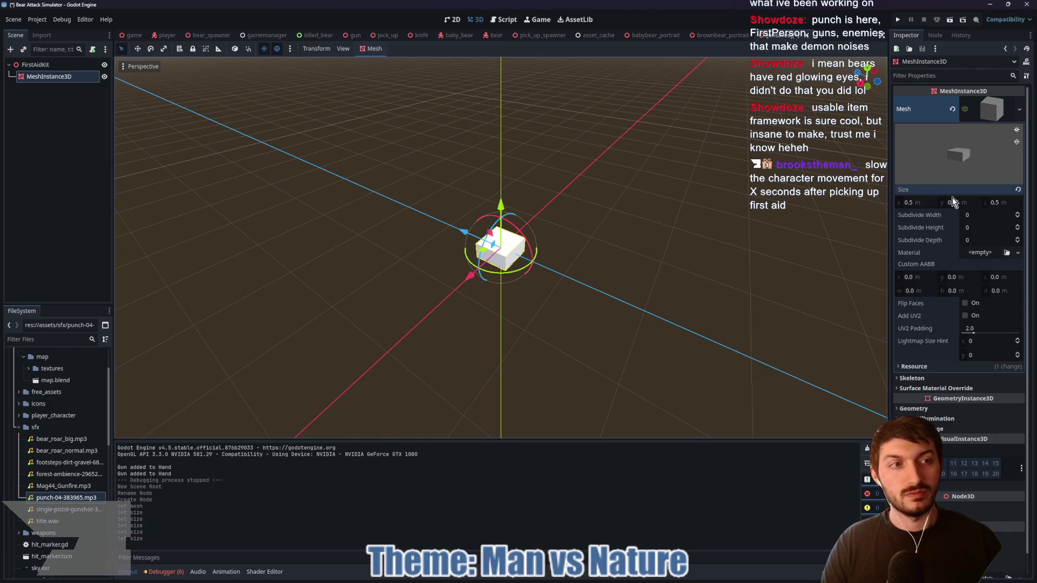
scroll(670, 232, "up", 5)
left_click_drag(1011, 206, 999, 206)
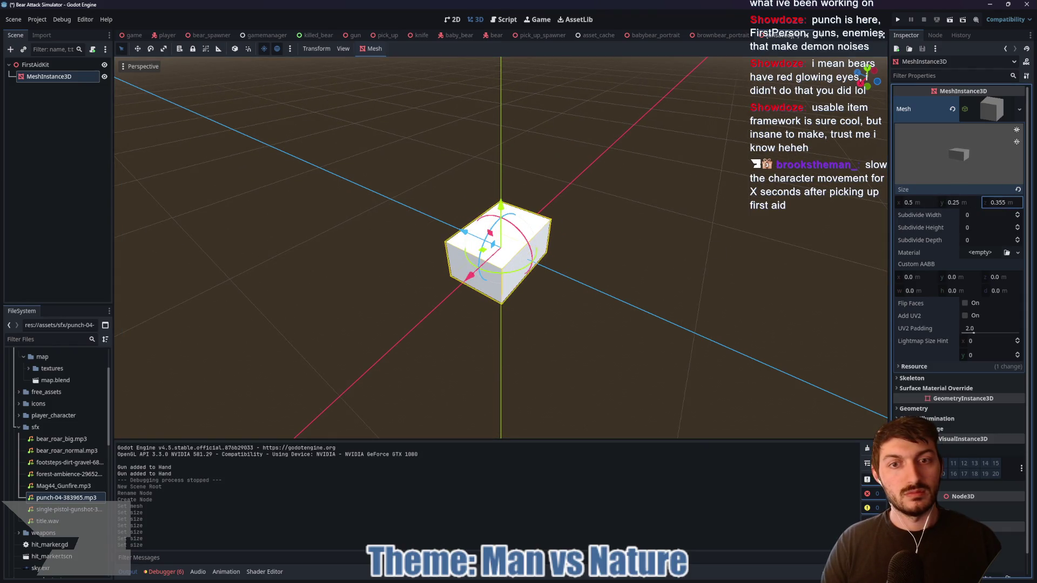
mouse_move(723, 222)
left_mouse_down()
mouse_move(610, 238)
mouse_move(675, 216)
left_mouse_up()
left_click_drag(967, 203, 946, 203)
- Rotate the box about its x axis by 60 degrees in the viewport
mouse_move(629, 234)
left_mouse_down()
mouse_move(736, 257)
mouse_move(789, 252)
mouse_move(681, 254)
left_mouse_up()
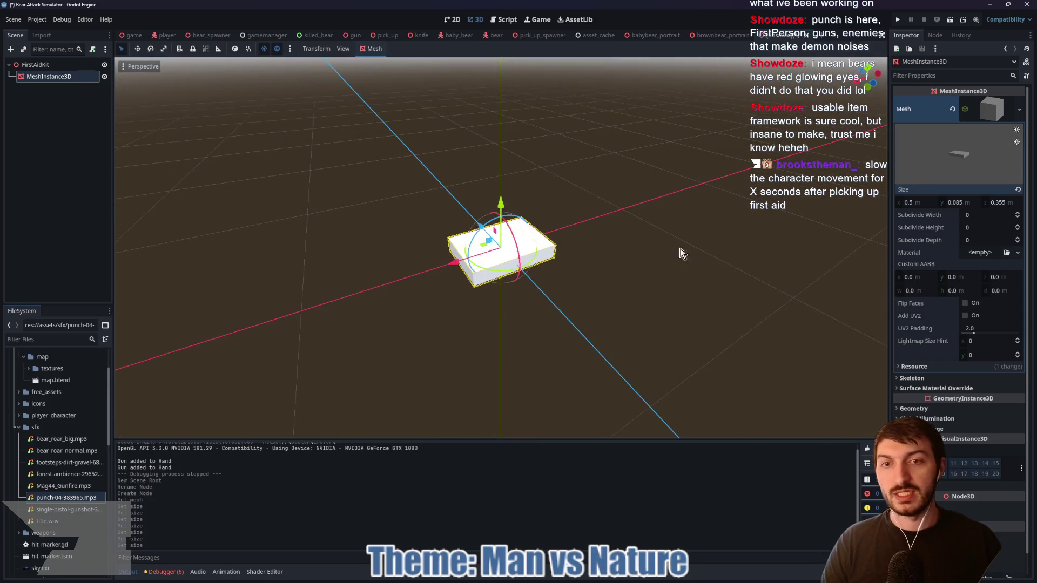
mouse_move(513, 232)
left_mouse_down()
mouse_move(516, 259)
mouse_move(619, 252)
mouse_move(562, 206)
mouse_move(613, 224)
left_mouse_up()
mouse_move(506, 233)
left_mouse_down()
mouse_move(577, 253)
mouse_move(674, 243)
mouse_move(472, 201)
left_mouse_up()
key("ctrl+a")
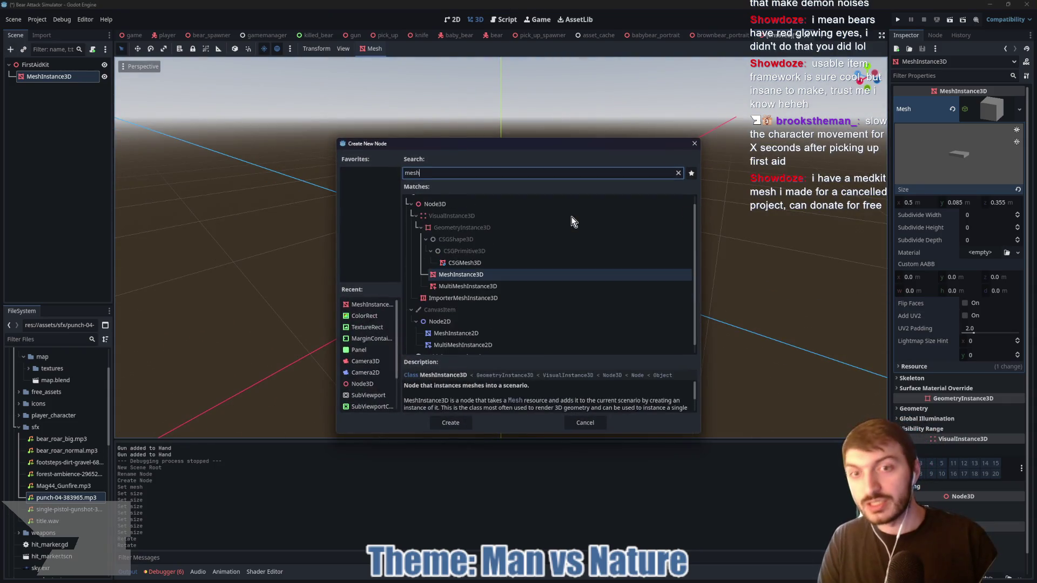
- Add another MeshInstance3D with a new TextMesh whose text is "+"
key("Return")
left_click(979, 105)
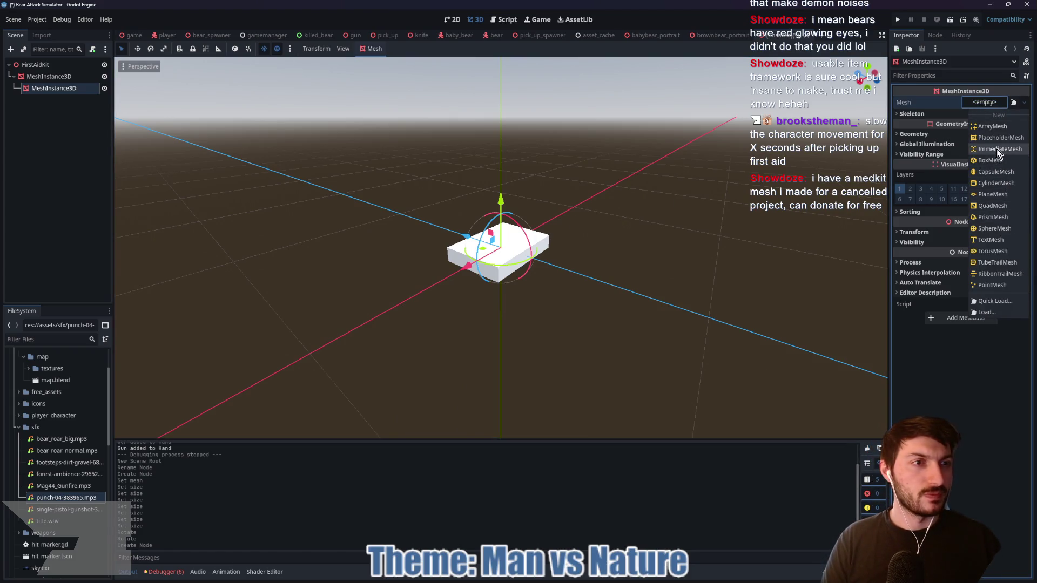
left_click(991, 240)
left_click(983, 102)
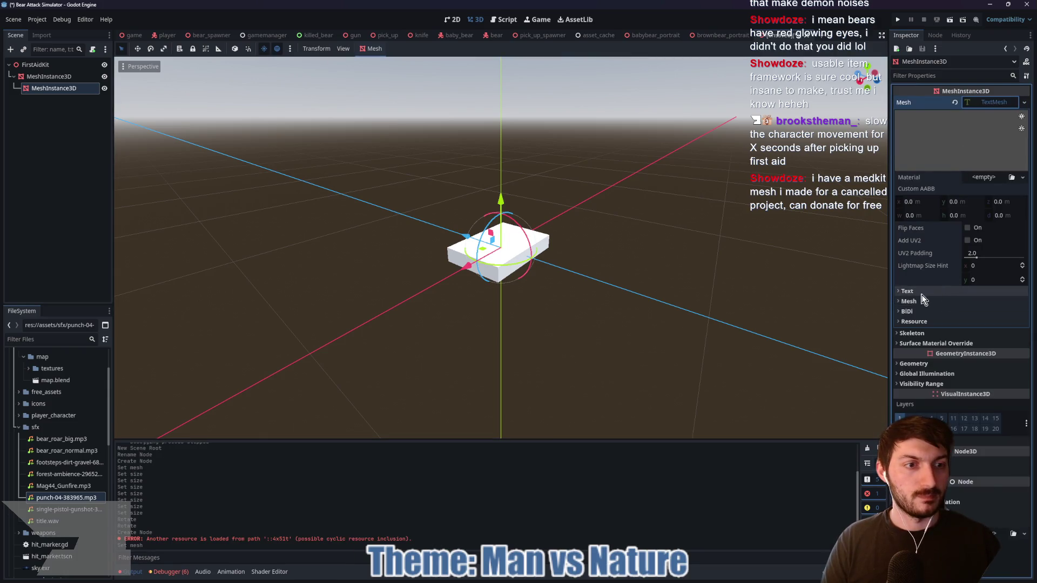
left_click(907, 291)
left_click(942, 324)
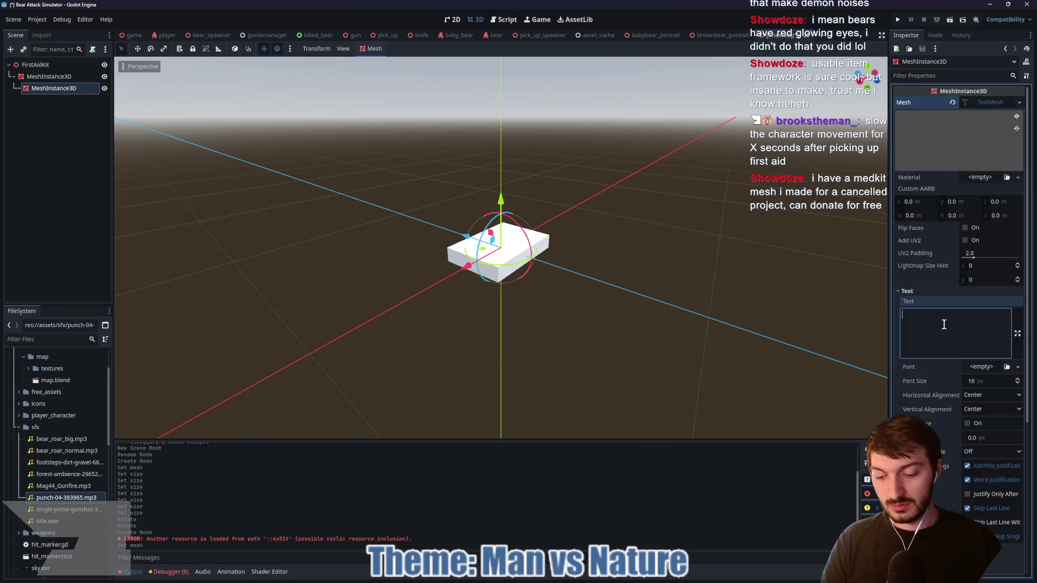
type("+")
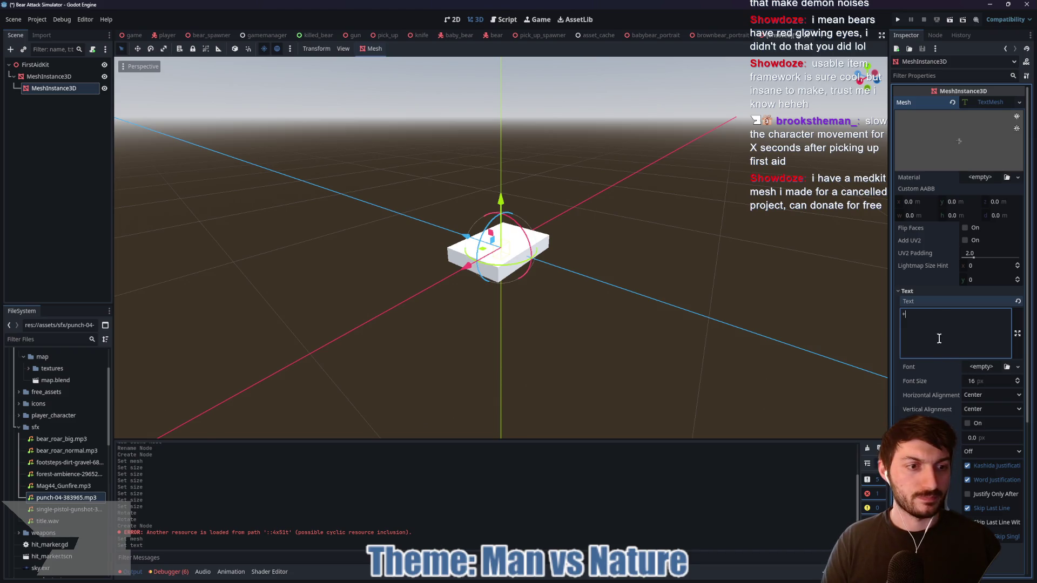
- Set the cross's font size to 54, lay it flat, and raise it just above the box
left_click(977, 381)
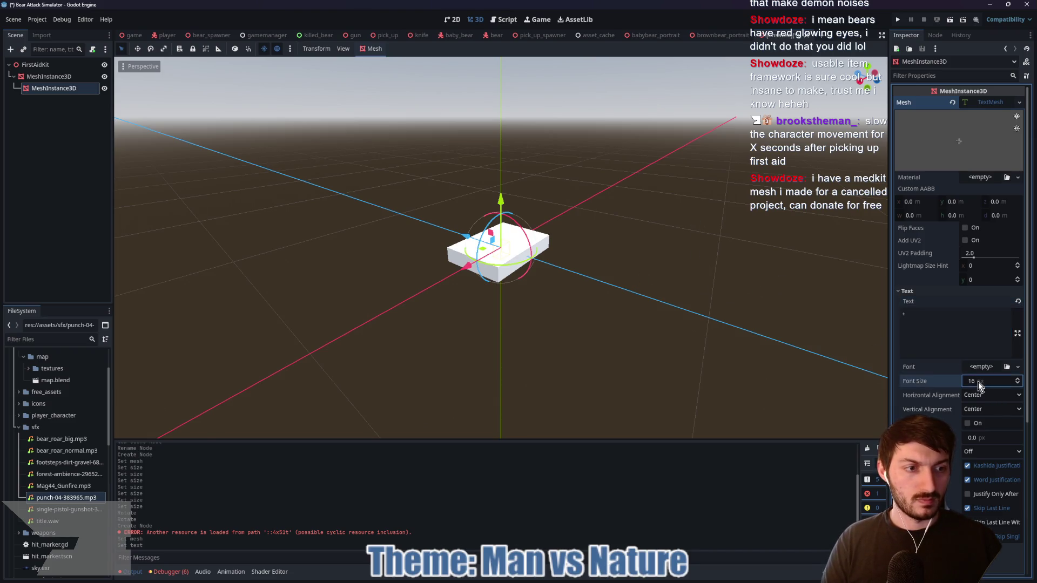
type("64")
key("Return")
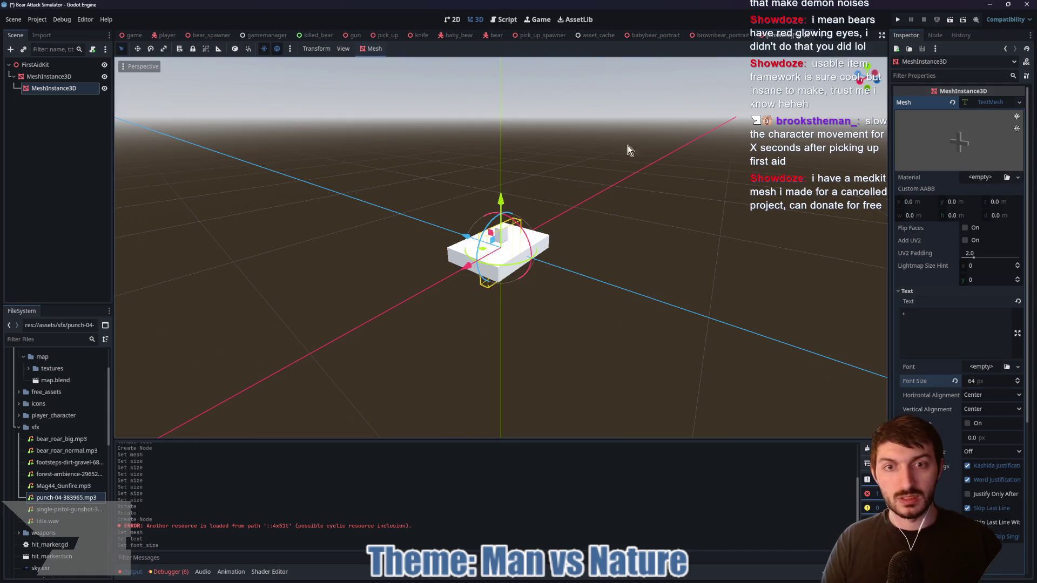
left_click_drag(518, 215, 501, 224)
left_click(982, 381)
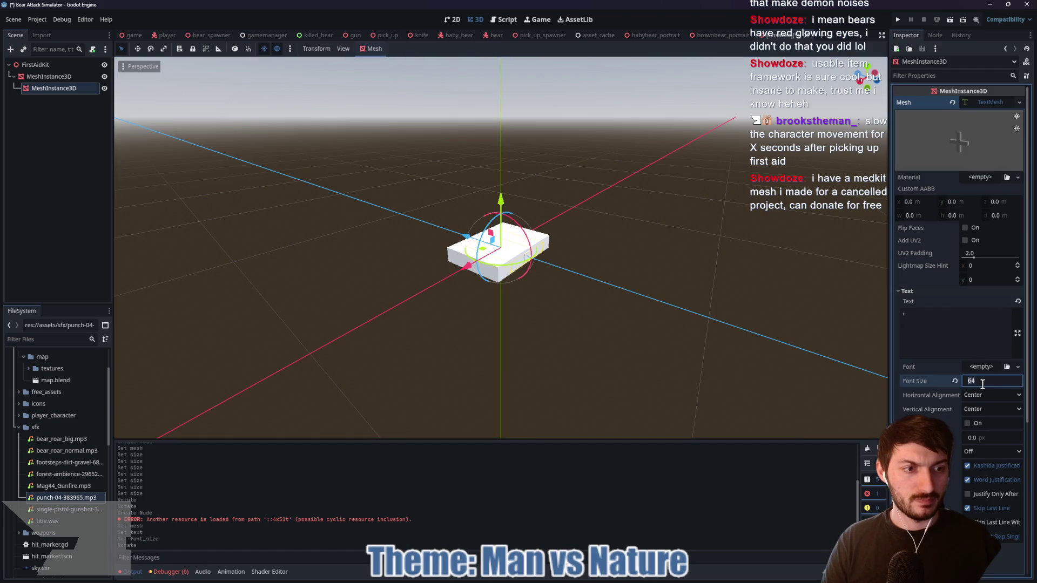
type("54")
key("Return")
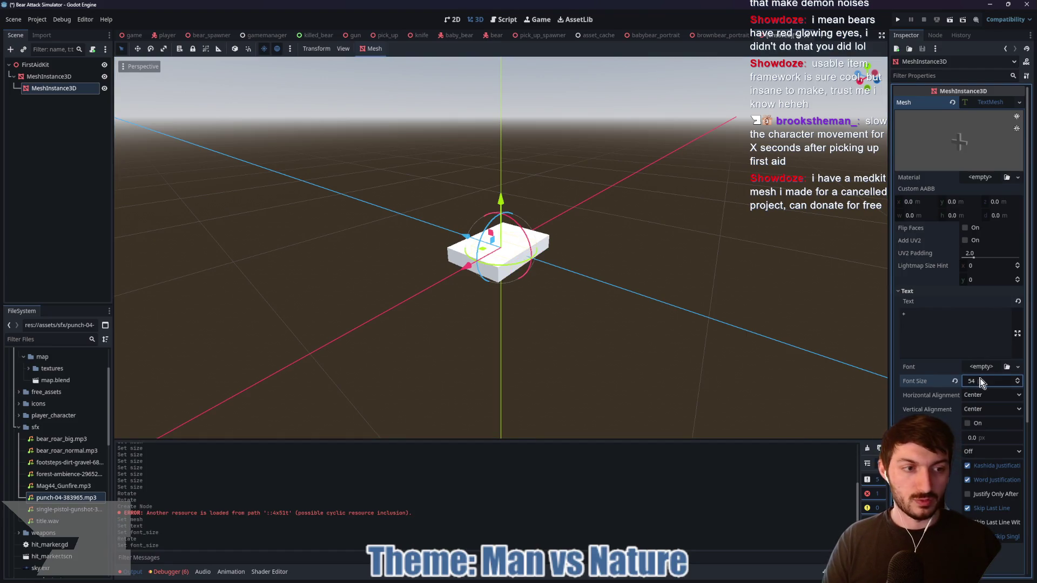
left_click_drag(501, 203, 501, 190)
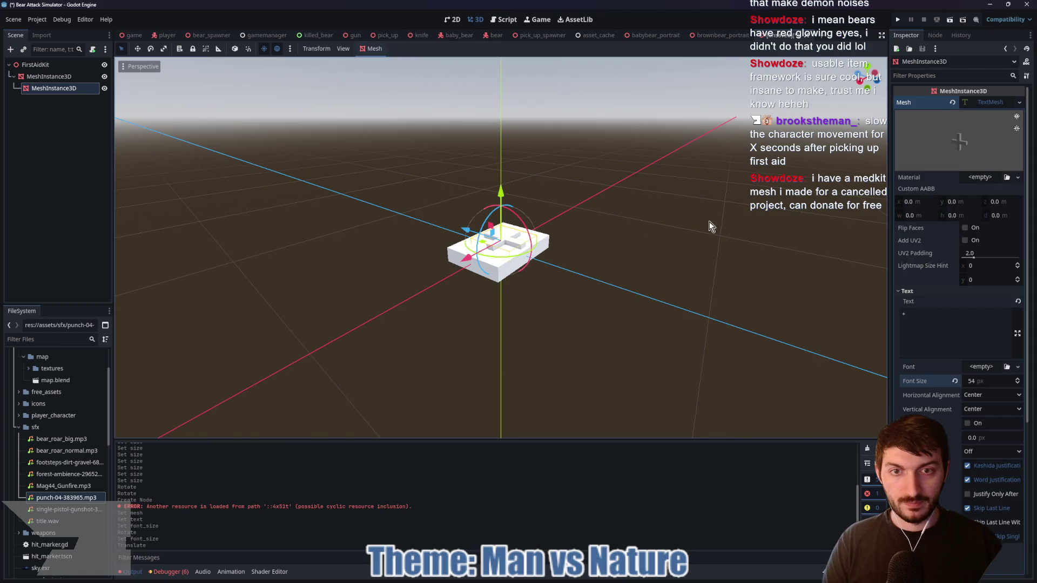
left_click(48, 76)
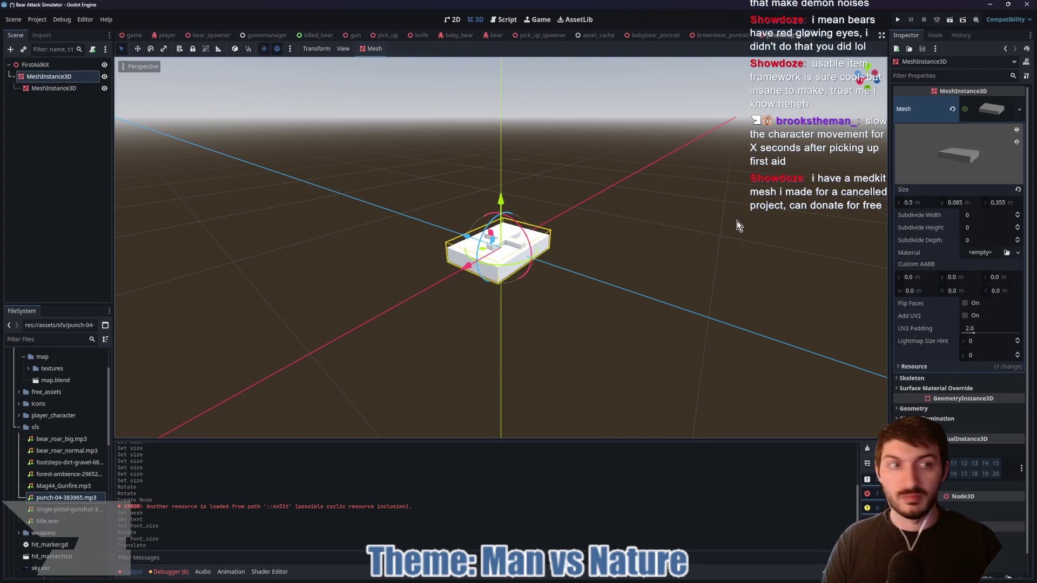
- Give the box a new StandardMaterial3D with pure red (ff0000) albedo colour
left_click(976, 254)
left_click(988, 277)
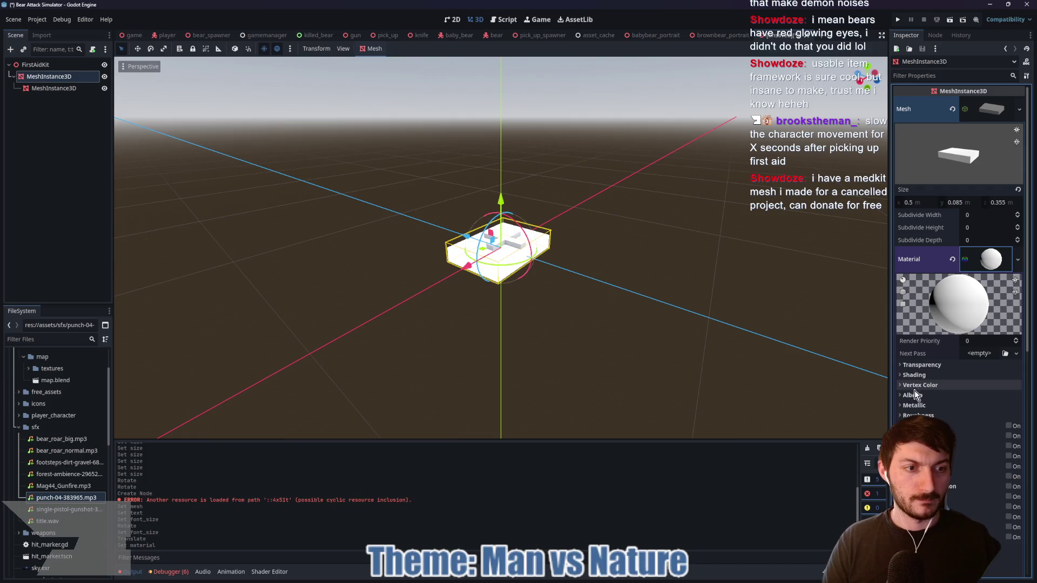
left_click(915, 395)
left_click(979, 407)
left_click_drag(966, 205, 1018, 153)
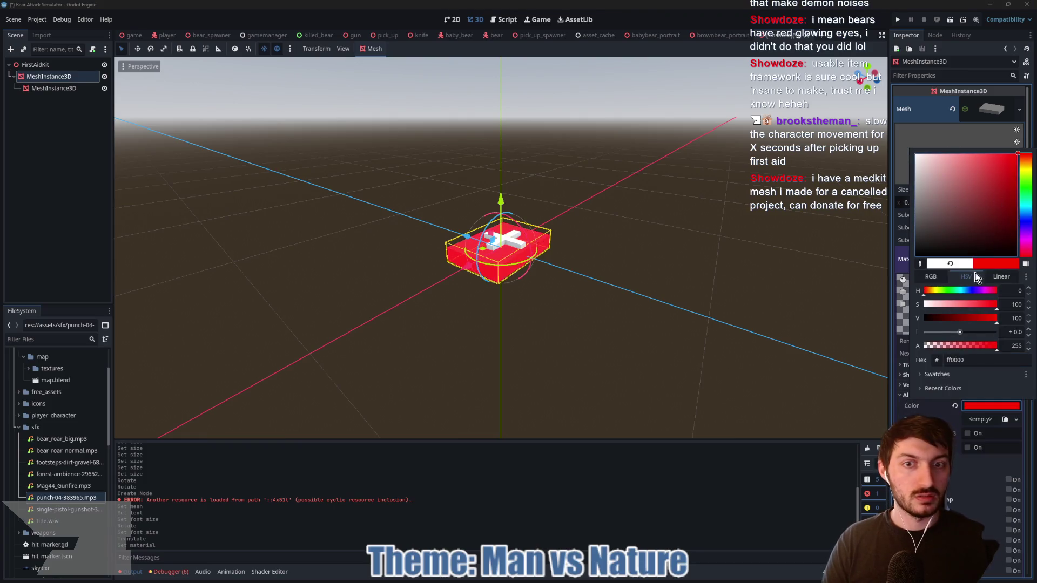
left_click(683, 295)
left_click(669, 263)
- Lift the white cross mesh slightly so it sits just above the box top
mouse_move(669, 262)
left_mouse_down()
mouse_move(615, 351)
mouse_move(614, 377)
mouse_move(597, 366)
left_mouse_up()
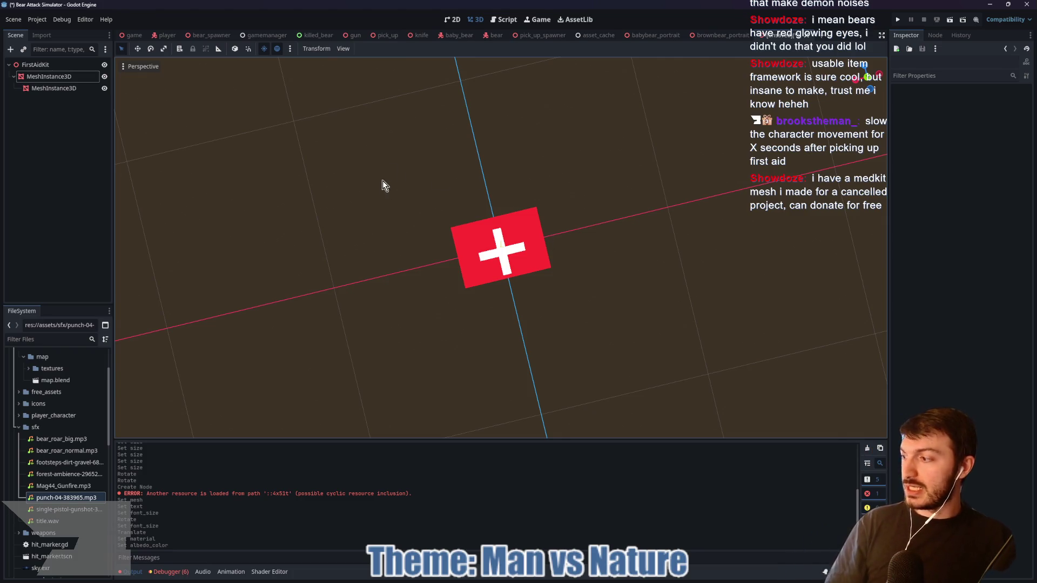
left_click(47, 88)
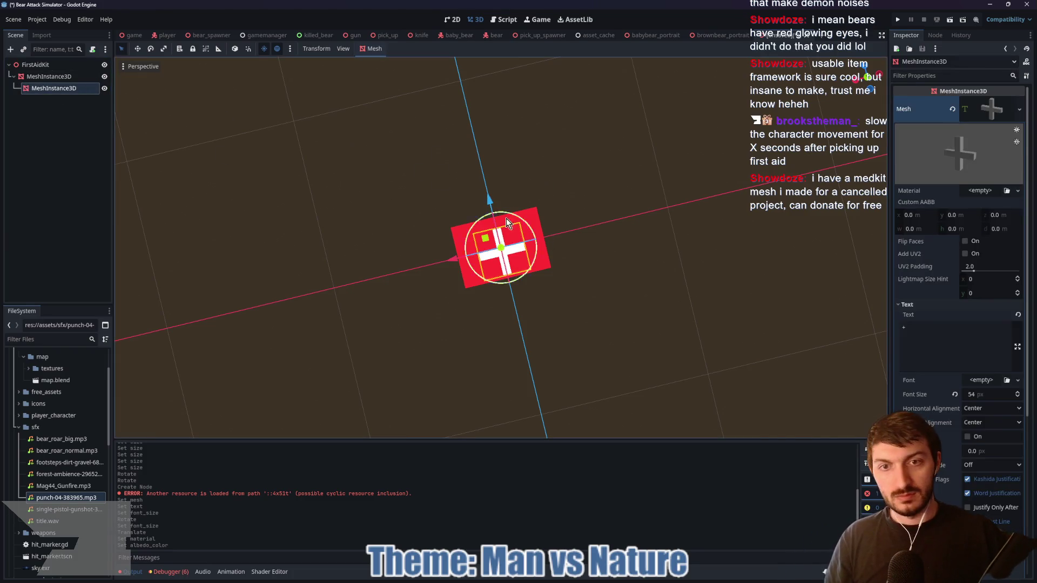
left_click_drag(487, 201, 487, 197)
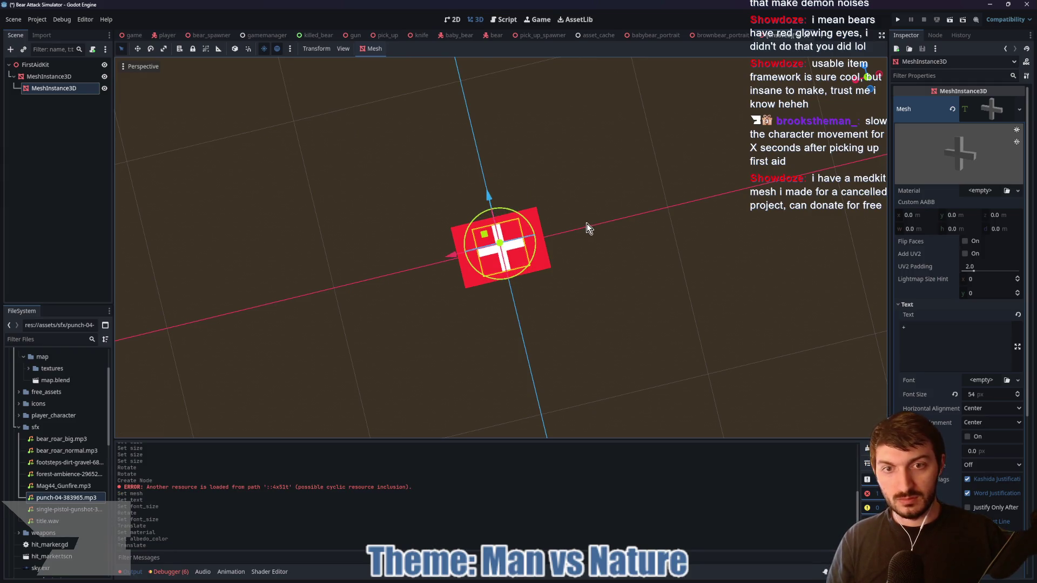
key("KP_7")
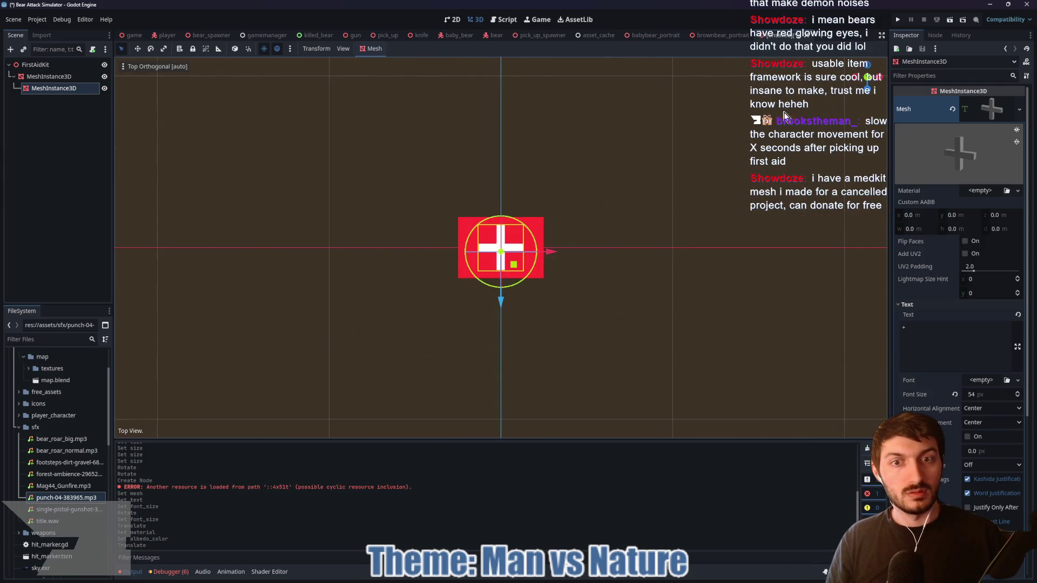
mouse_move(499, 308)
left_mouse_down()
mouse_move(497, 330)
mouse_move(499, 297)
mouse_move(502, 310)
left_mouse_up()
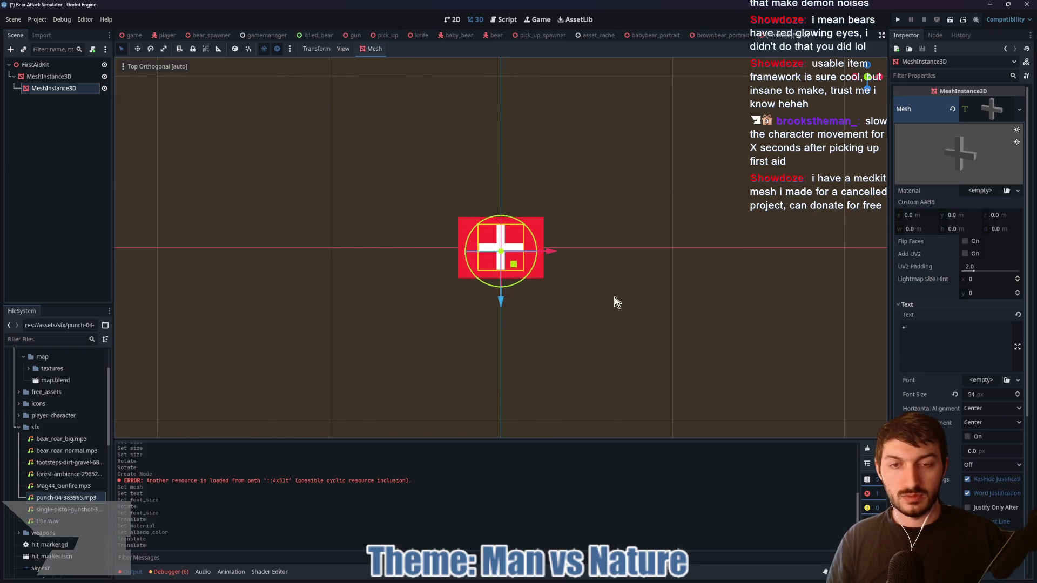
left_click_drag(614, 297, 642, 197)
left_click(615, 270)
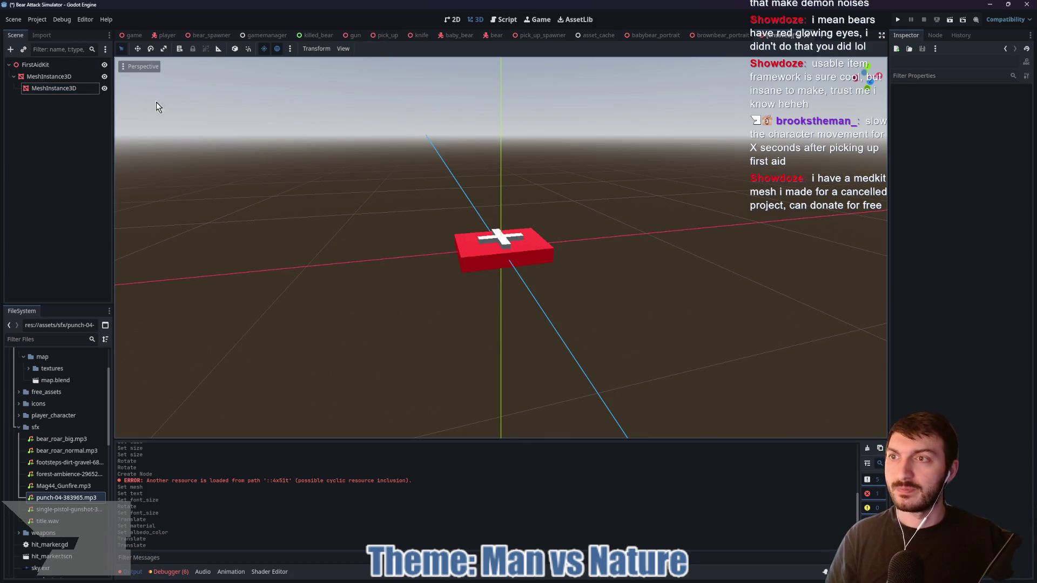
key("ctrl+s")
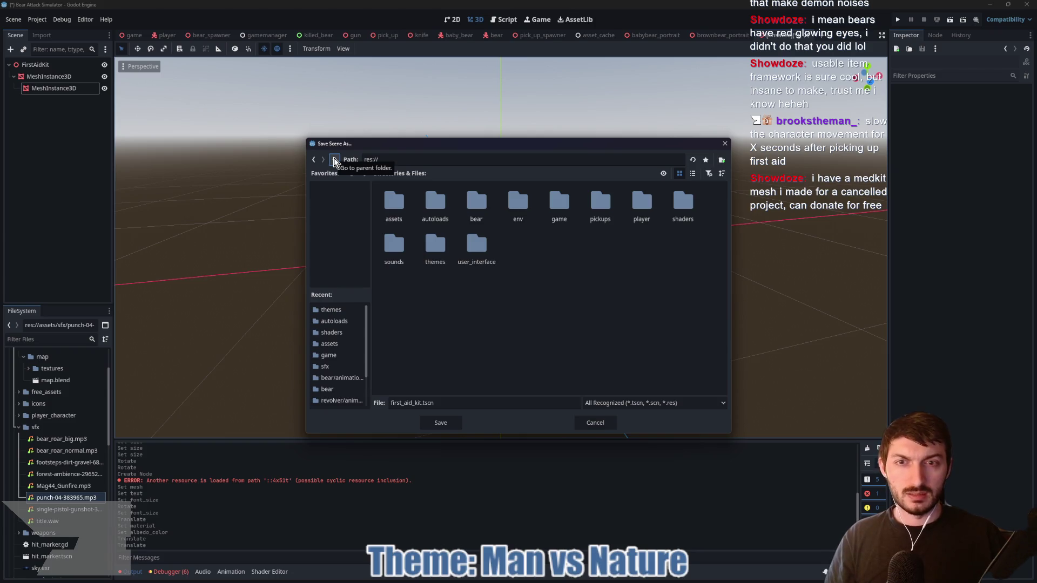
- Save into the pickups folder as first_aid_kit.tscn, then view the kit from the front
double_click(600, 202)
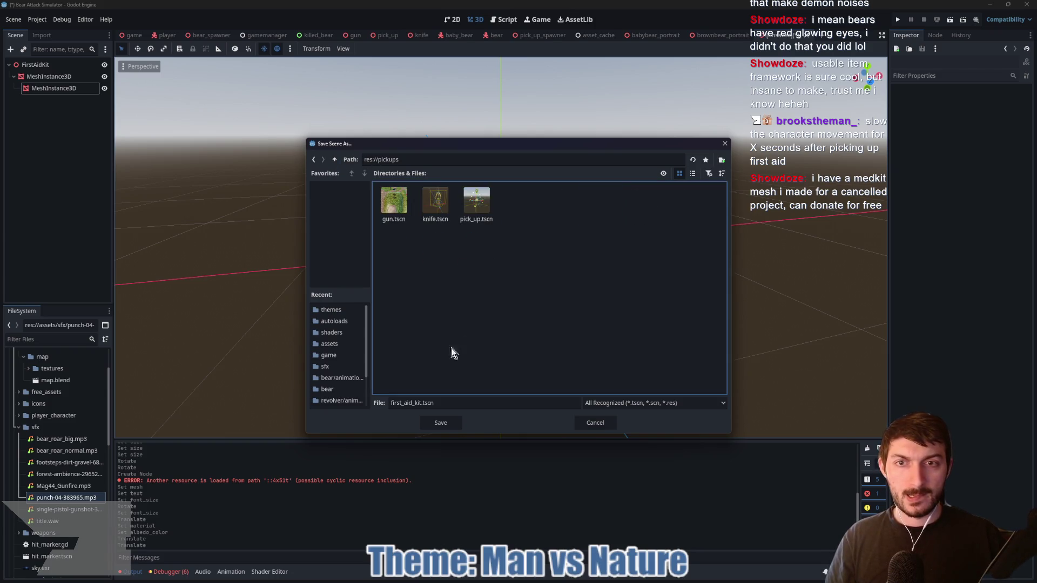
left_click(441, 423)
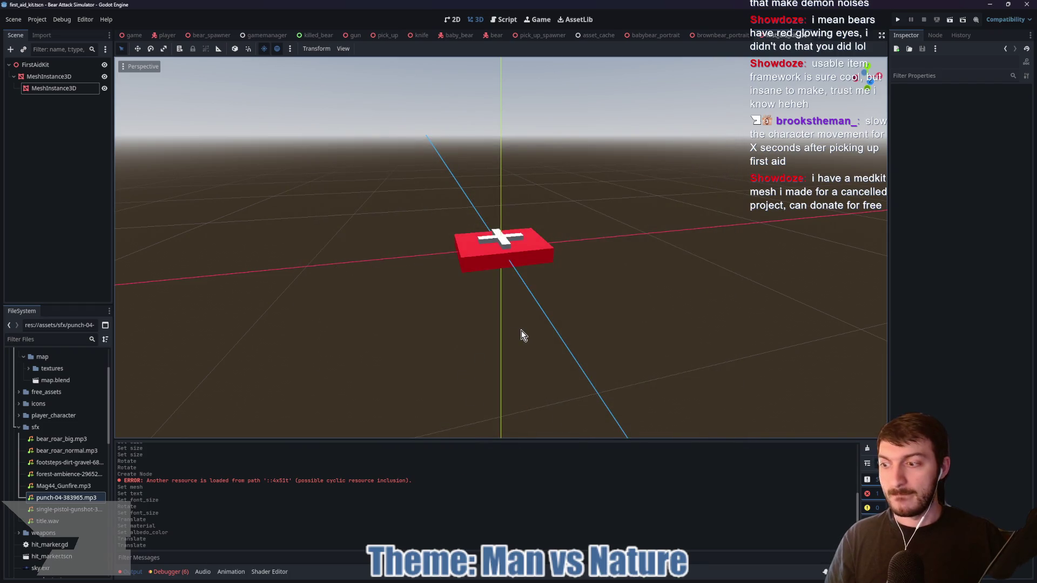
key("KP_1")
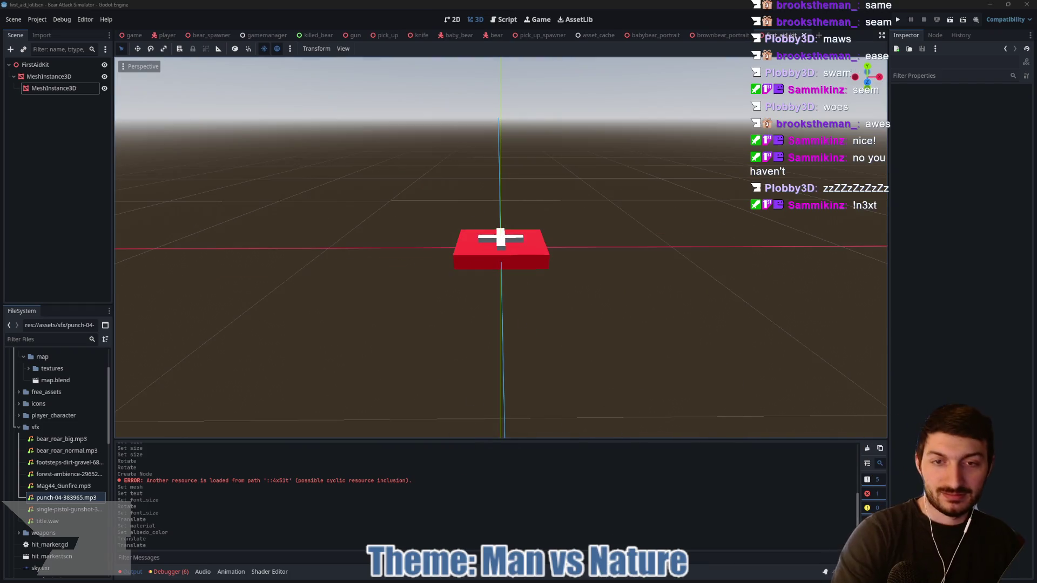